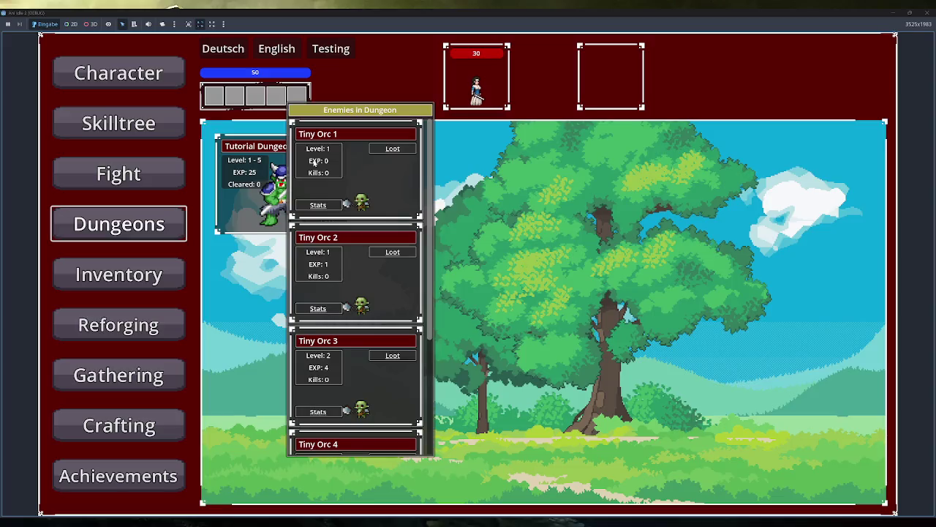
Step: Scroll the stacked Enemies in Dungeon list and check the Loot and Stats buttons
scroll(317, 162, "down", 5)
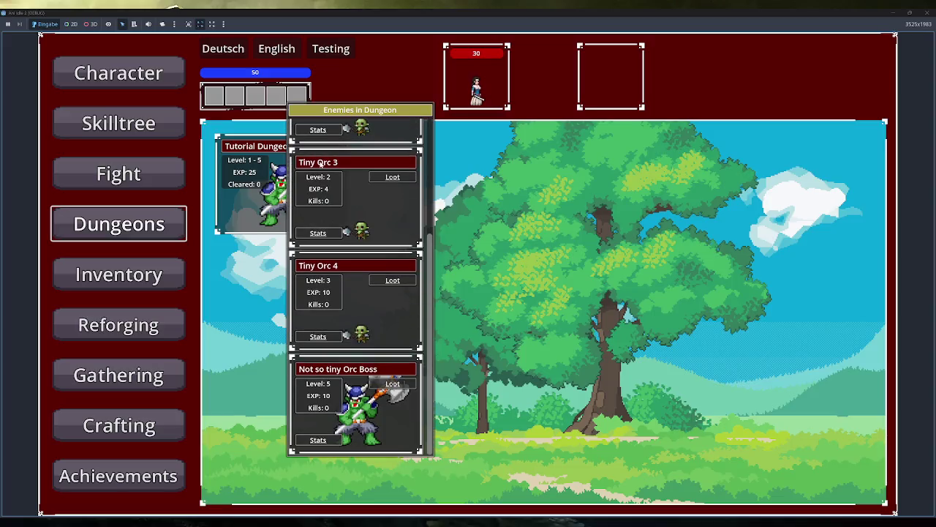
scroll(342, 202, "up", 5)
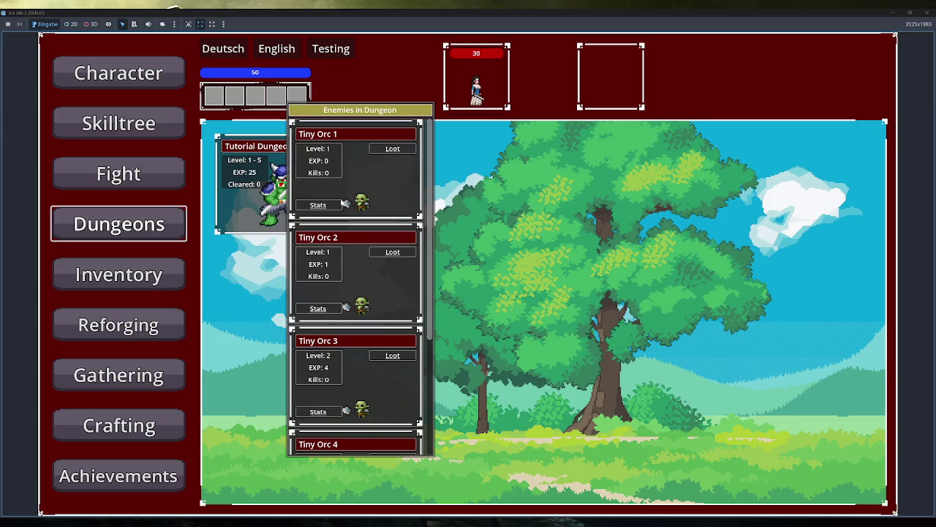
mouse_move(396, 152)
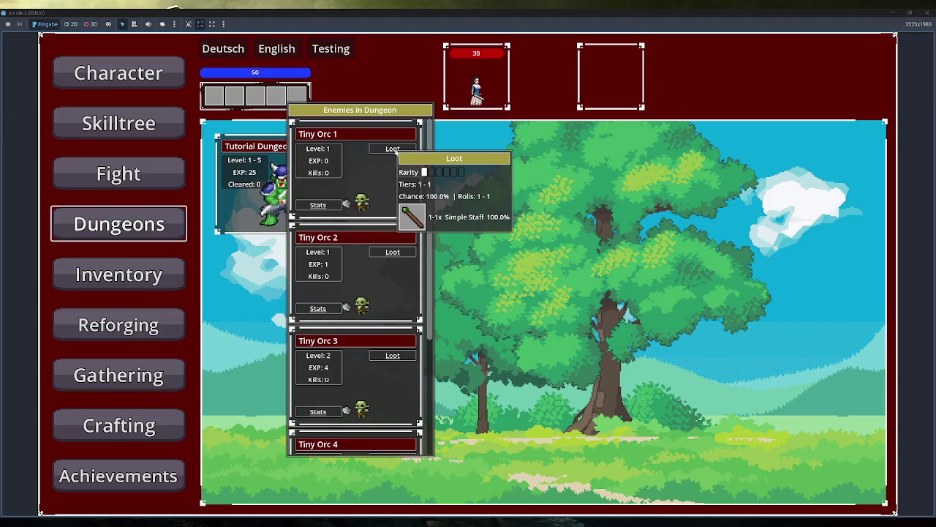
mouse_move(319, 207)
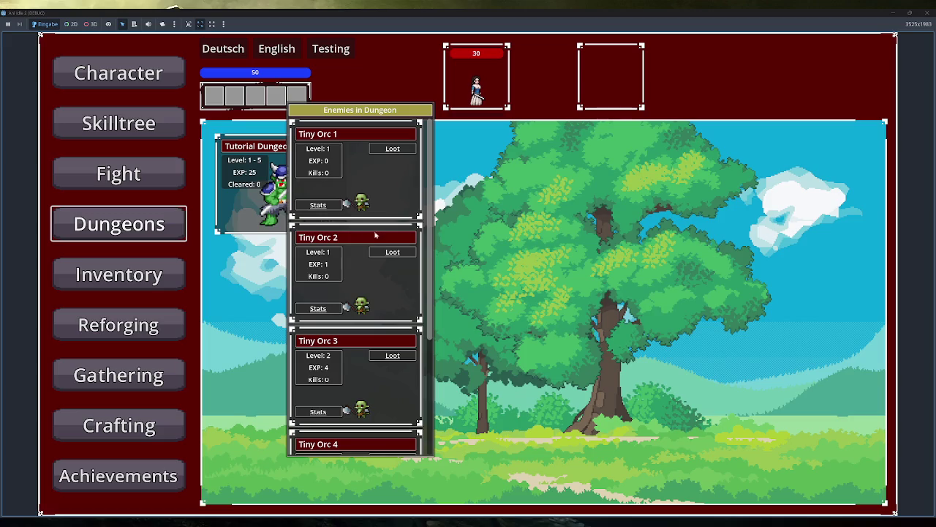
mouse_move(311, 315)
mouse_move(335, 411)
scroll(374, 373, "down", 3)
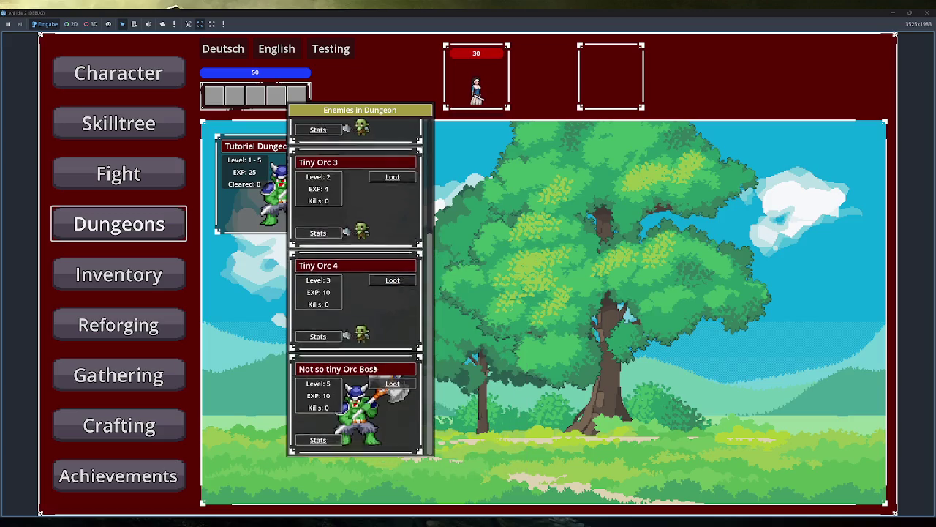
scroll(361, 368, "up", 3)
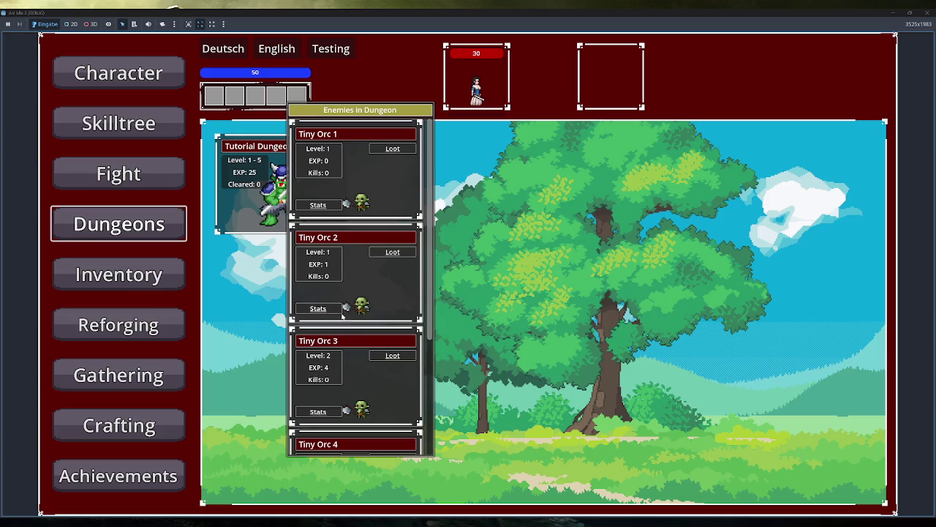
Step: Recheck the lower enemy entries, then close the game window to return to the editor
mouse_move(396, 361)
scroll(357, 397, "down", 5)
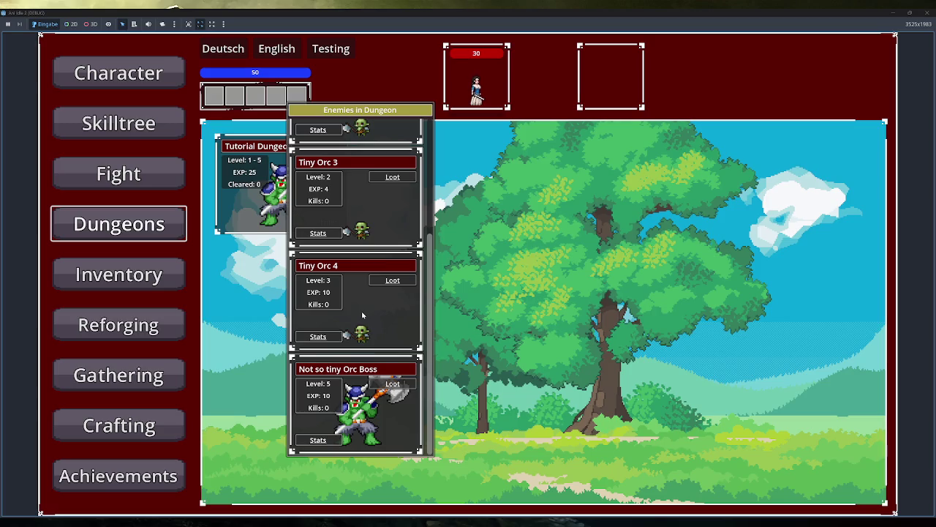
scroll(361, 310, "up", 3)
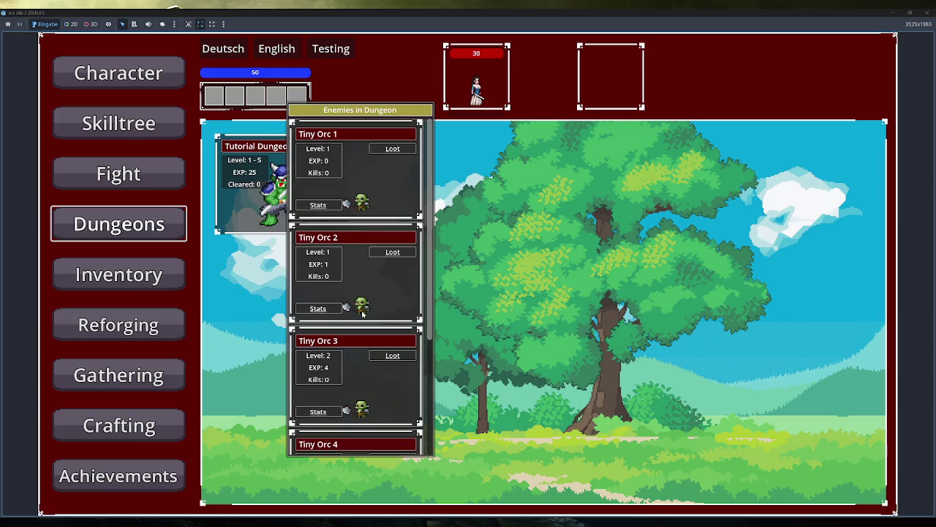
scroll(361, 311, "down", 2)
scroll(362, 313, "up", 1)
scroll(362, 313, "up", 1)
left_click(927, 12)
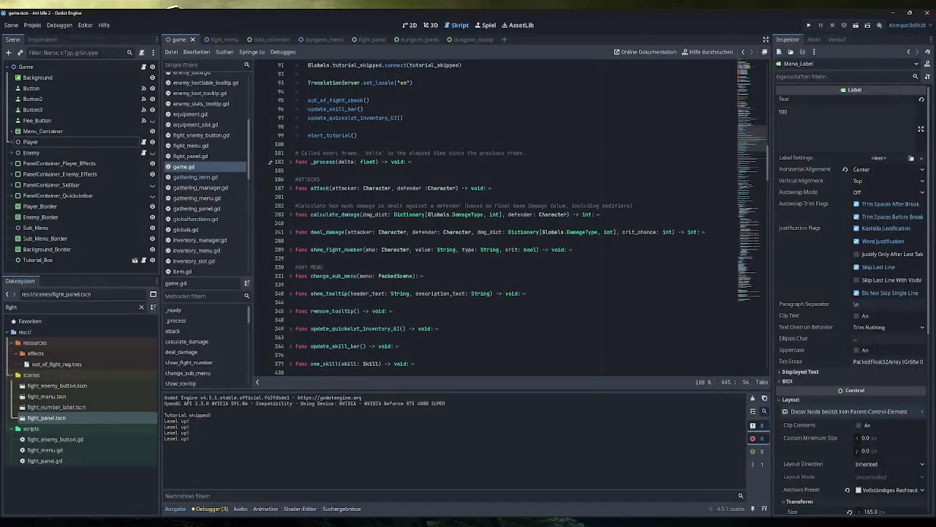
Step: In dungeon_tooltip, change VBoxContainer_Enemies to a GridContainer with 5 columns
left_click(468, 40)
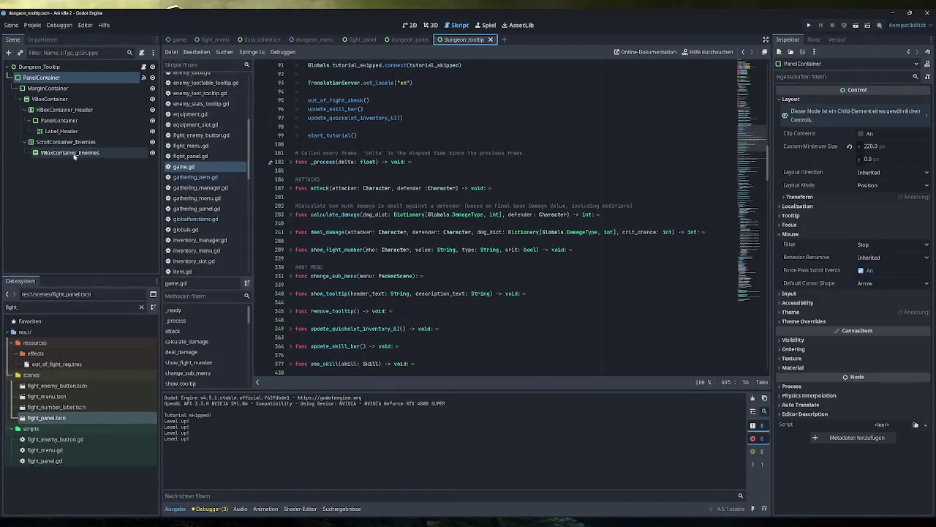
right_click(77, 153)
left_click(108, 266)
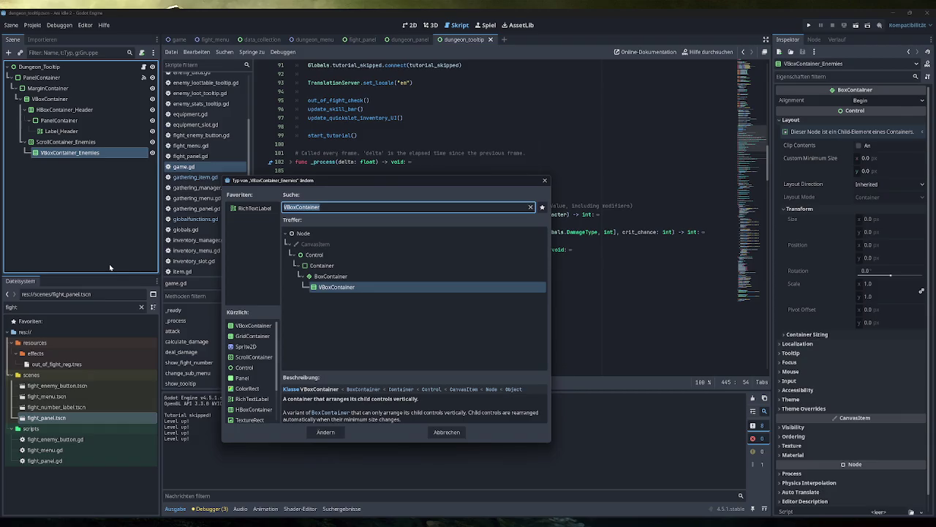
type("gridc")
key("Return")
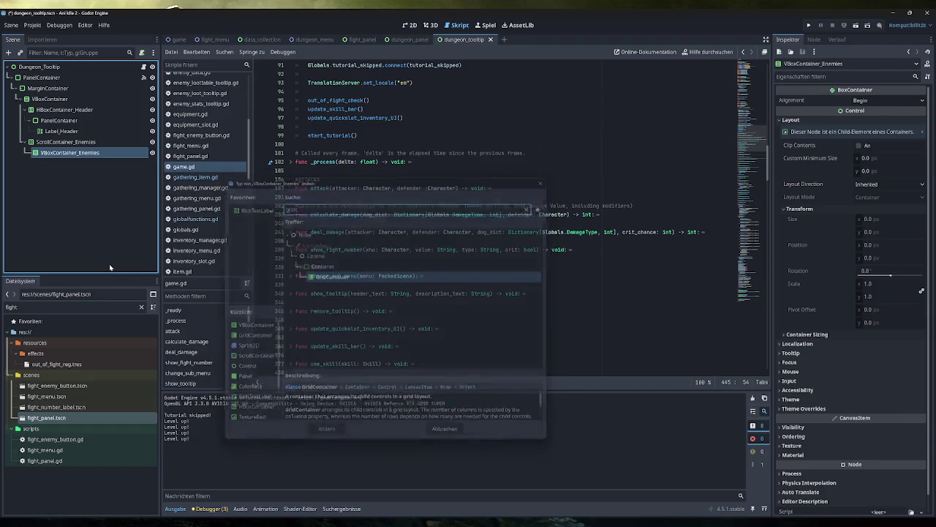
left_click(925, 101)
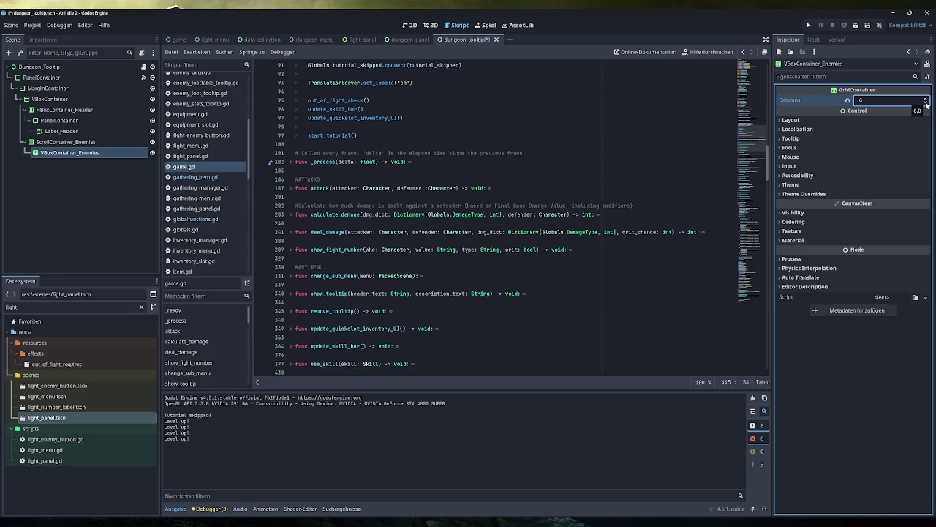
left_click(927, 103)
Step: Save the scene, assign the grid as the Enemy Panel Container, and run the game
key("ctrl+s")
left_click(73, 68)
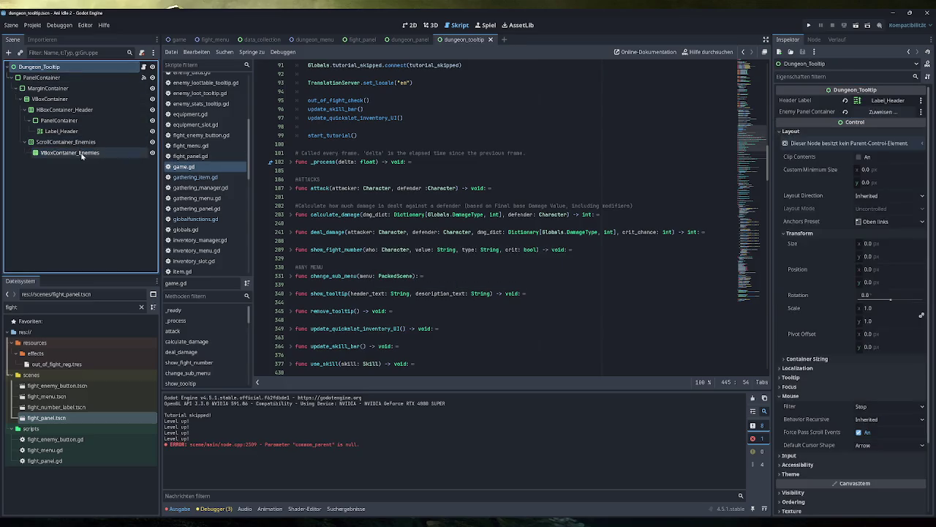
left_click_drag(83, 151, 813, 111)
left_click(808, 25)
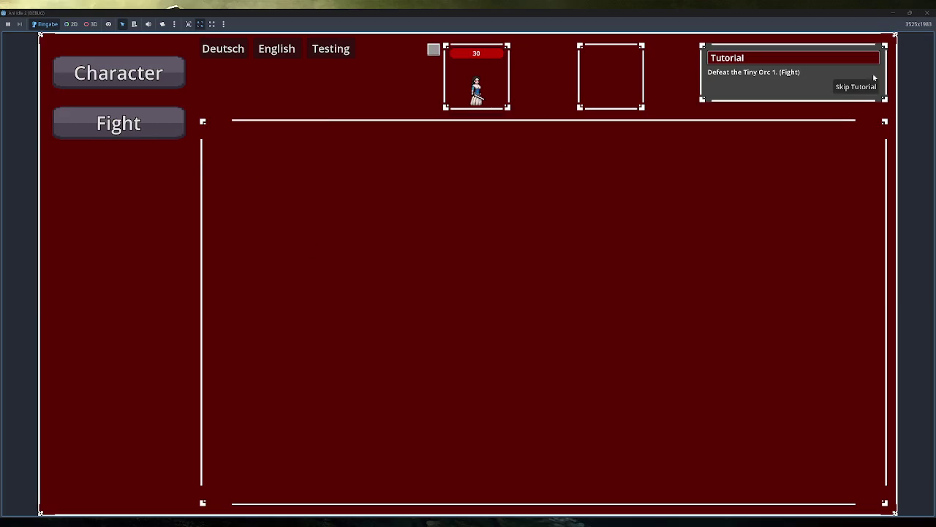
Step: Skip the tutorial and show the Tutorial Dungeon's enemies from the Dungeons page
left_click(856, 86)
left_click(132, 212)
left_click(315, 157)
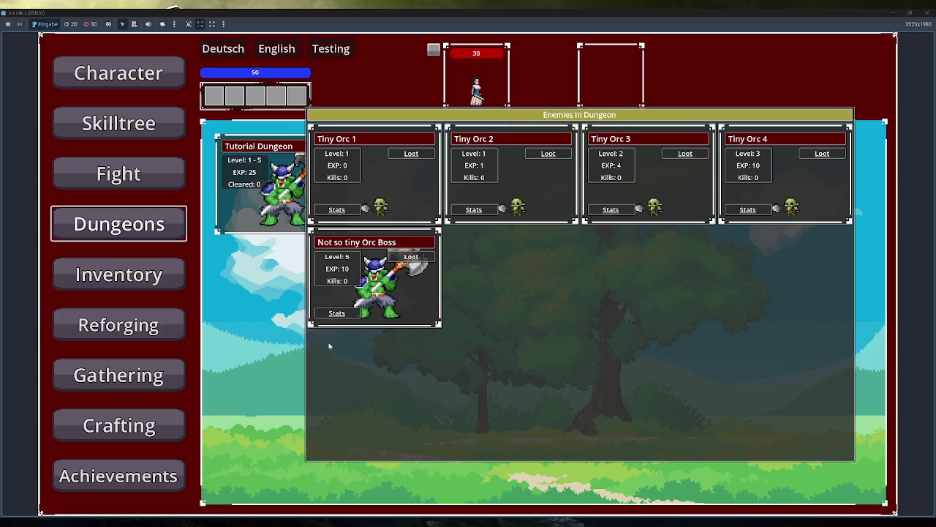
Step: Toggle the Tutorial Dungeon's enemy grid closed and open to inspect the orc cards
left_click(400, 355)
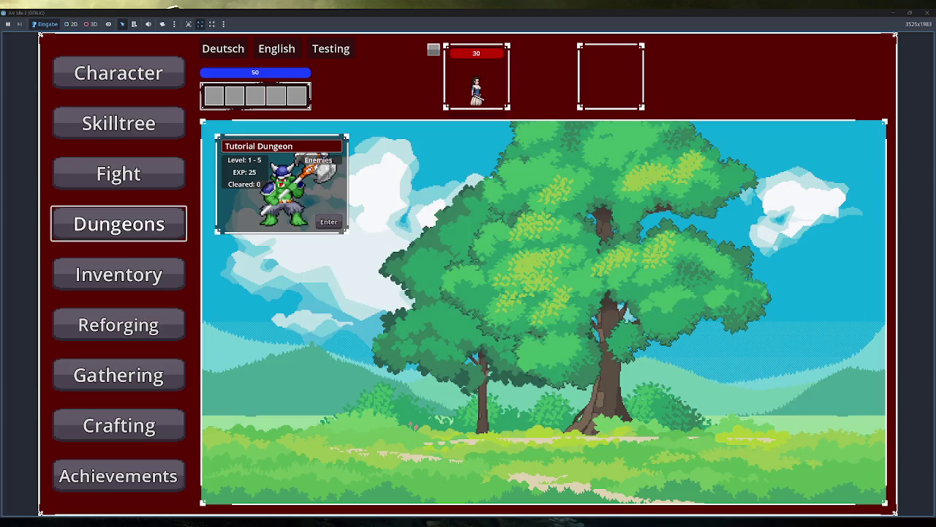
left_click(319, 161)
left_click(319, 164)
left_click(319, 165)
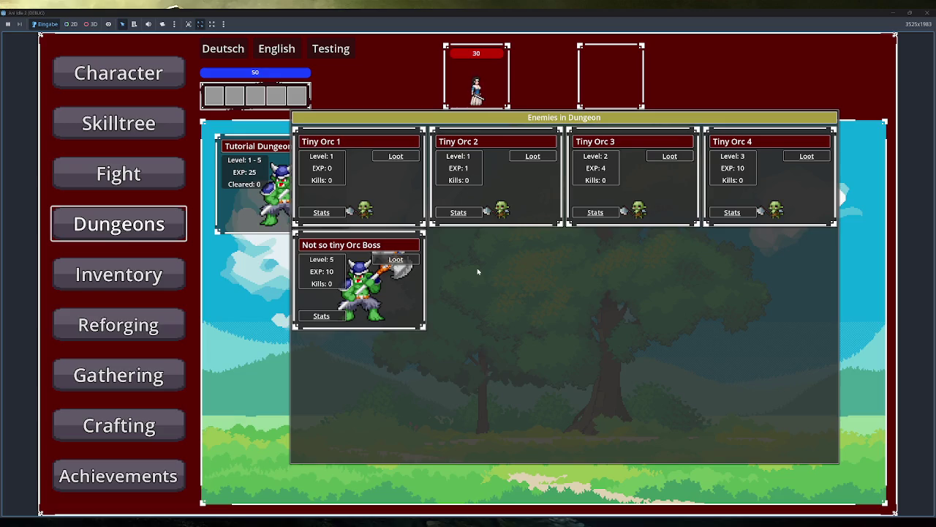
left_click(648, 152)
left_click(330, 161)
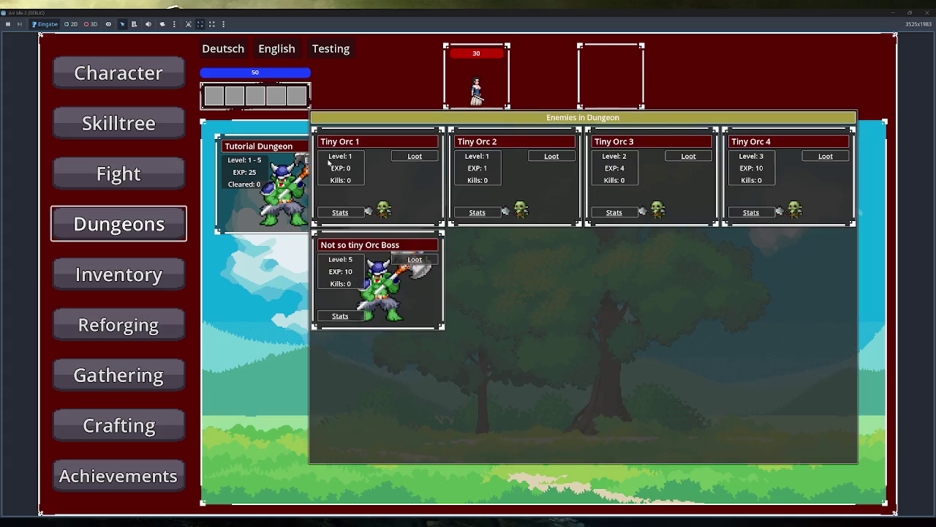
left_click(539, 192)
left_click(318, 160)
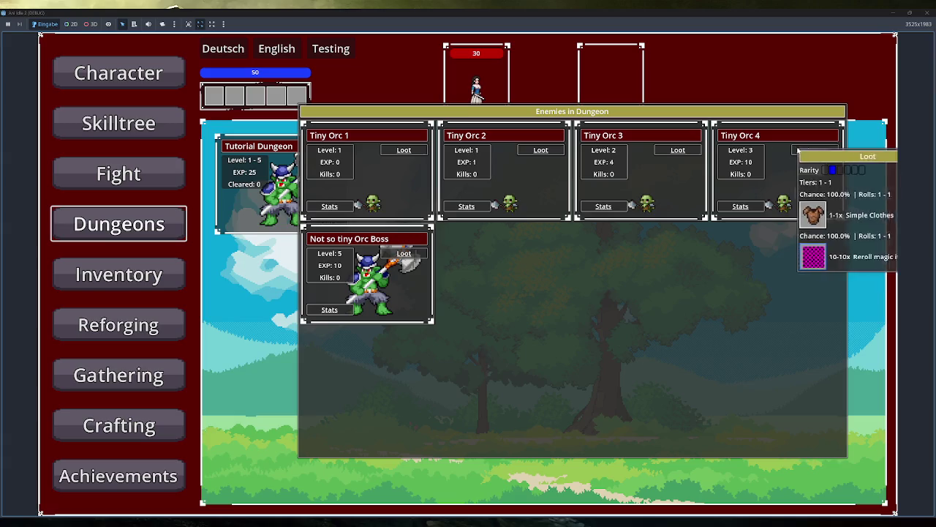
Step: Check the Loot buttons and toggle the enemy grid closed and open again
mouse_move(821, 152)
mouse_move(407, 152)
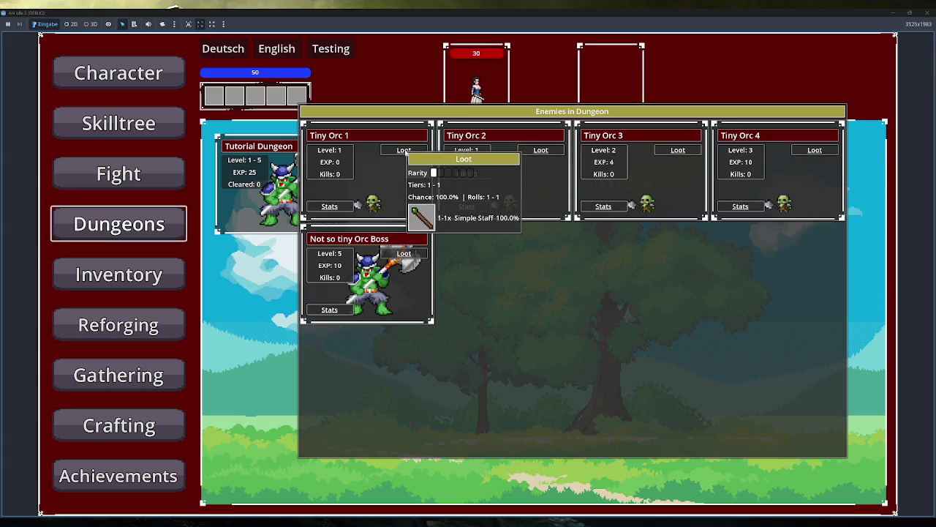
left_click(516, 302)
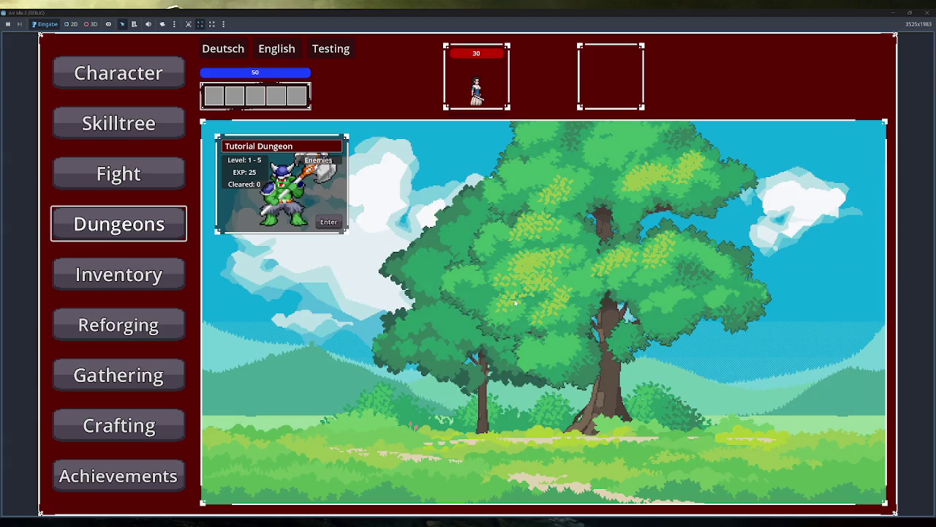
left_click(318, 160)
left_click(318, 159)
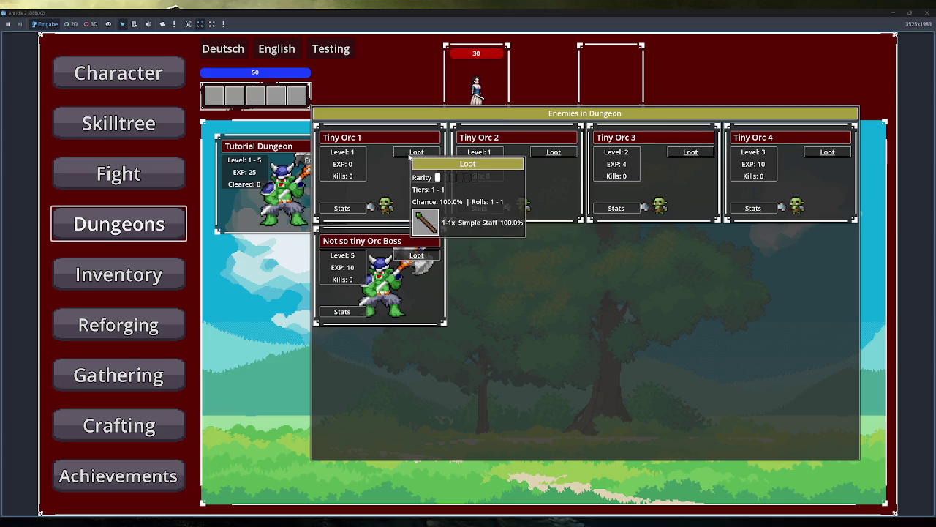
left_click(424, 168)
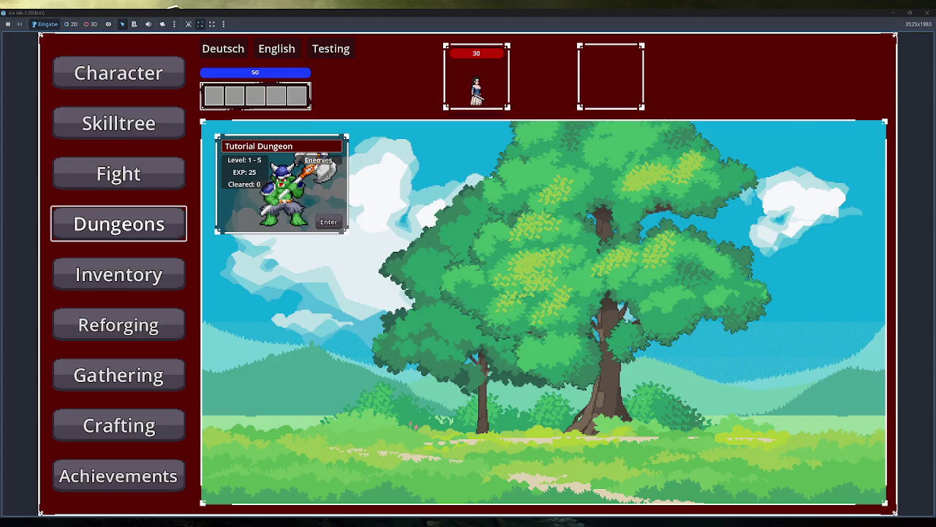
left_click(318, 159)
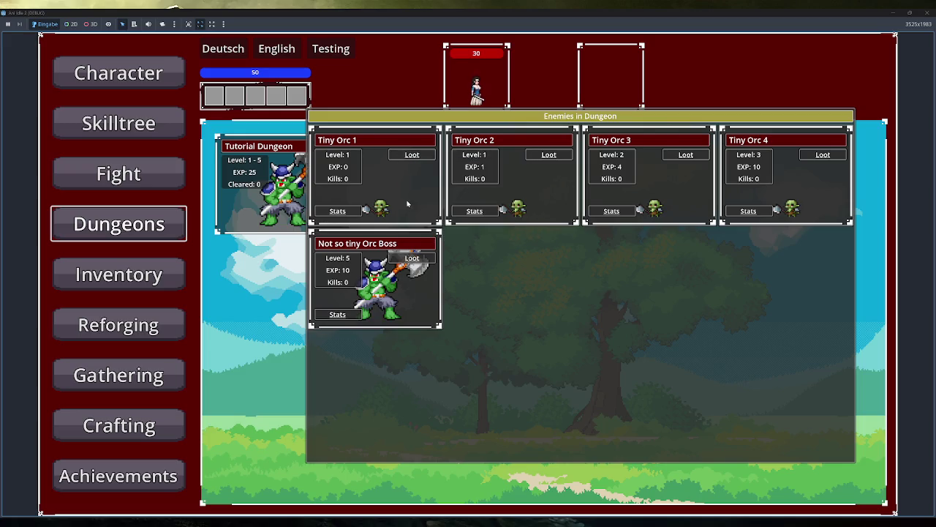
Step: Close the Tutorial Dungeon's enemy grid and stop the running game
left_click(410, 157)
left_click(318, 159)
left_click(362, 161)
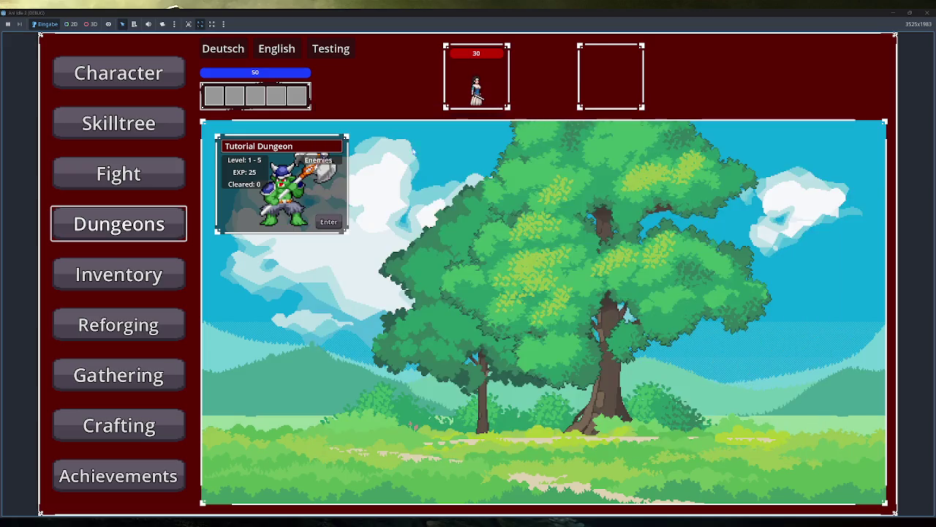
left_click(335, 161)
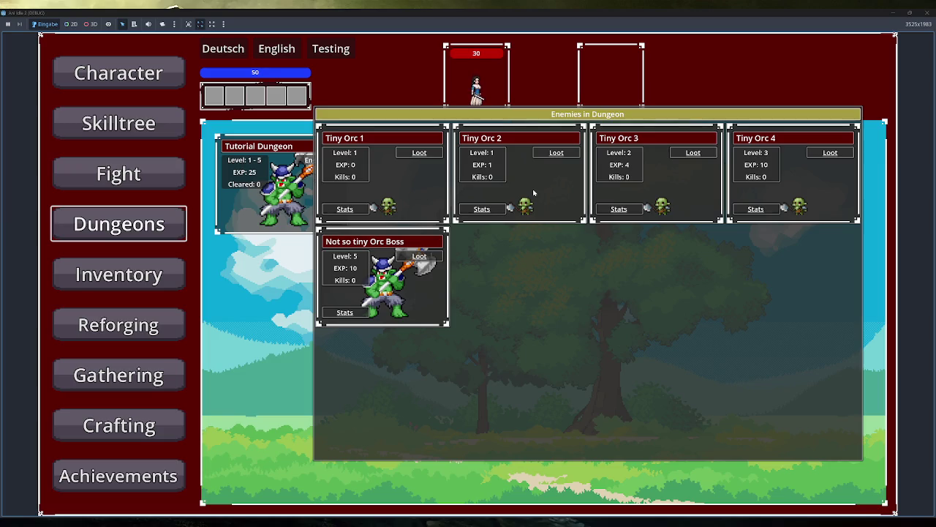
left_click(660, 54)
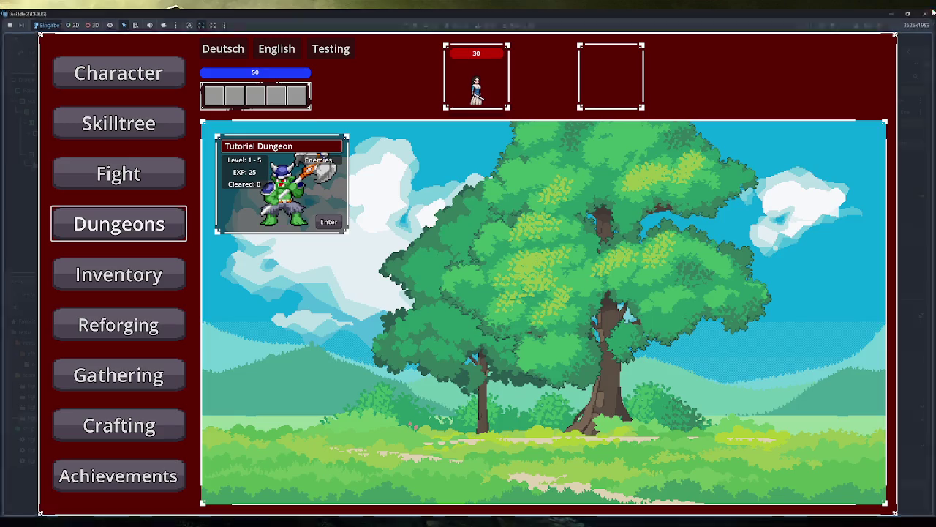
left_click(926, 13)
Step: Switch to Obsidian and open the 2026-06-13 drawing
key("alt+Tab")
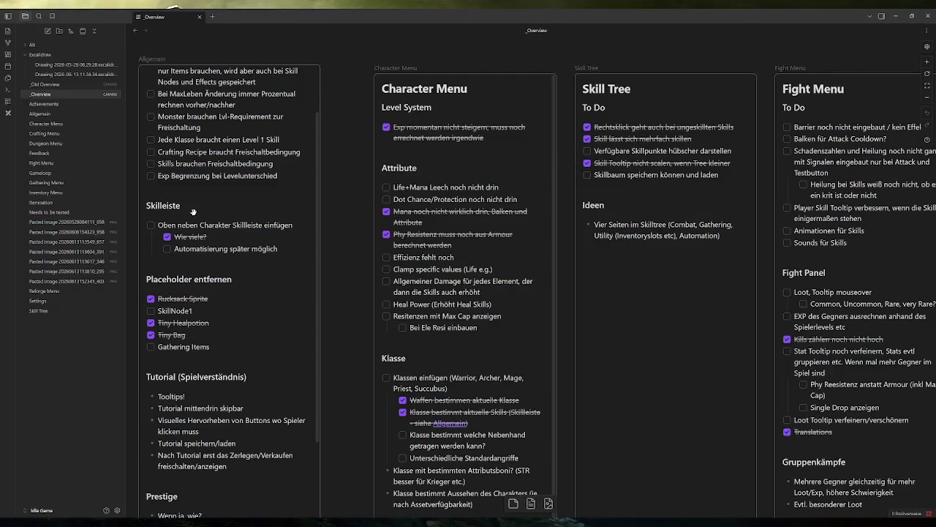
left_click(70, 65)
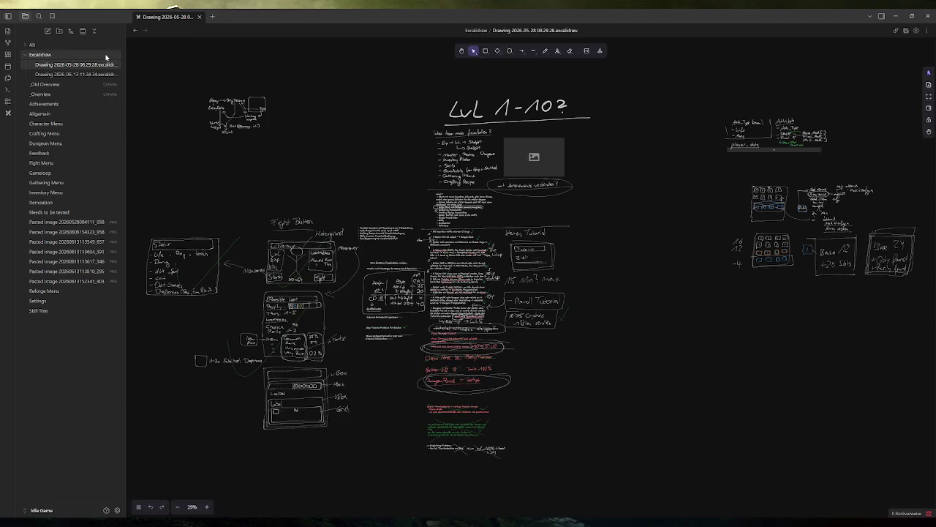
left_click(84, 75)
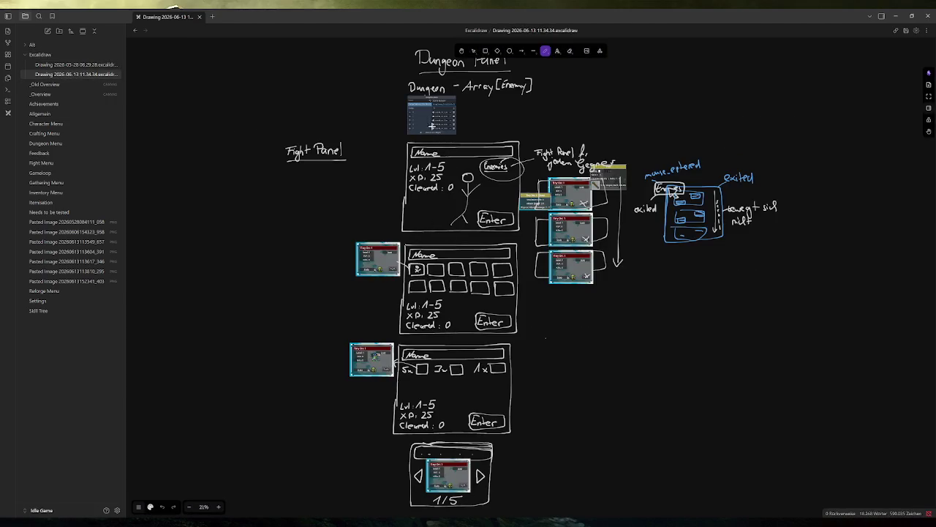
scroll(459, 128, "up", 5)
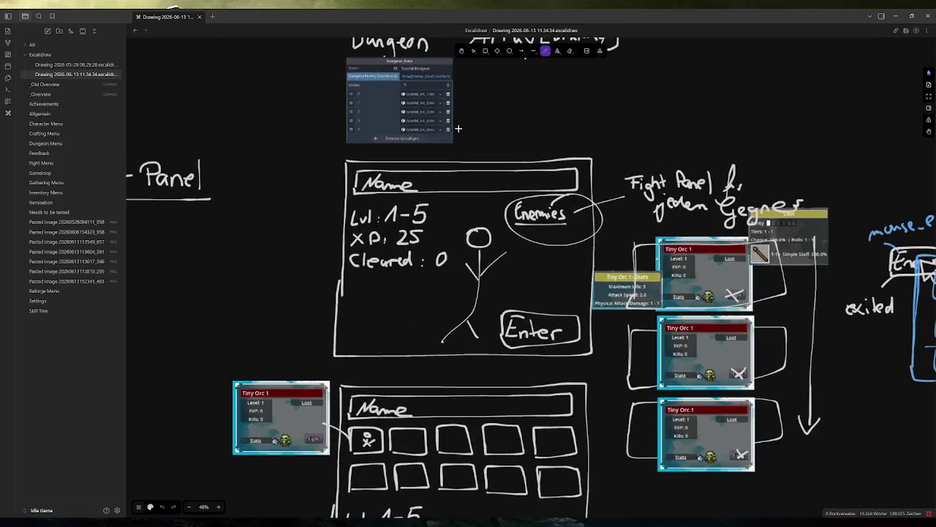
scroll(623, 224, "down", 5)
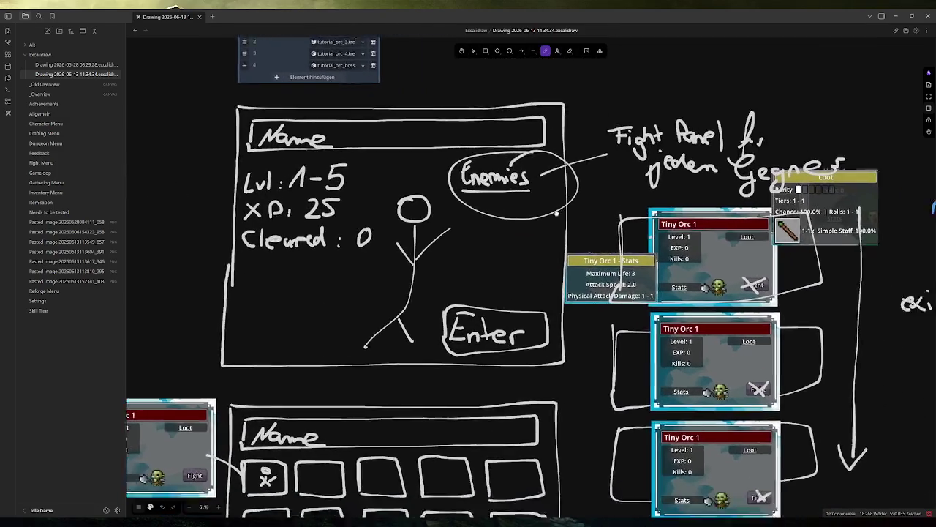
scroll(457, 182, "down", 3)
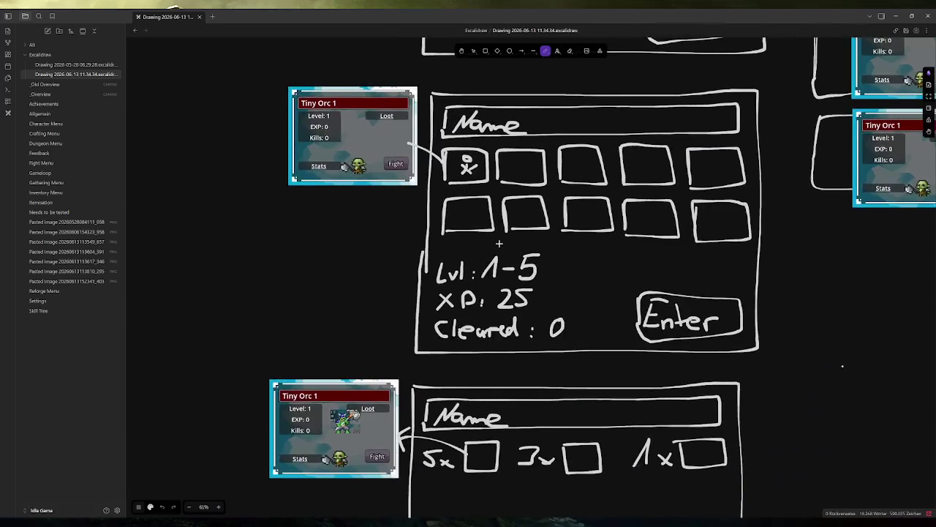
scroll(446, 212, "up", 2)
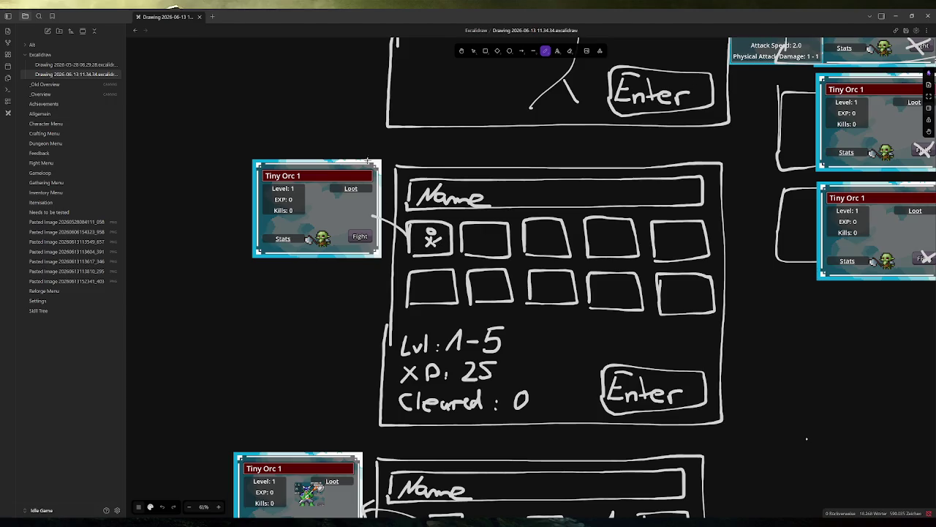
scroll(661, 180, "up", 3)
scroll(661, 179, "right", 3)
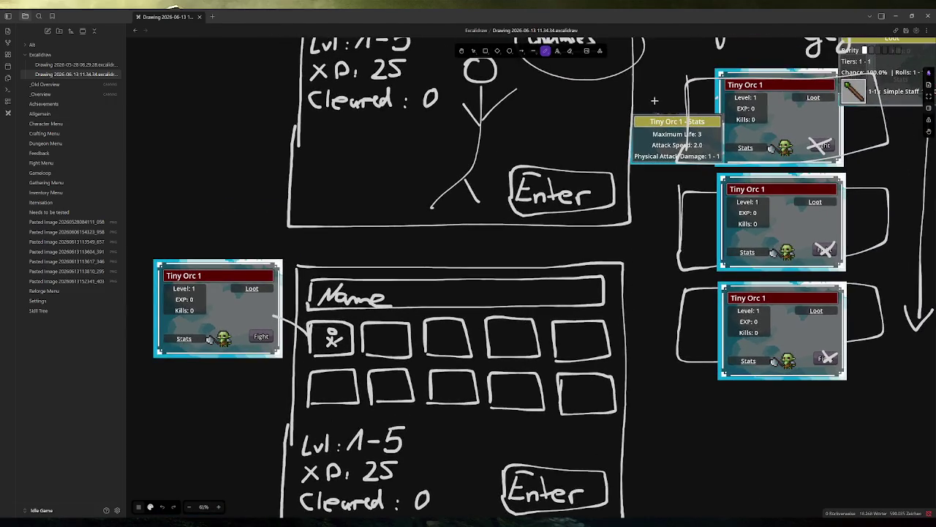
Step: Copy the Tiny Orc 1 - Stats image and place the copy beside the left Tiny Orc card
left_click(473, 51)
left_click(670, 139)
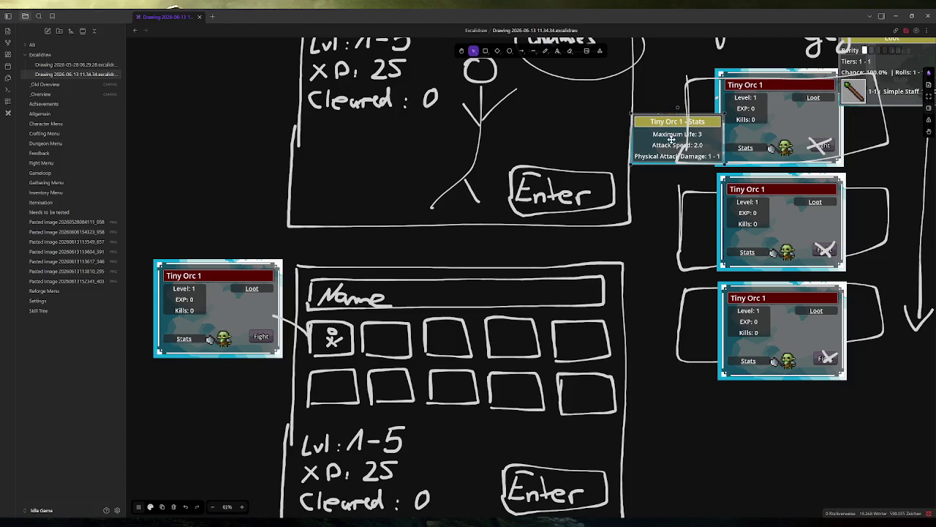
mouse_move(668, 139)
left_mouse_down()
mouse_move(390, 248)
mouse_move(644, 163)
mouse_move(661, 147)
left_mouse_up()
key("ctrl+c")
key("ctrl+v")
scroll(659, 209, "down", 2)
scroll(658, 210, "left", 3)
mouse_move(745, 167)
left_mouse_down()
mouse_move(232, 248)
mouse_move(225, 290)
left_mouse_up()
Step: Move the Loot card over the left Tiny Orc card
scroll(641, 151, "up", 2)
scroll(641, 150, "right", 4)
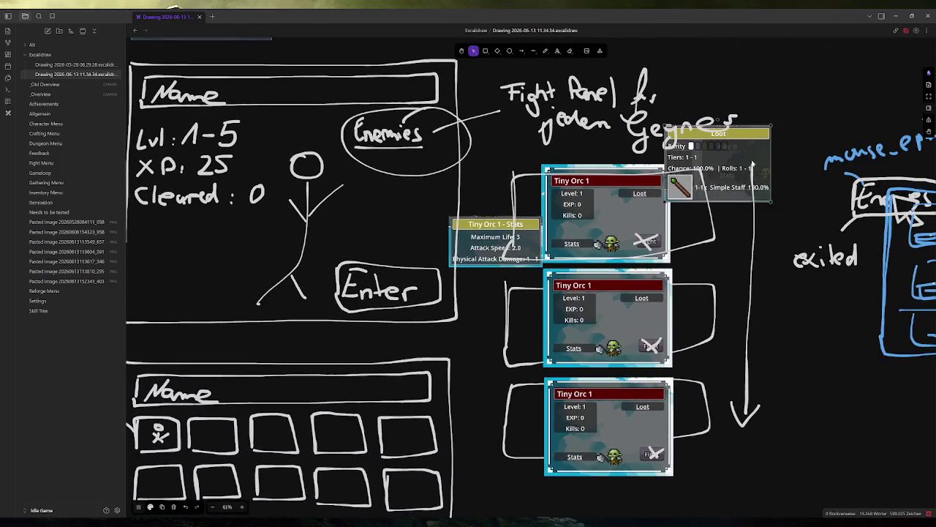
left_click_drag(753, 182, 286, 304)
scroll(285, 304, "down", 2)
scroll(286, 304, "left", 4)
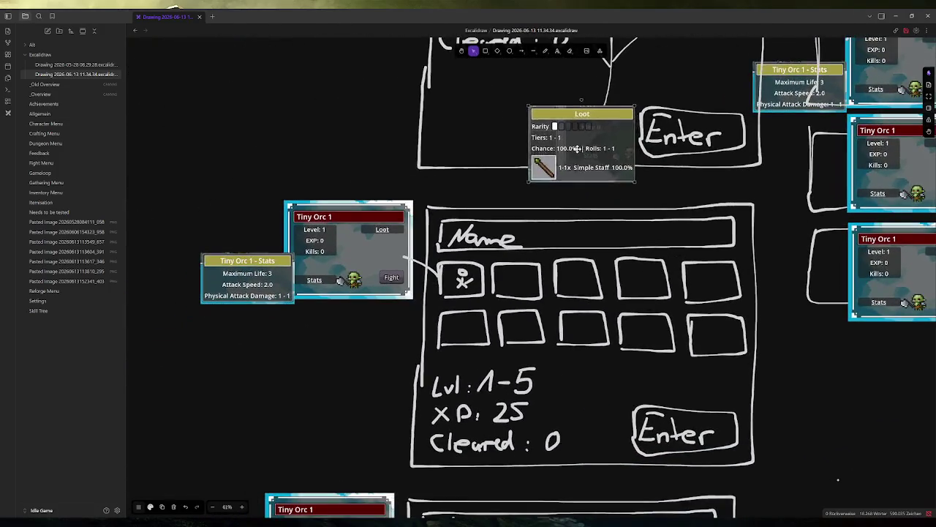
mouse_move(578, 146)
left_mouse_down()
mouse_move(417, 181)
mouse_move(417, 192)
mouse_move(430, 193)
left_mouse_up()
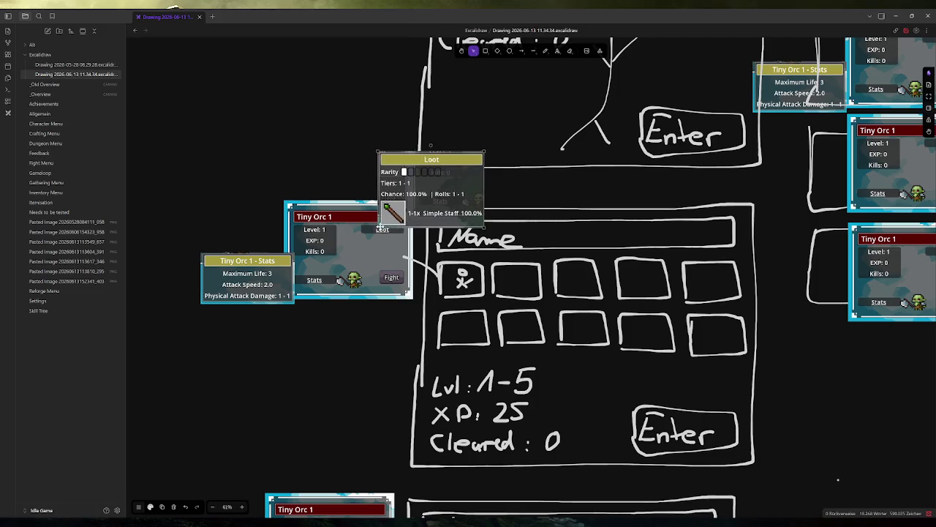
left_click(559, 191)
Step: Move the bottom Tiny Orc card's sprite into the second empty inventory box
scroll(497, 299, "down", 3)
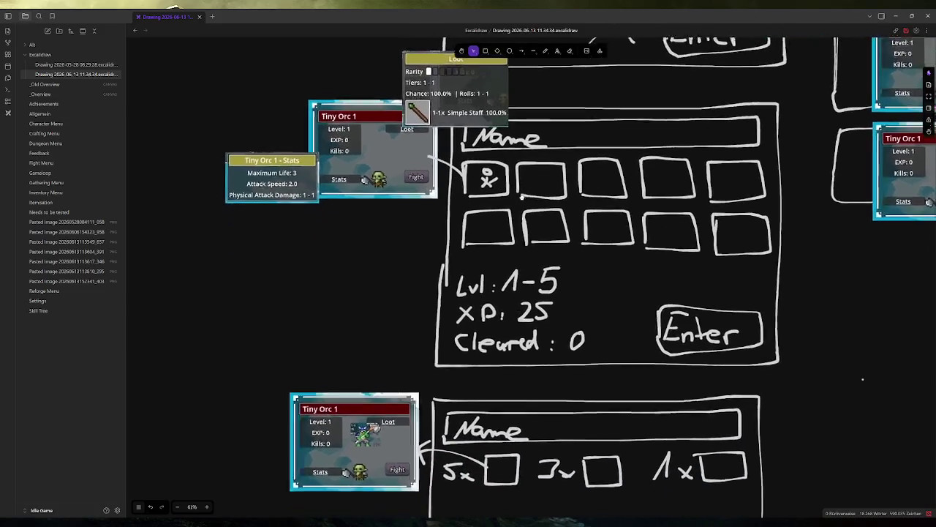
scroll(411, 228, "up", 2)
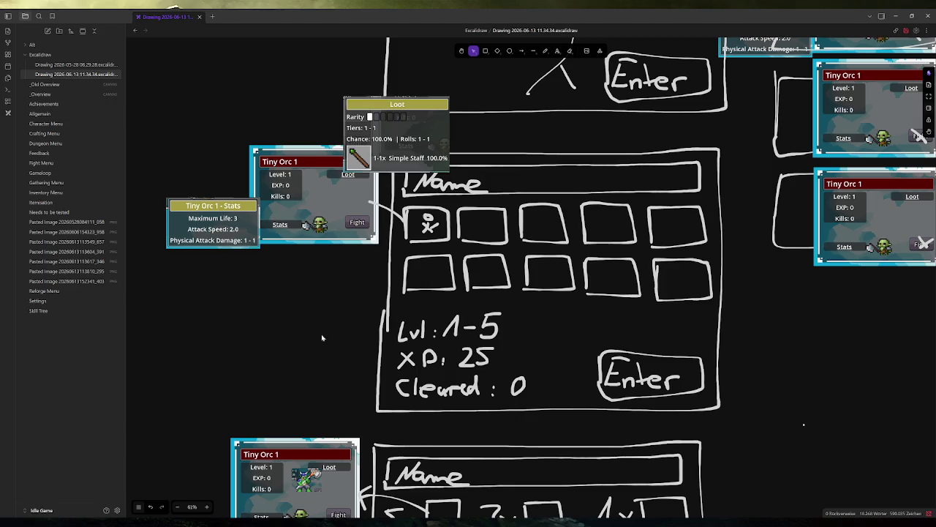
left_click(315, 474)
mouse_move(315, 474)
left_mouse_down()
mouse_move(335, 386)
mouse_move(340, 201)
mouse_move(483, 223)
left_mouse_up()
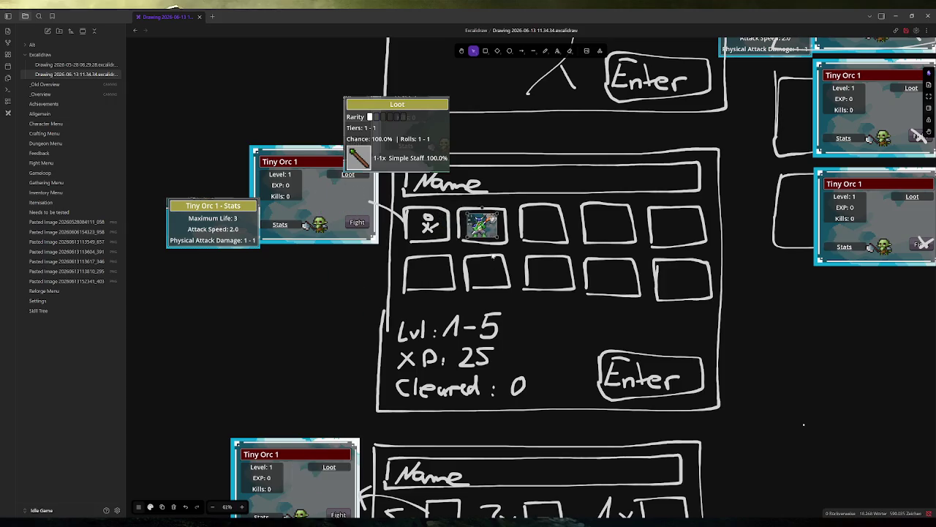
Step: Review the enemy-carousel mockup, then open the _Overview note
scroll(544, 260, "down", 3)
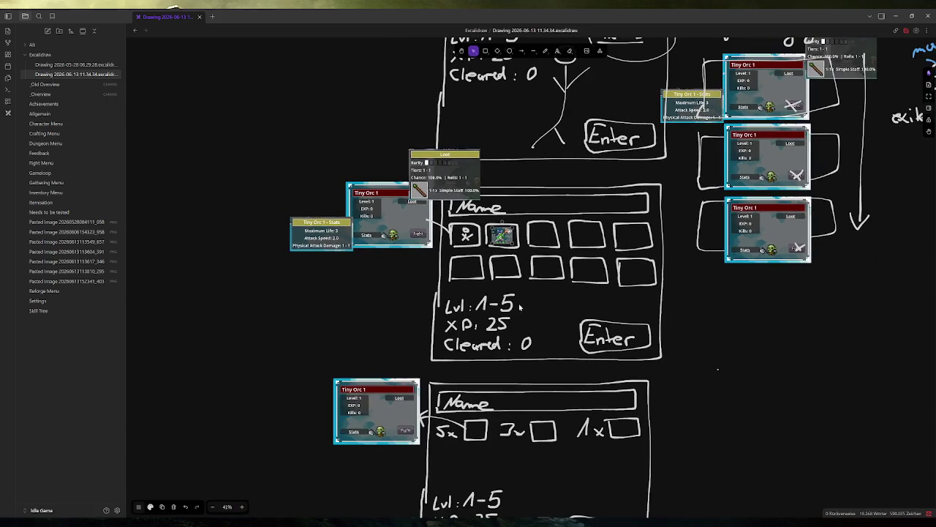
scroll(462, 284, "up", 3)
scroll(460, 284, "down", 2)
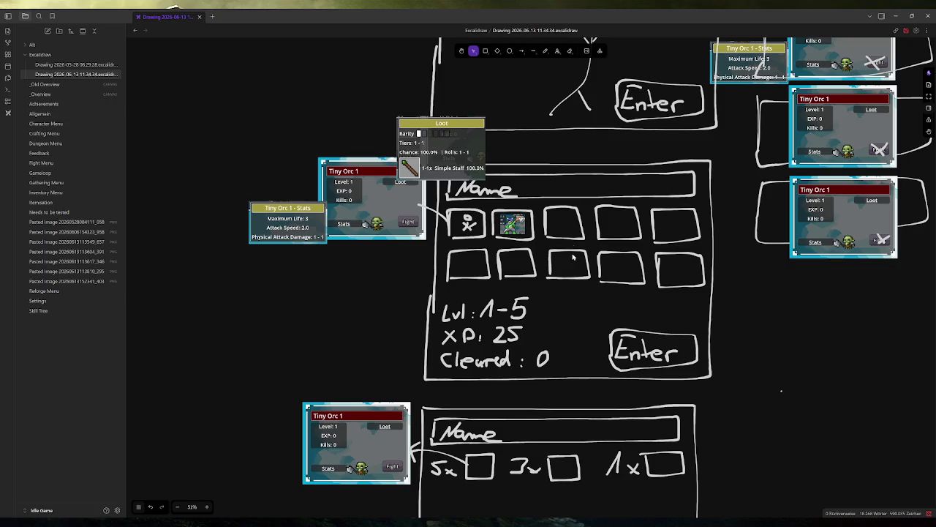
scroll(421, 299, "up", 1)
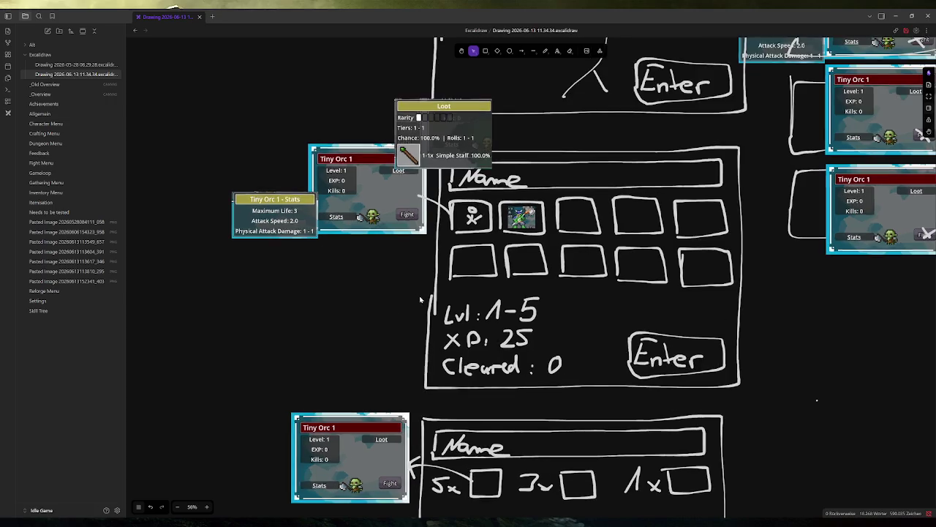
scroll(421, 298, "up", 2)
scroll(421, 298, "down", 3)
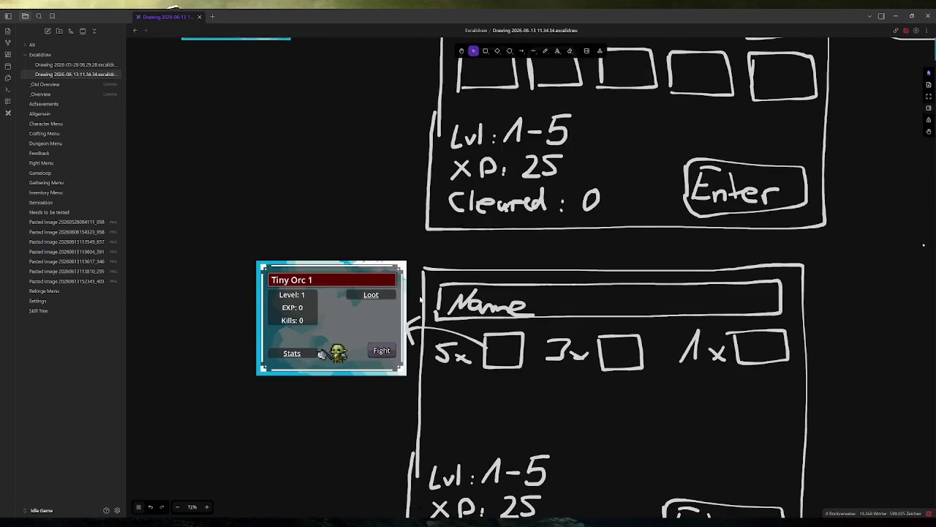
scroll(420, 298, "down", 3)
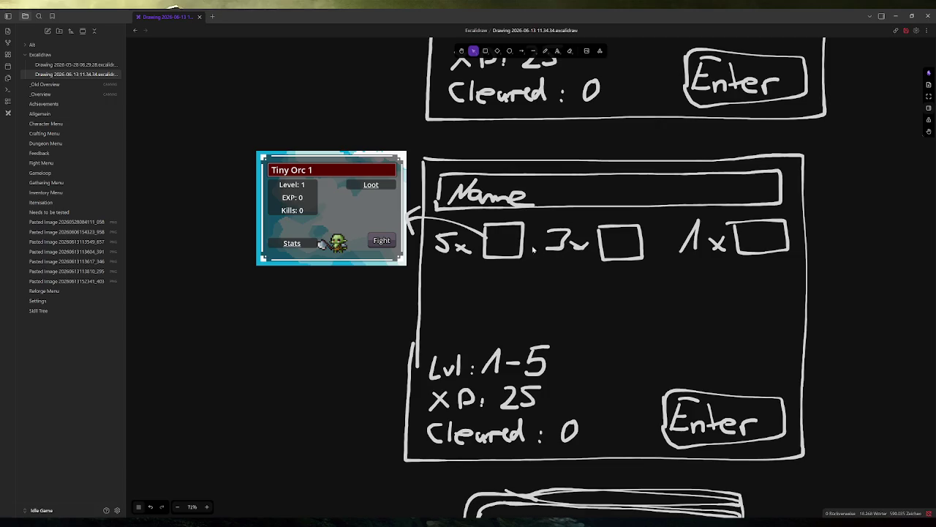
scroll(527, 294, "down", 3)
scroll(527, 294, "down", 2)
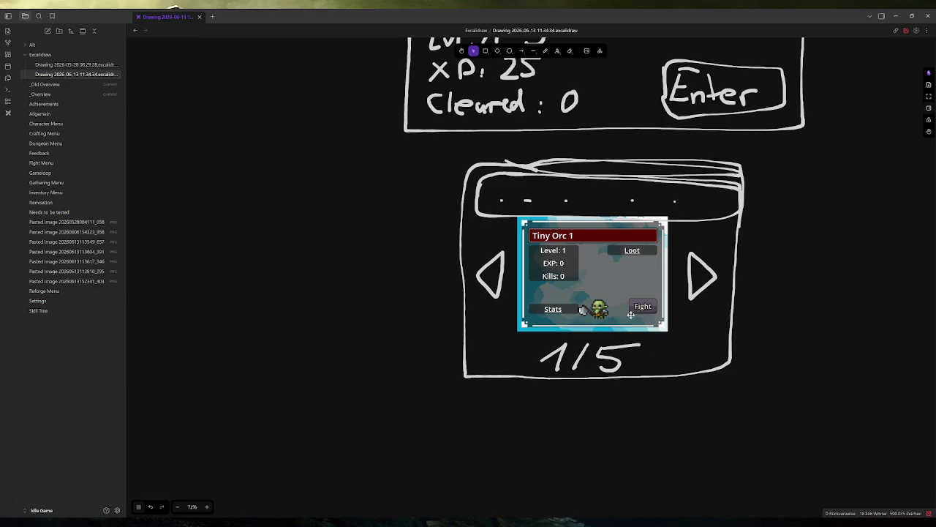
scroll(630, 315, "down", 10)
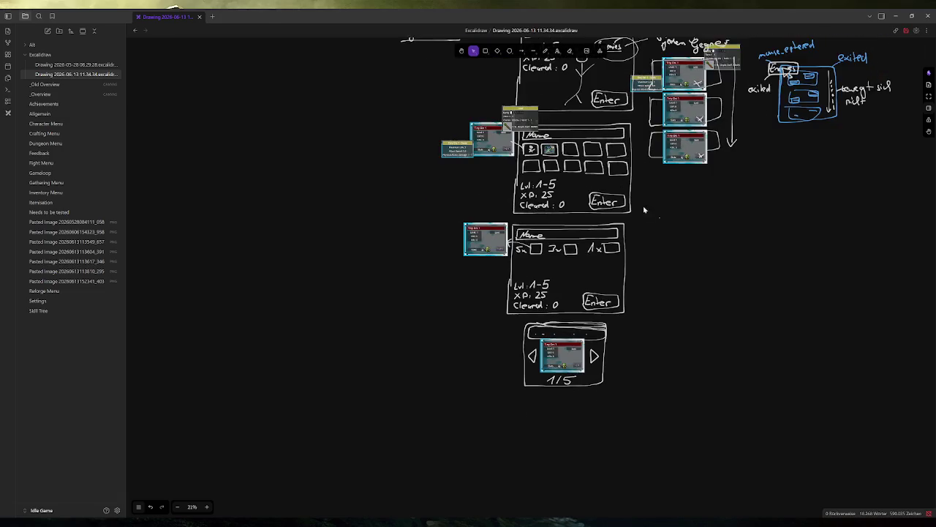
scroll(629, 234, "up", 2)
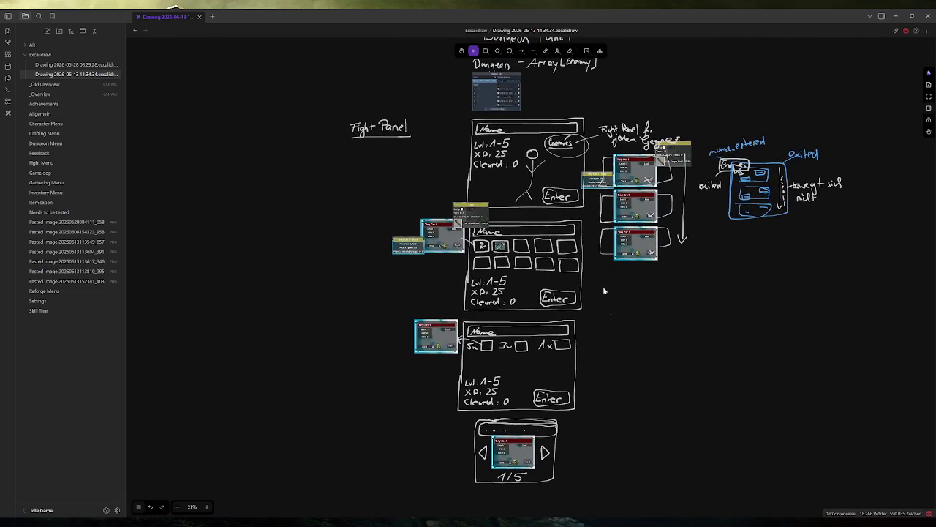
left_click(65, 94)
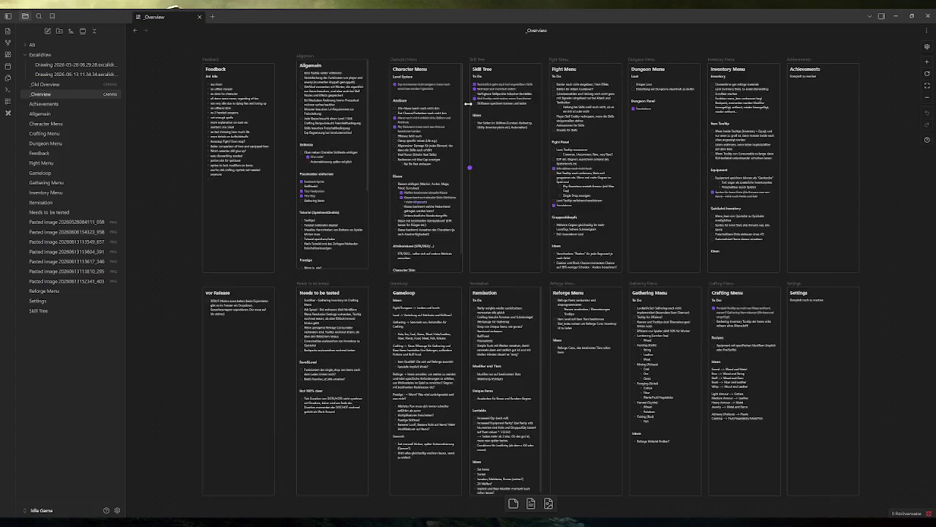
Step: Zoom into the _Overview canvas, then minimize Obsidian to return to Godot
scroll(379, 83, "up", 5)
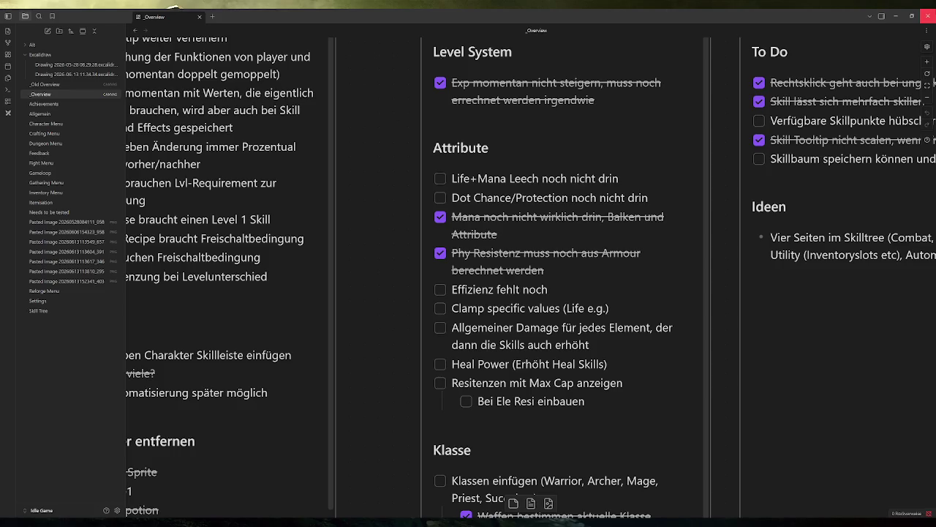
left_click(896, 16)
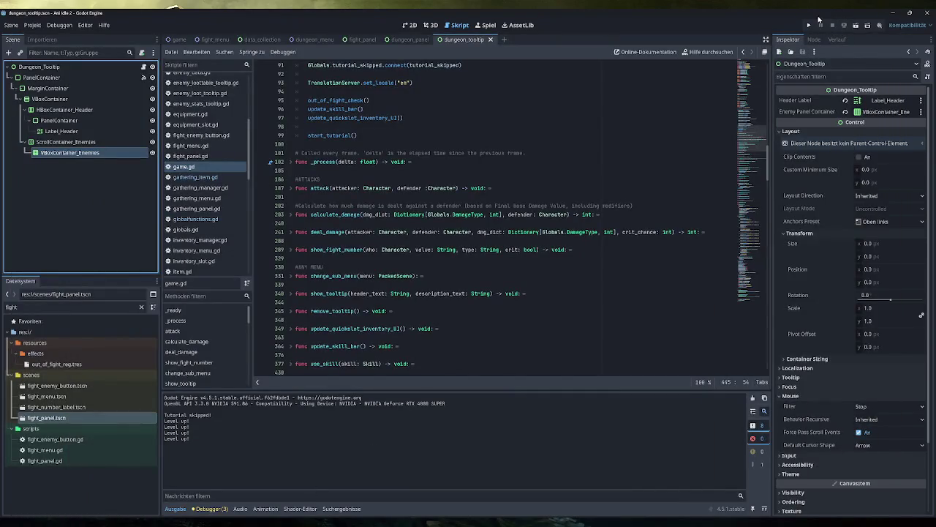
left_click(809, 25)
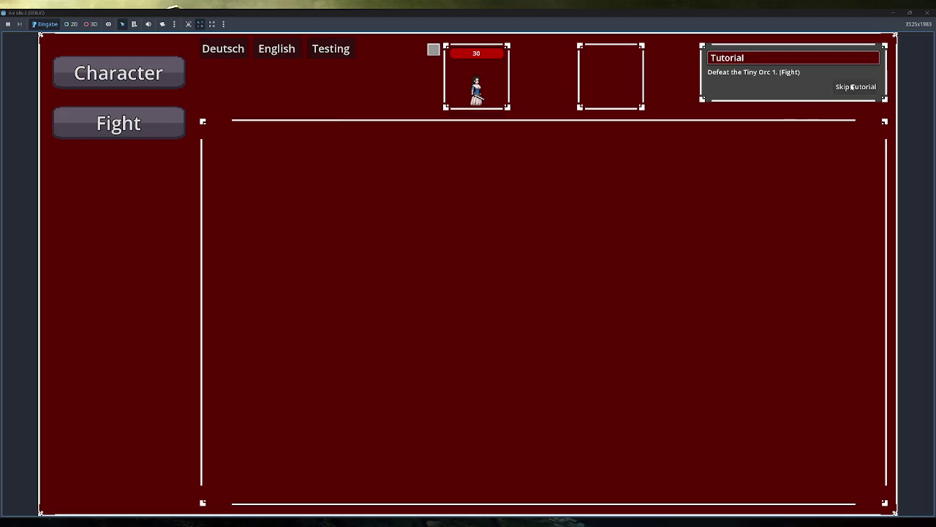
left_click(852, 87)
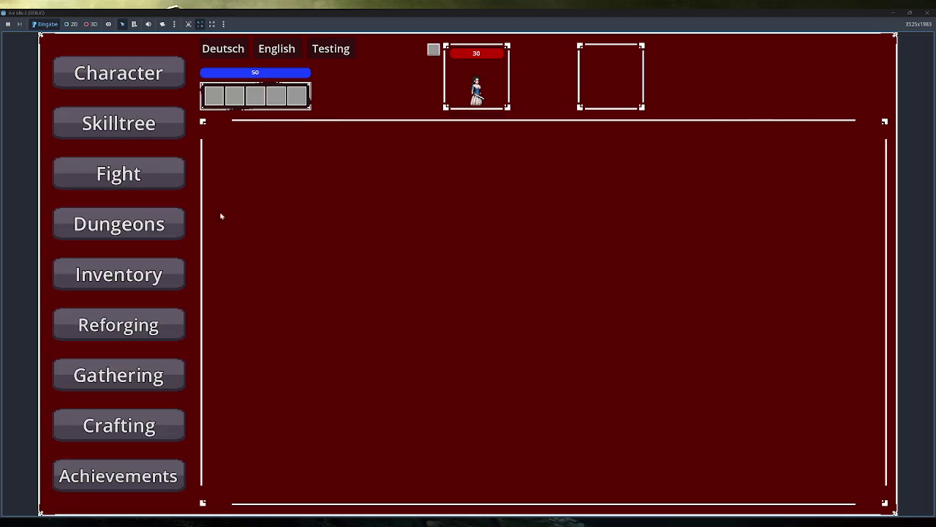
left_click(171, 224)
left_click(319, 161)
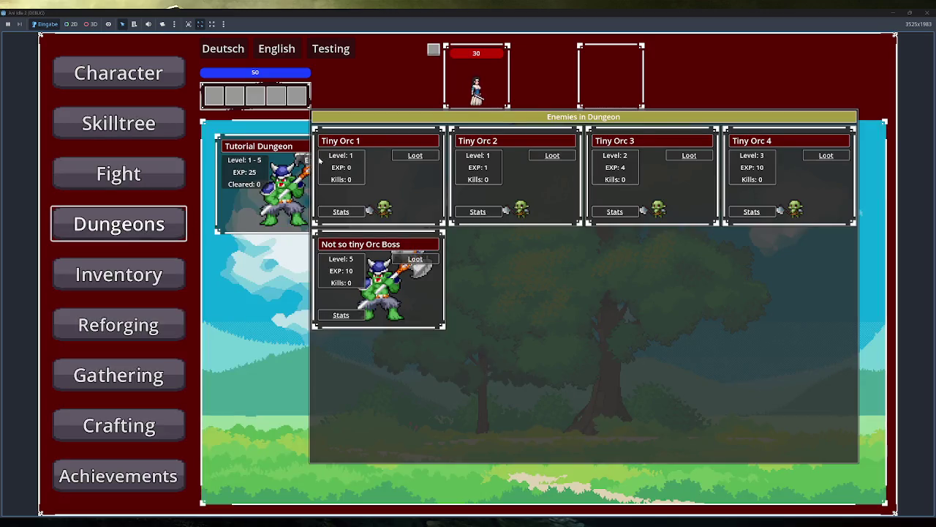
mouse_move(352, 217)
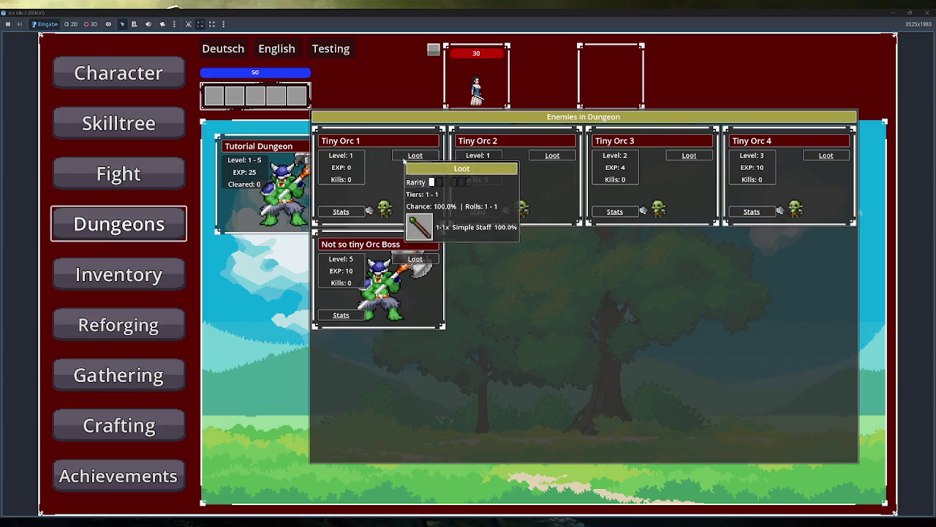
mouse_move(406, 156)
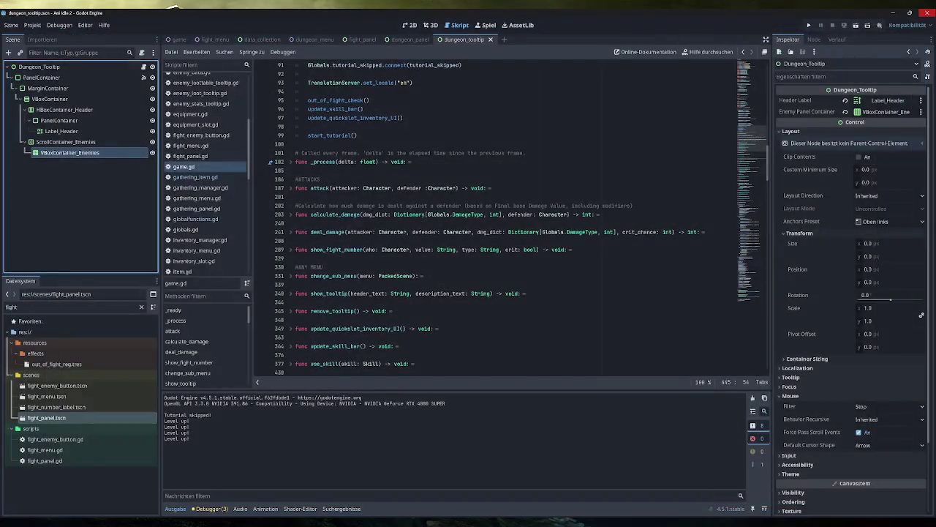
Step: Change VBoxContainer_Enemies back to a VBoxContainer, reassign it as Enemy Panel Container, and save
right_click(75, 157)
left_click(104, 268)
type("vbox")
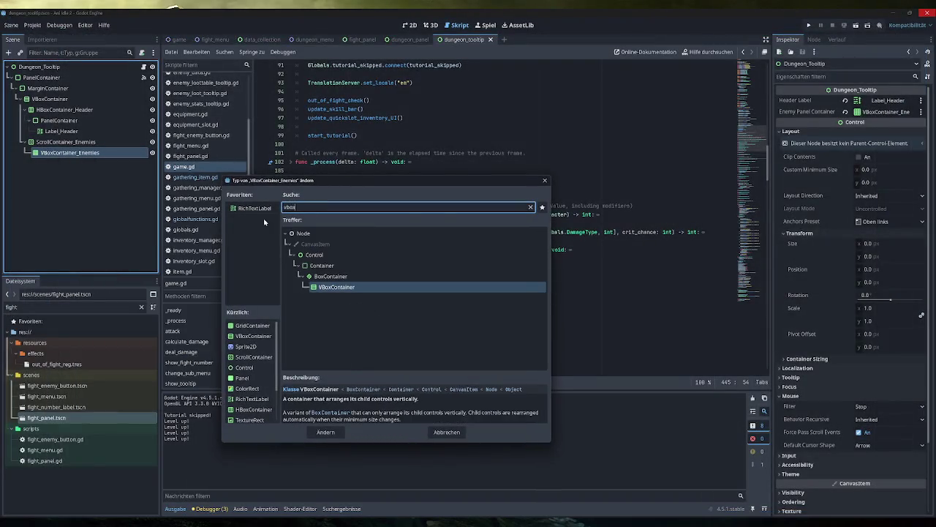
key("Return")
left_click(40, 66)
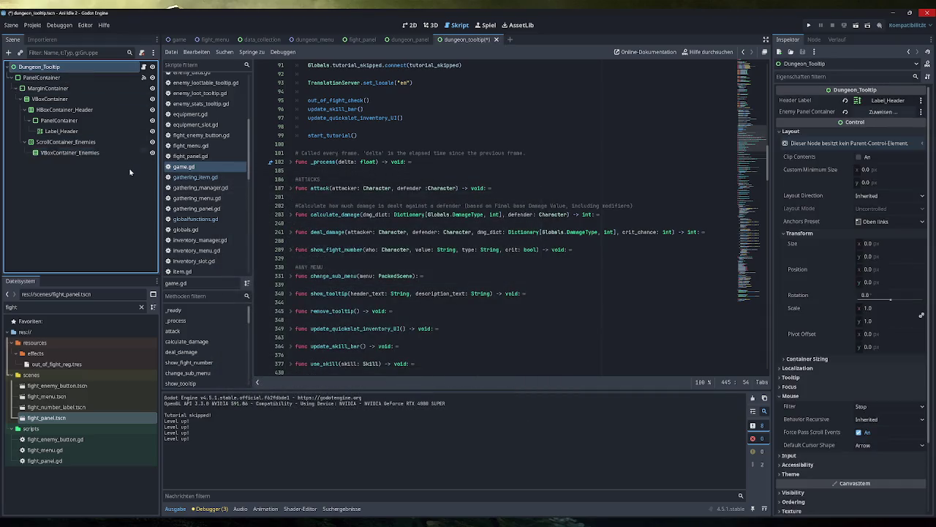
left_click_drag(70, 152, 870, 114)
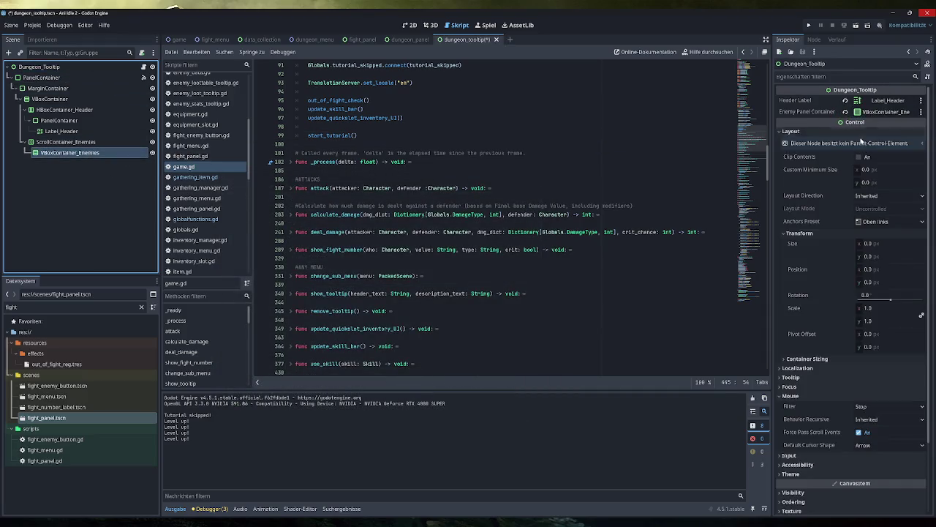
key("ctrl+s")
Step: Run the game, skip the tutorial, and show the Tutorial Dungeon's enemy list
left_click(810, 25)
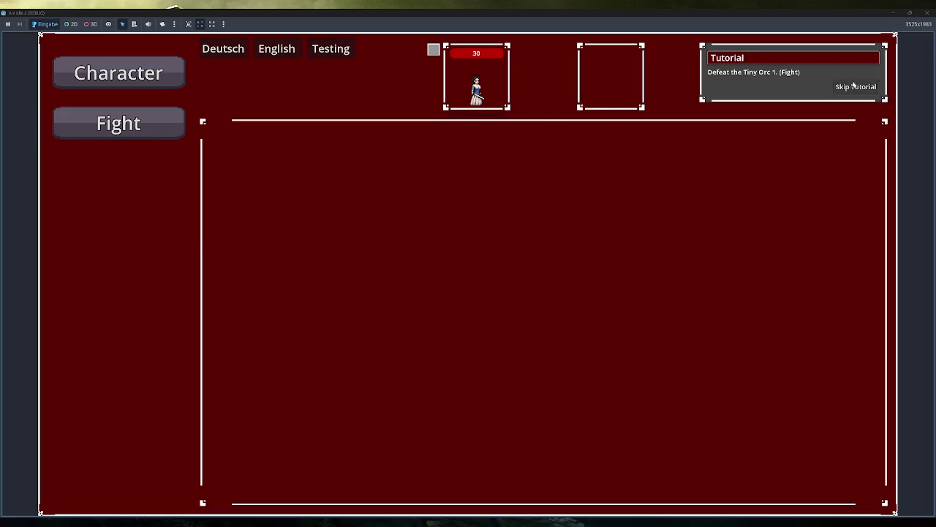
left_click(853, 86)
left_click(152, 236)
left_click(319, 160)
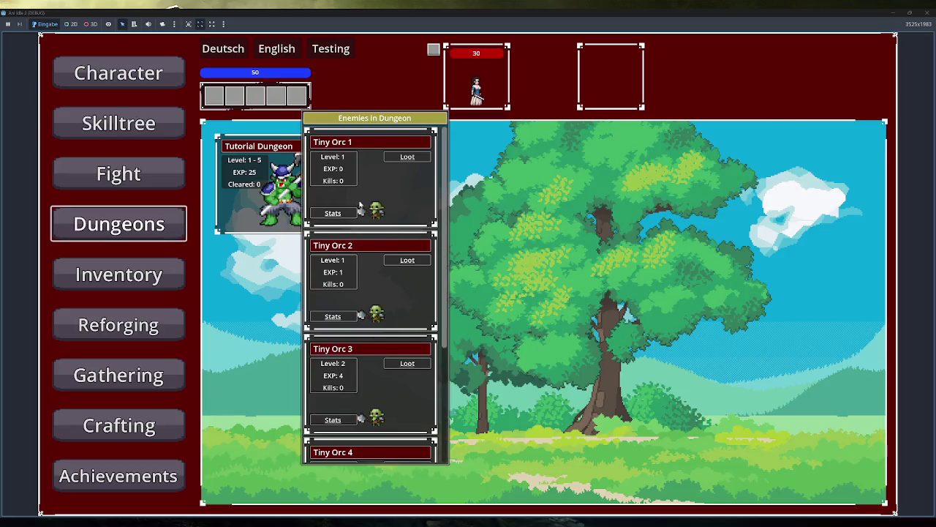
Step: Scroll through the stacked enemy list and check a Stats/Loot button
scroll(384, 252, "down", 5)
scroll(384, 256, "up", 5)
scroll(383, 271, "down", 5)
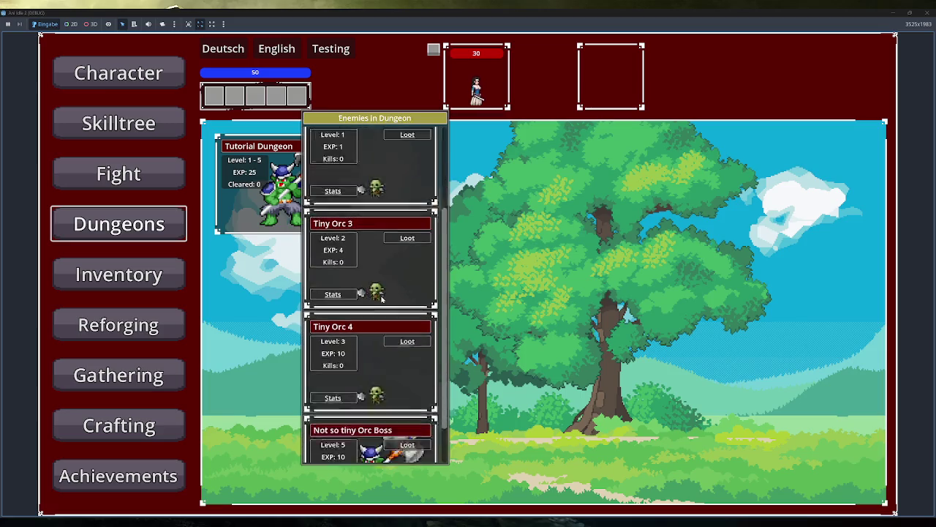
scroll(381, 286, "up", 5)
scroll(381, 298, "down", 5)
scroll(381, 298, "up", 5)
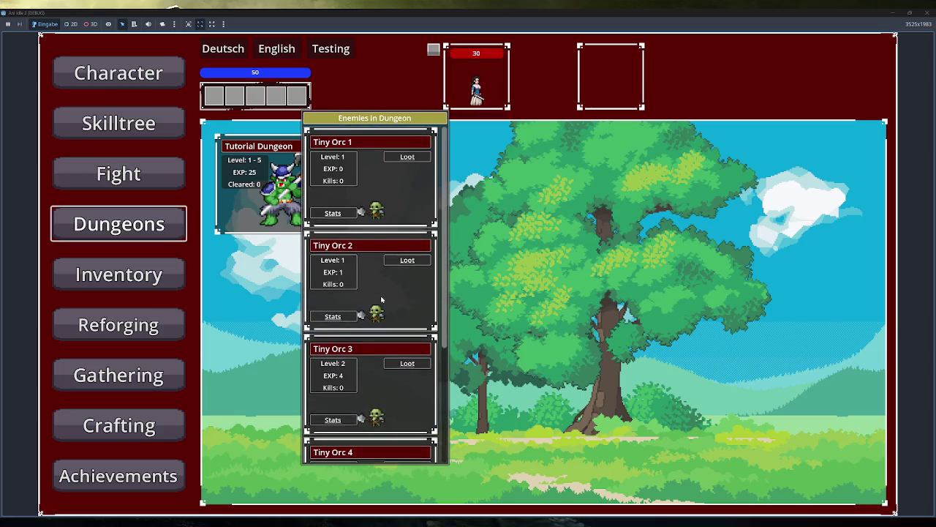
scroll(381, 298, "down", 5)
scroll(380, 311, "up", 5)
scroll(380, 312, "down", 5)
scroll(379, 312, "up", 5)
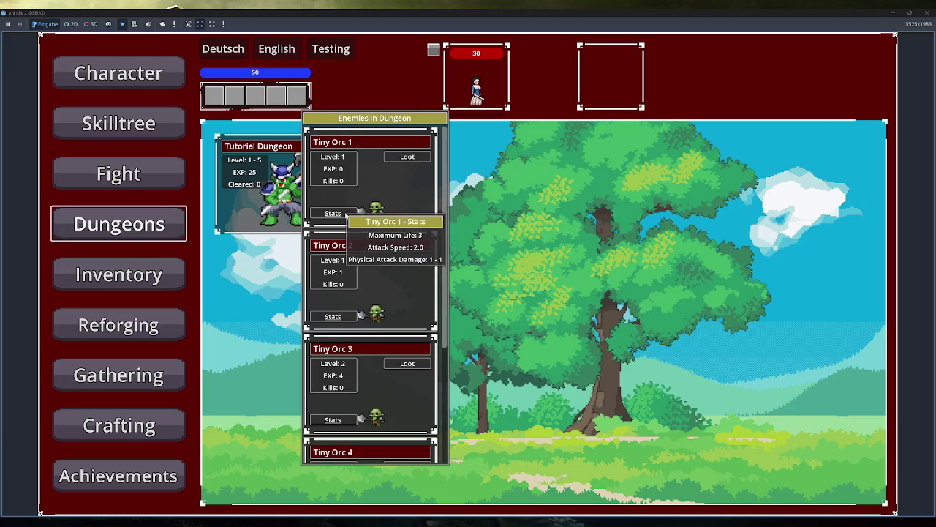
mouse_move(396, 157)
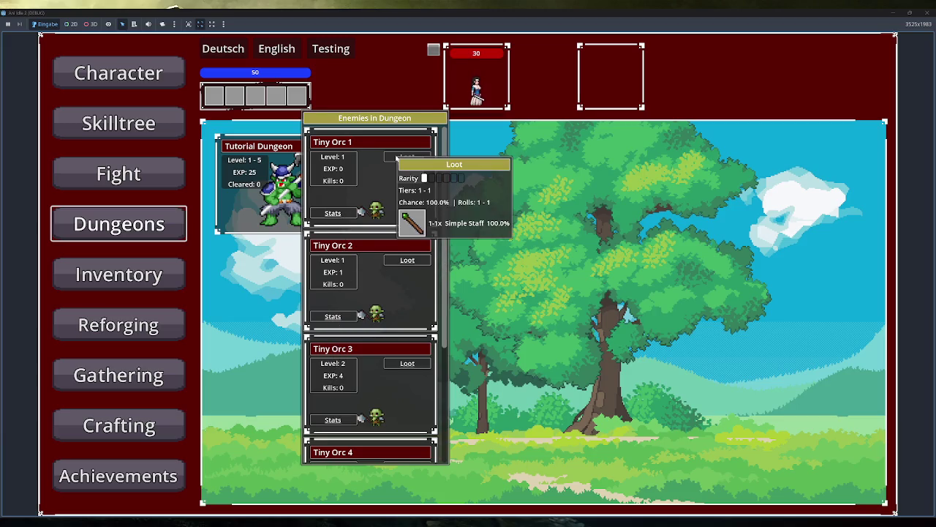
scroll(396, 298, "down", 3)
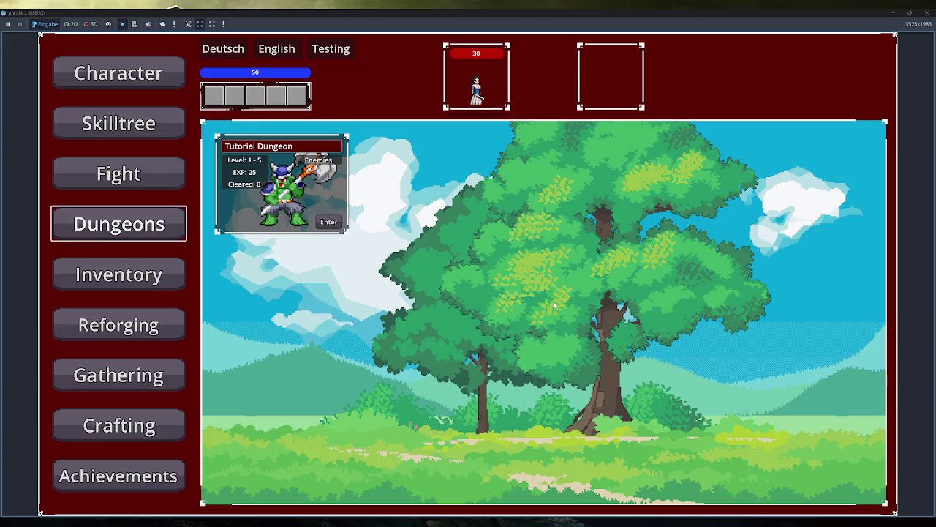
Step: Stop the running game and try unfolding func attack() in game.gd
left_click(929, 12)
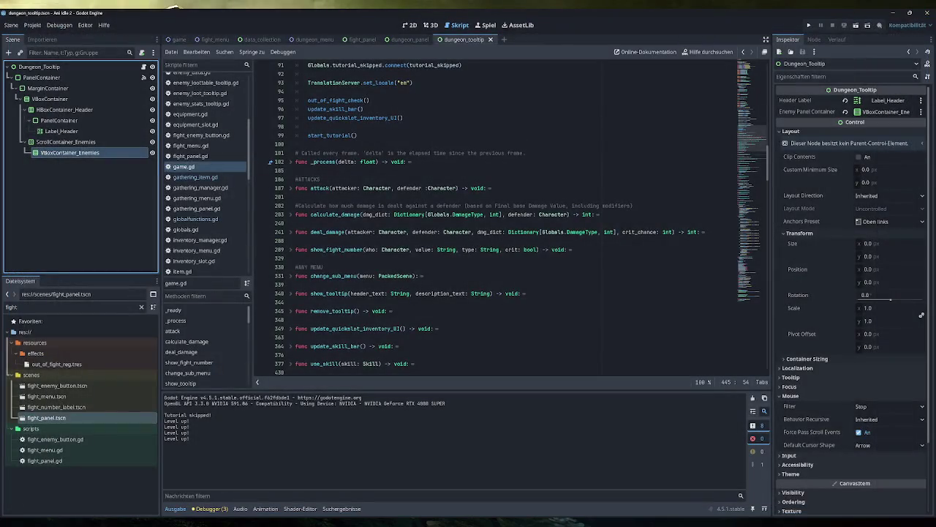
left_click(291, 188)
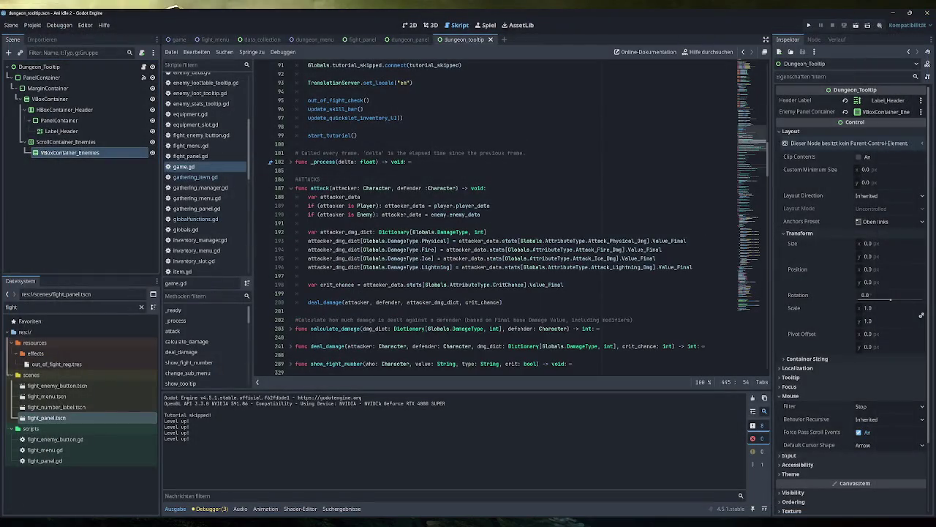
left_click(290, 189)
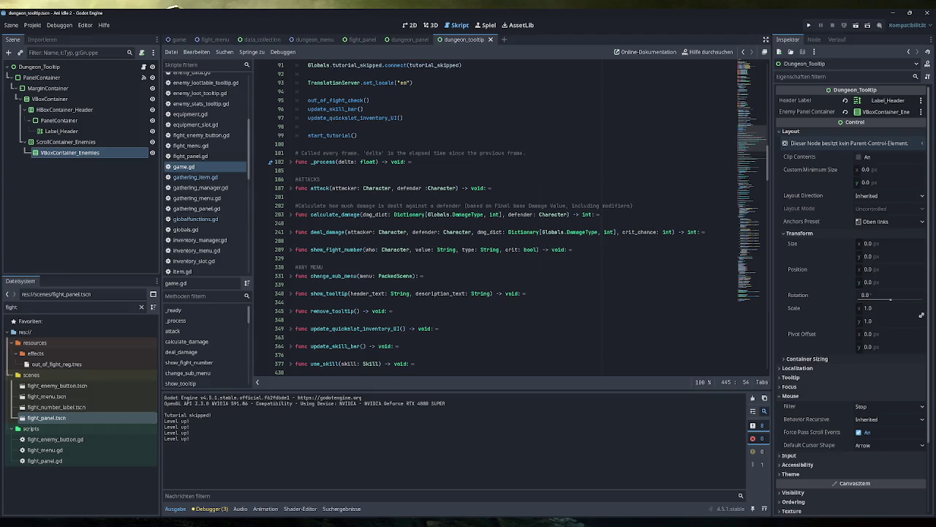
Step: Expand func attack() and select the physical damage assignment on line 193
left_click(291, 188)
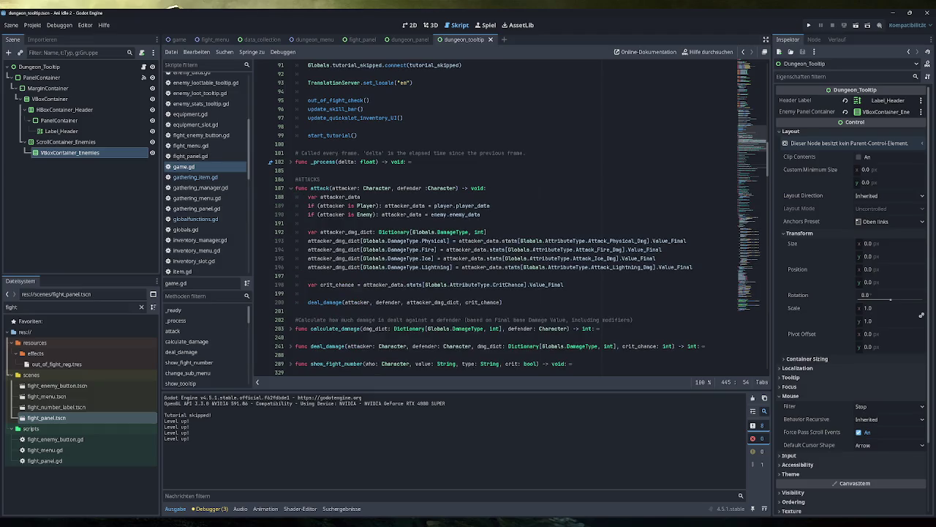
mouse_move(512, 285)
left_click_drag(686, 241, 398, 241)
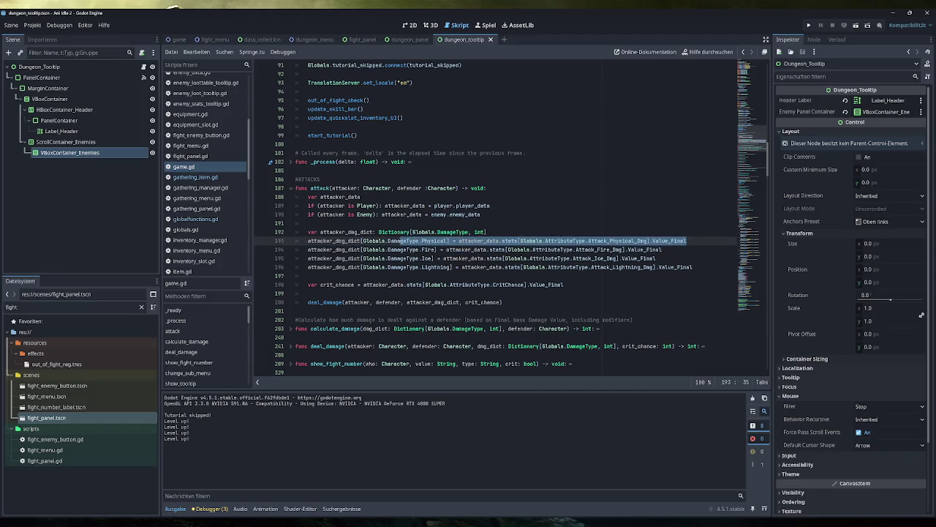
left_click(472, 267)
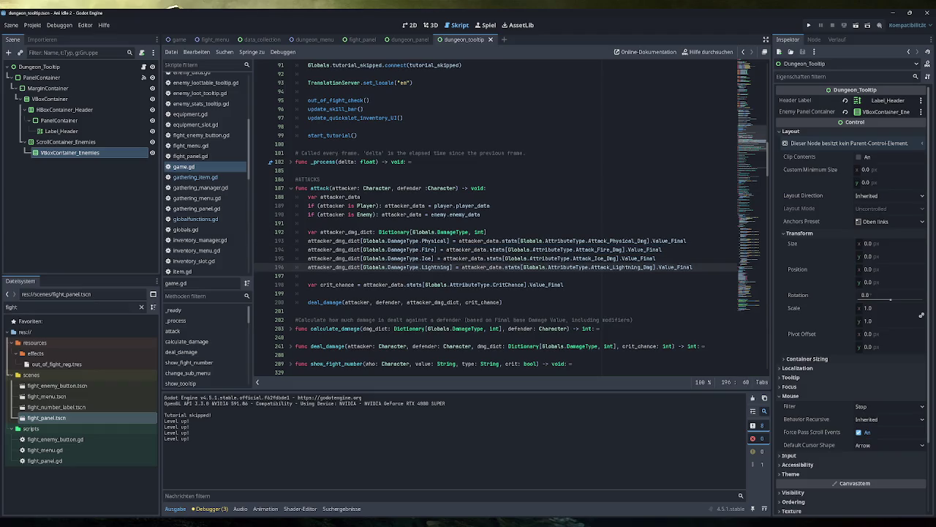
mouse_move(476, 267)
scroll(495, 220, "down", 1)
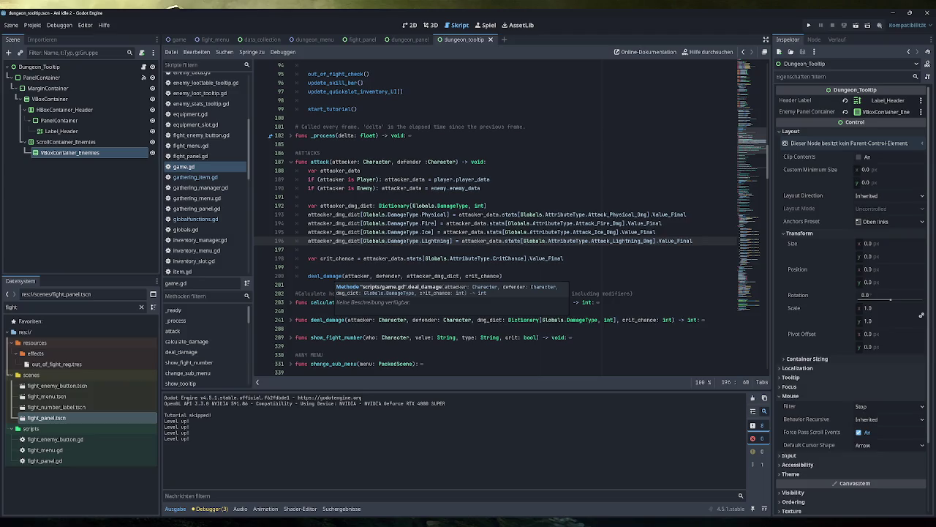
left_click(290, 320)
scroll(291, 322, "down", 2)
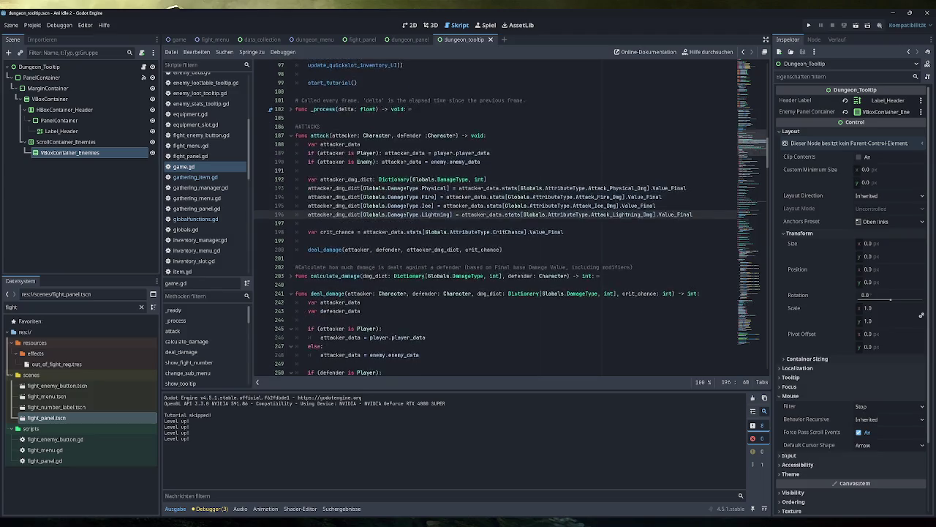
scroll(495, 219, "down", 5)
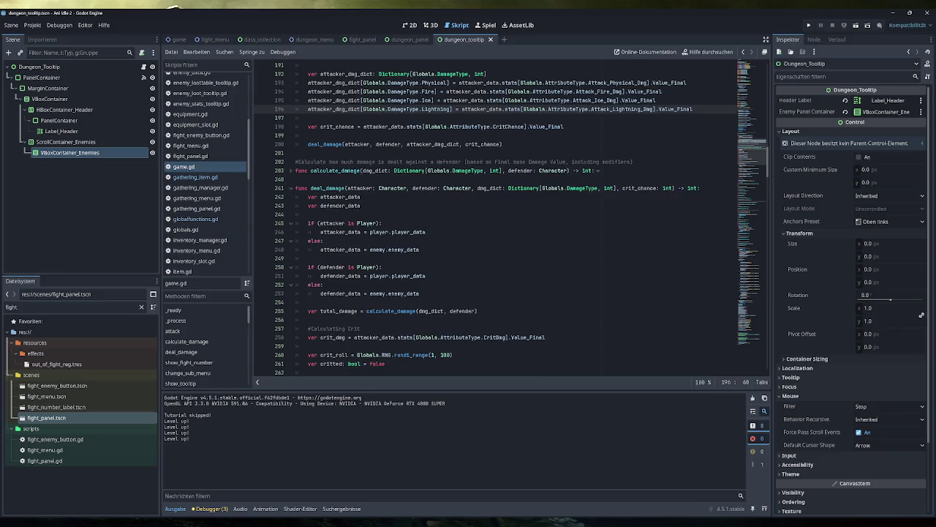
scroll(495, 220, "down", 3)
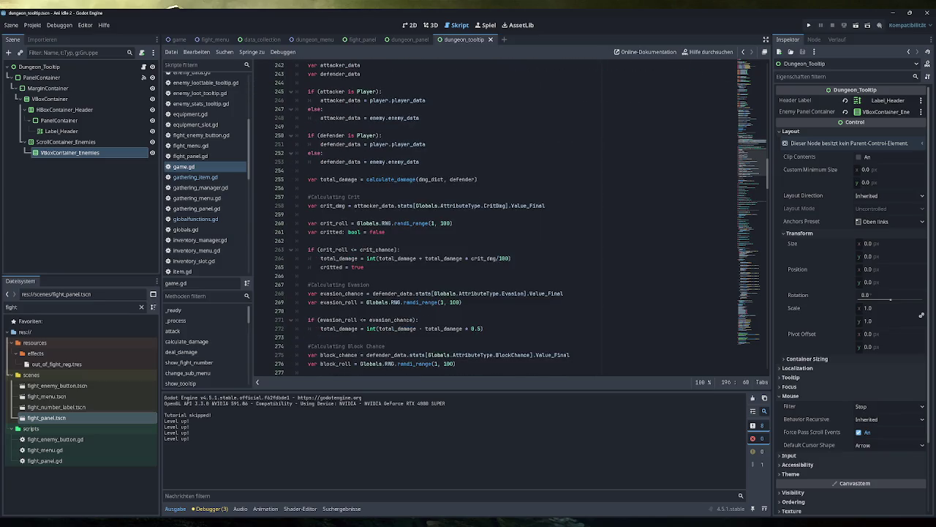
left_click_drag(385, 231, 308, 223)
scroll(329, 223, "down", 1)
left_click_drag(363, 241, 326, 223)
scroll(468, 223, "down", 2)
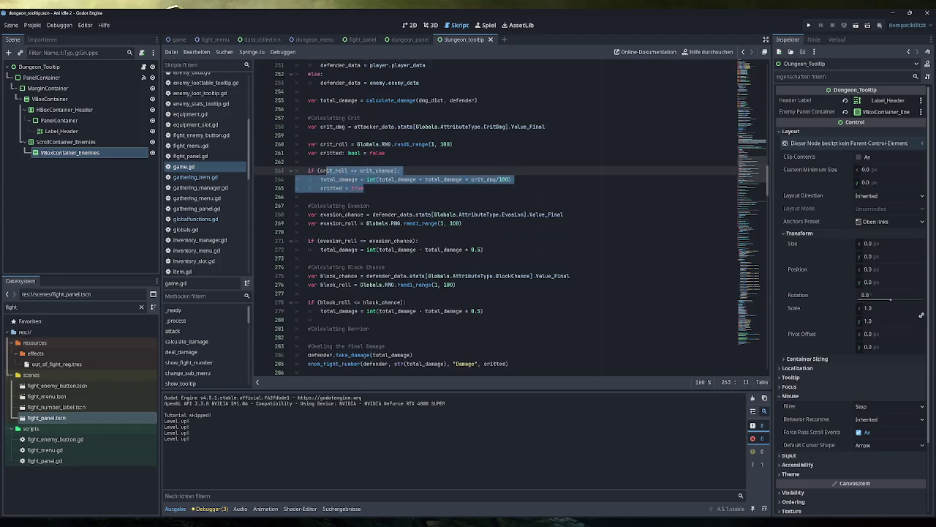
left_click(468, 223)
left_click_drag(462, 224, 322, 215)
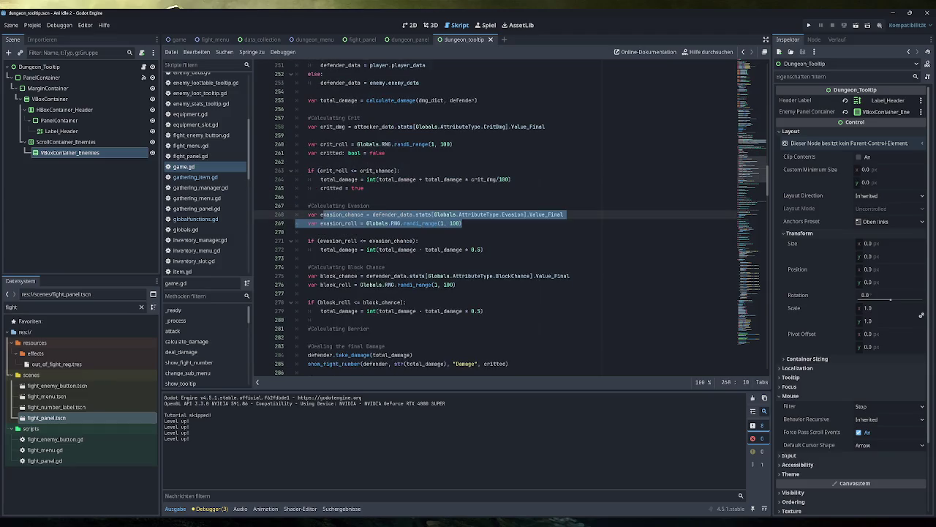
left_click_drag(456, 285, 323, 267)
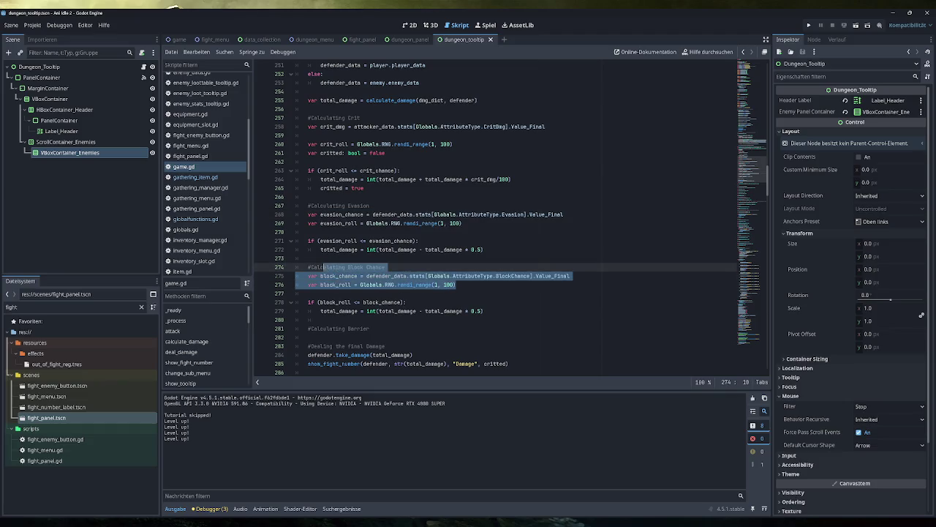
left_click_drag(483, 311, 309, 293)
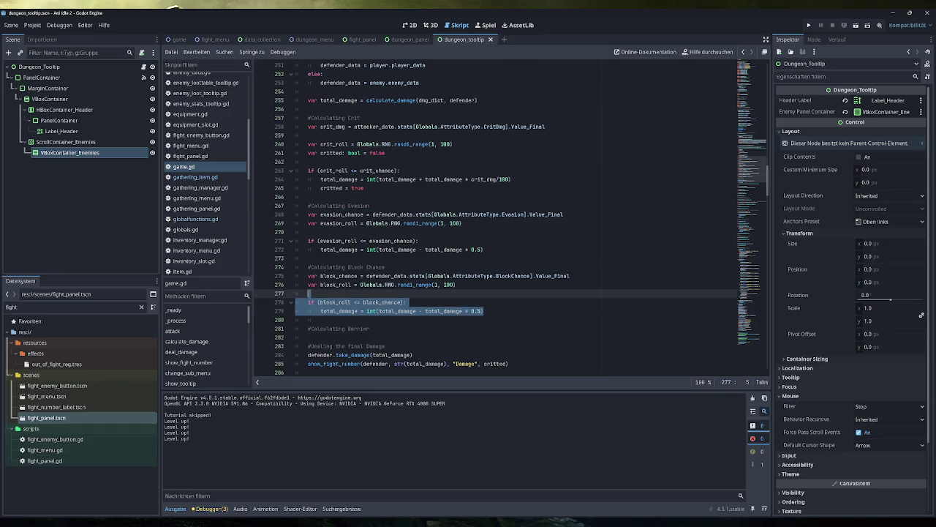
left_click_drag(371, 328, 322, 329)
scroll(322, 328, "down", 2)
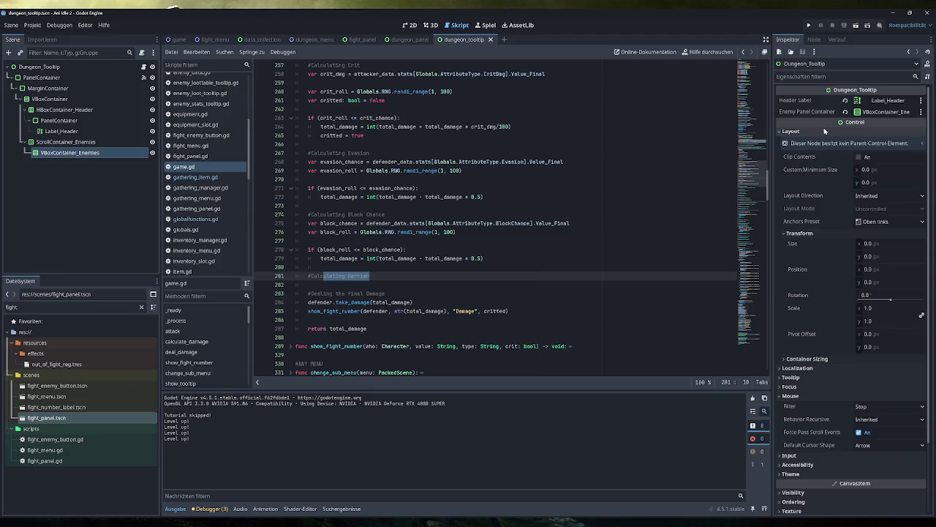
left_click(808, 25)
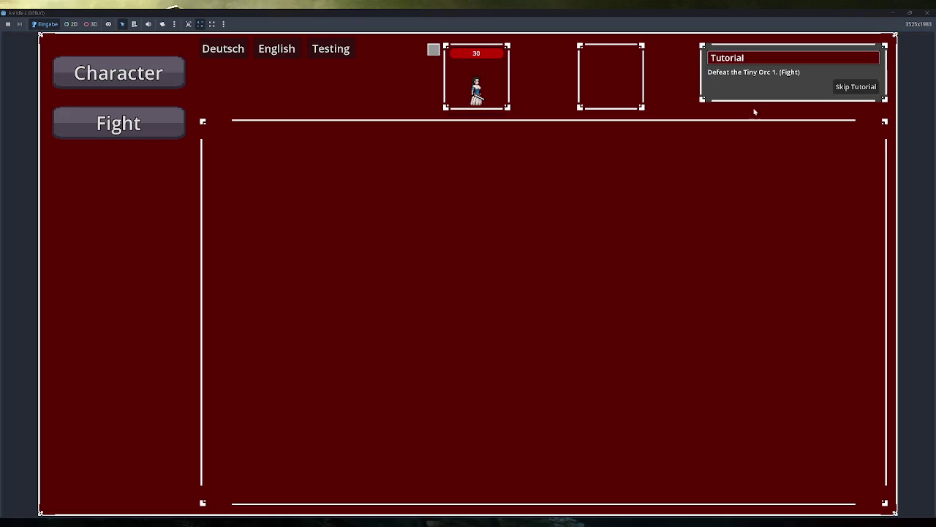
left_click(854, 86)
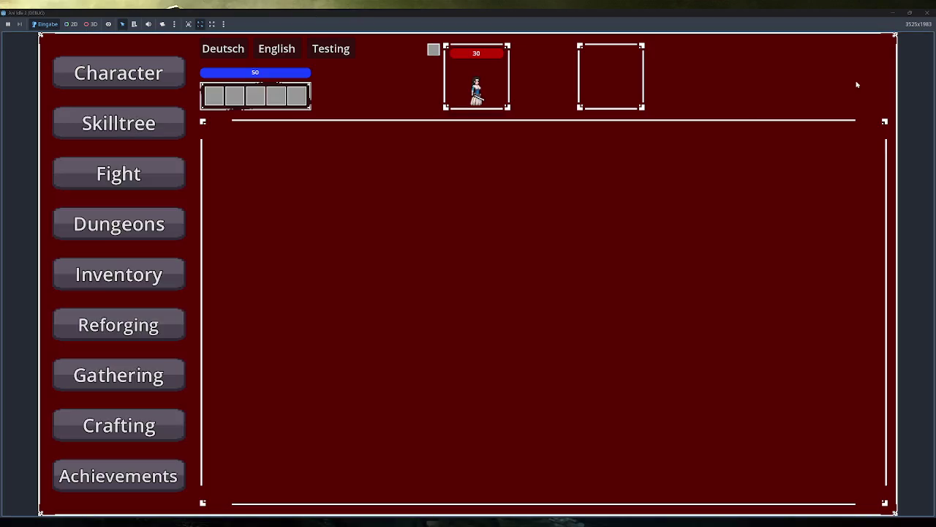
left_click(129, 213)
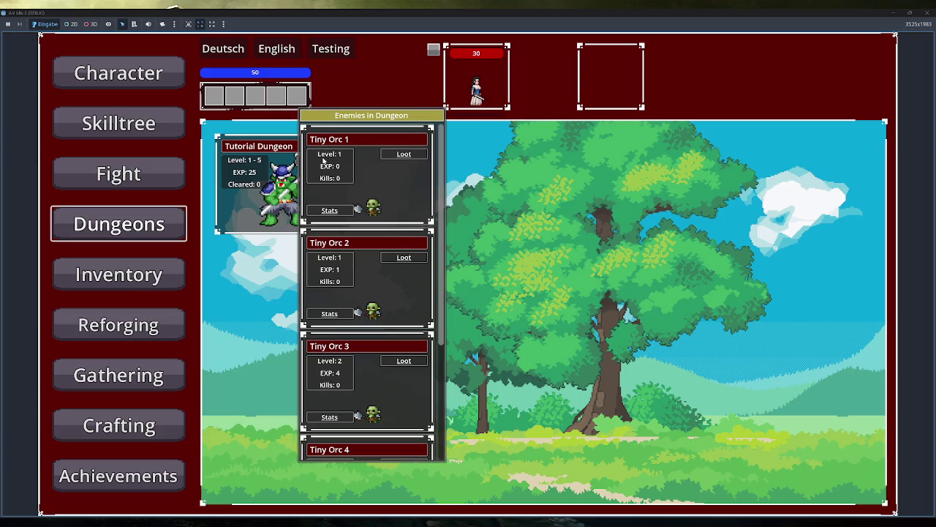
double_click(382, 16)
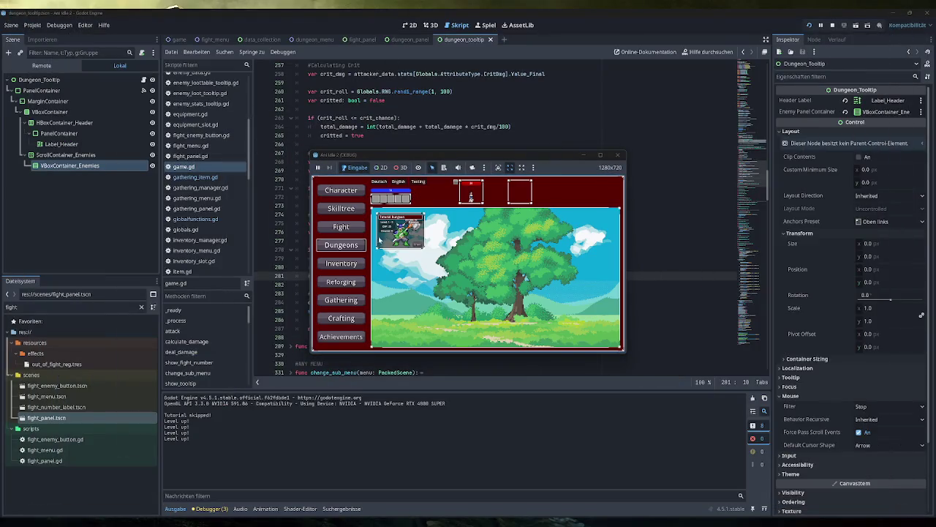
mouse_move(419, 225)
left_click(617, 155)
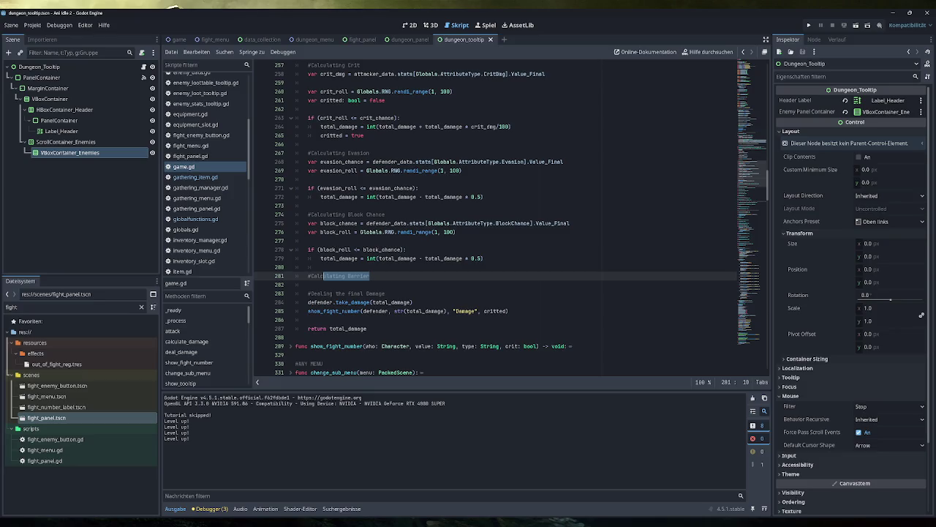
left_click(808, 25)
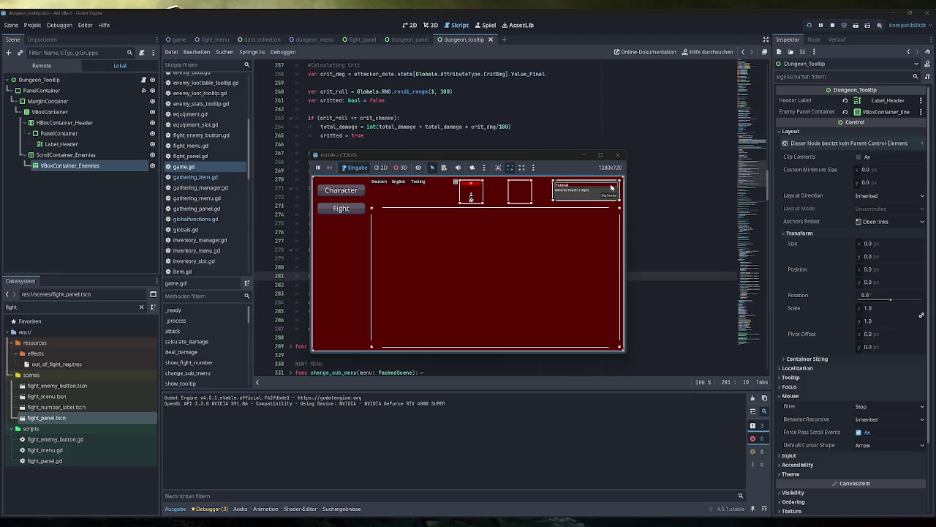
left_click(600, 156)
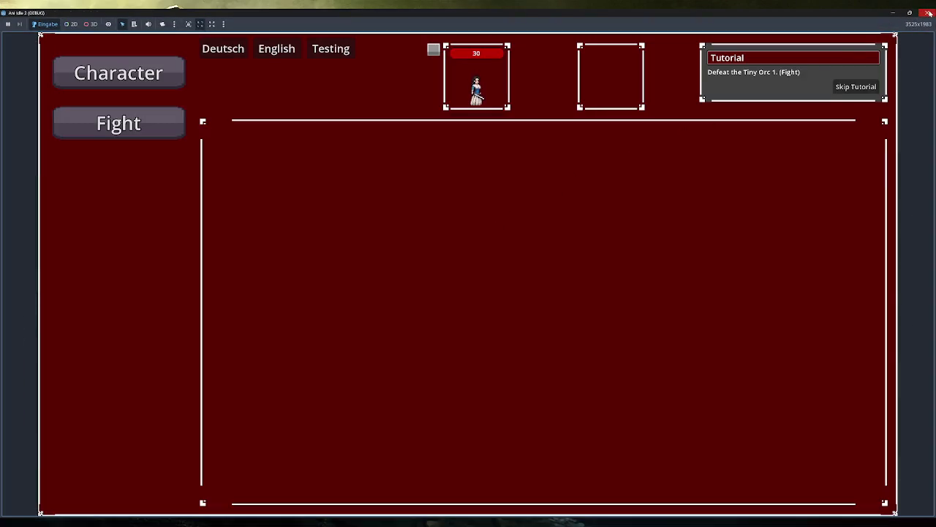
left_click(921, 14)
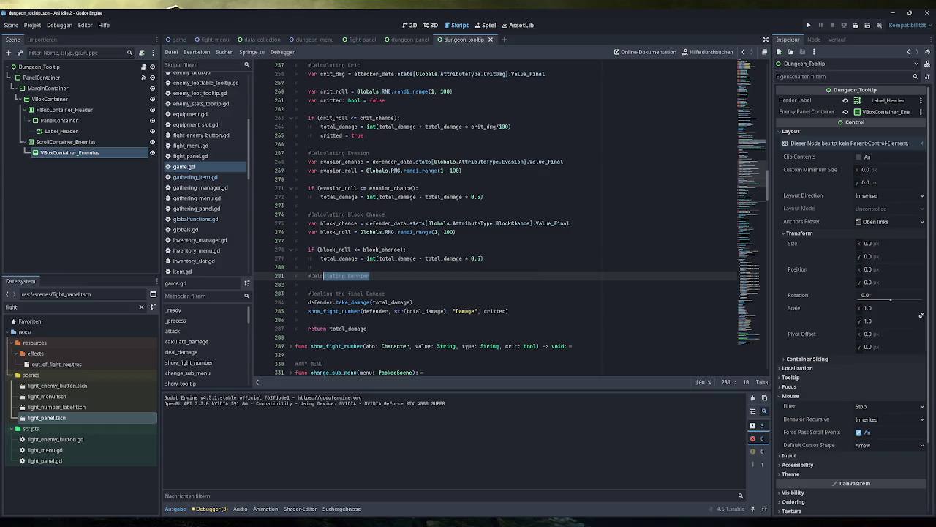
left_click(370, 276)
Step: Select the take_damage call on line 284 and its total_damage argument
left_click_drag(413, 302, 308, 302)
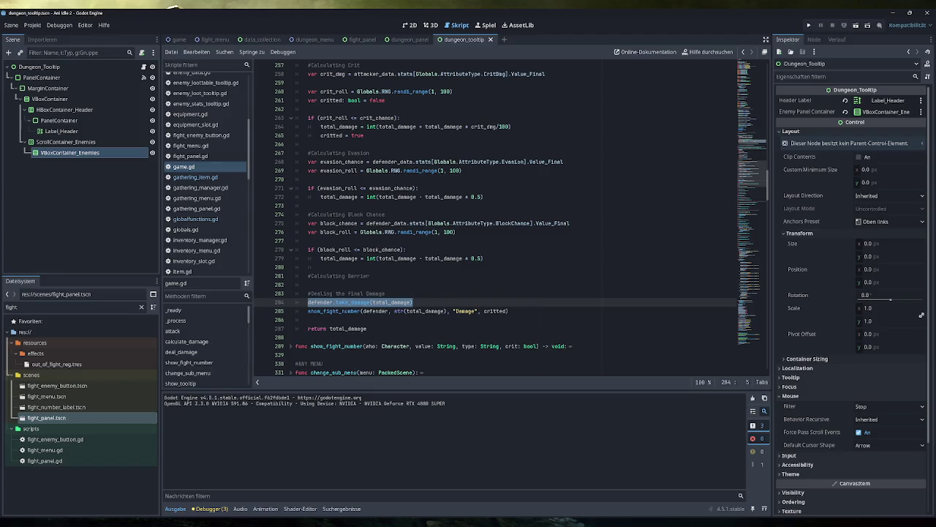
double_click(391, 302)
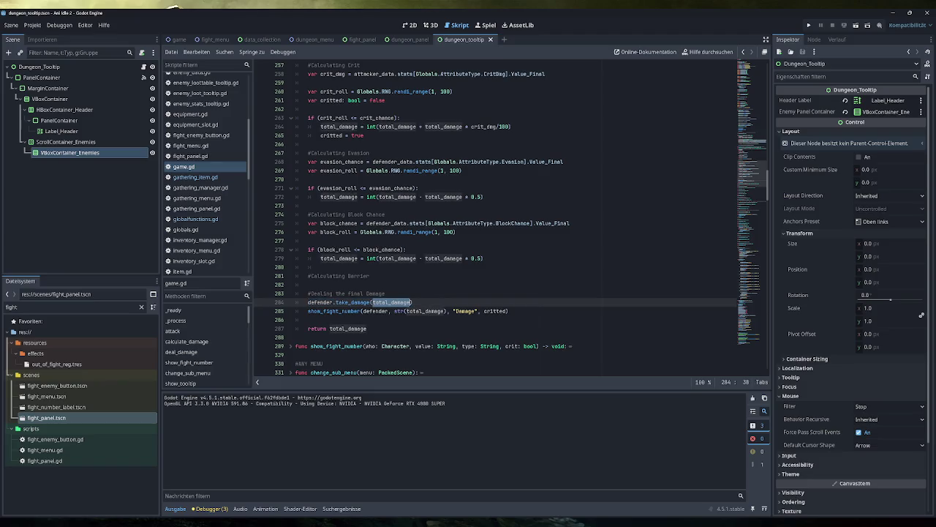
scroll(512, 220, "up", 8)
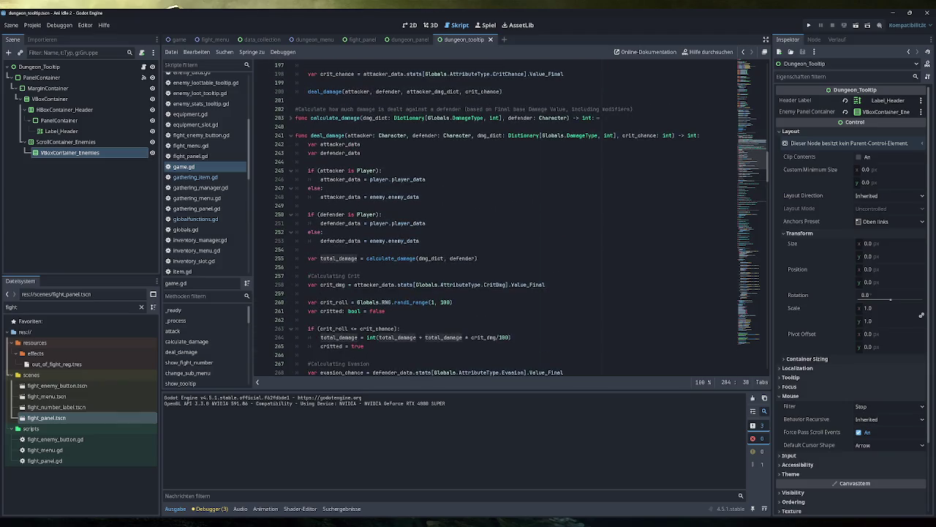
scroll(512, 219, "up", 2)
scroll(512, 219, "down", 1)
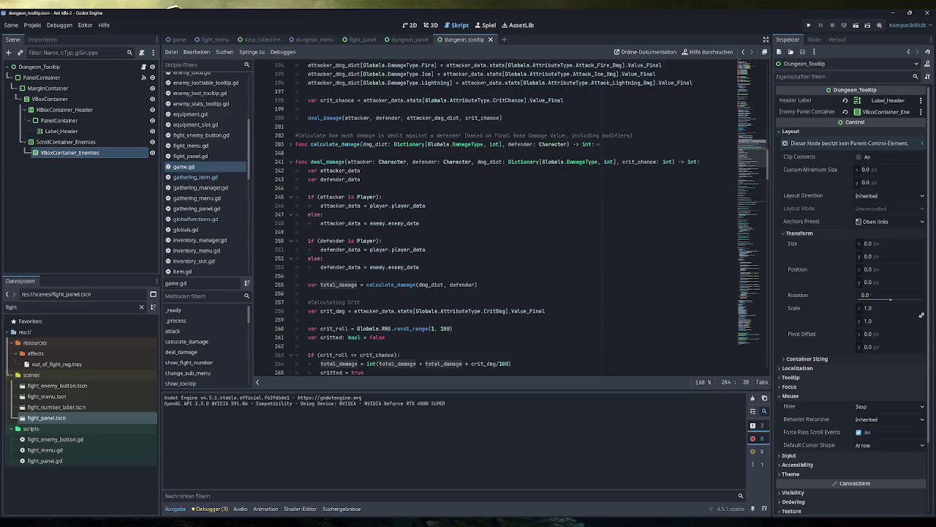
Step: Unfold calculate_damage and highlight the physical damage type entry
left_click(291, 145)
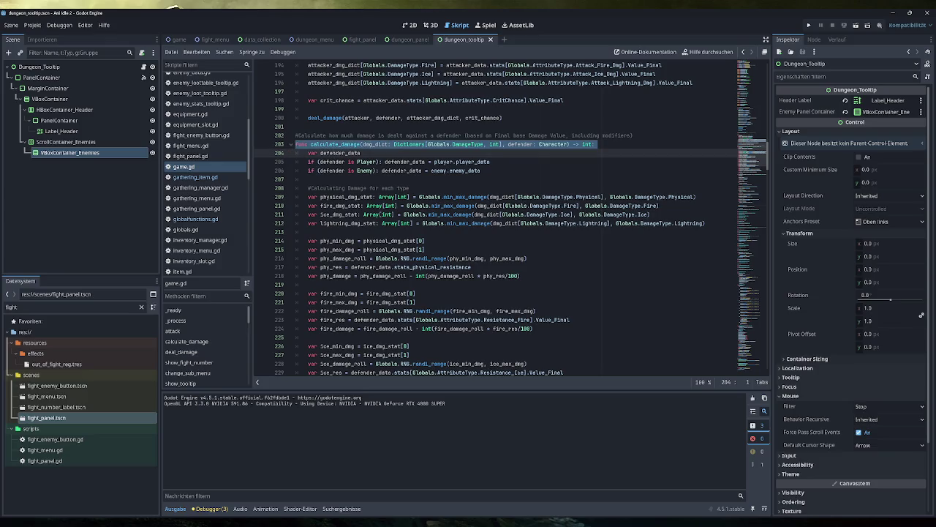
left_click(292, 144)
scroll(291, 146, "up", 3)
scroll(497, 220, "up", 2)
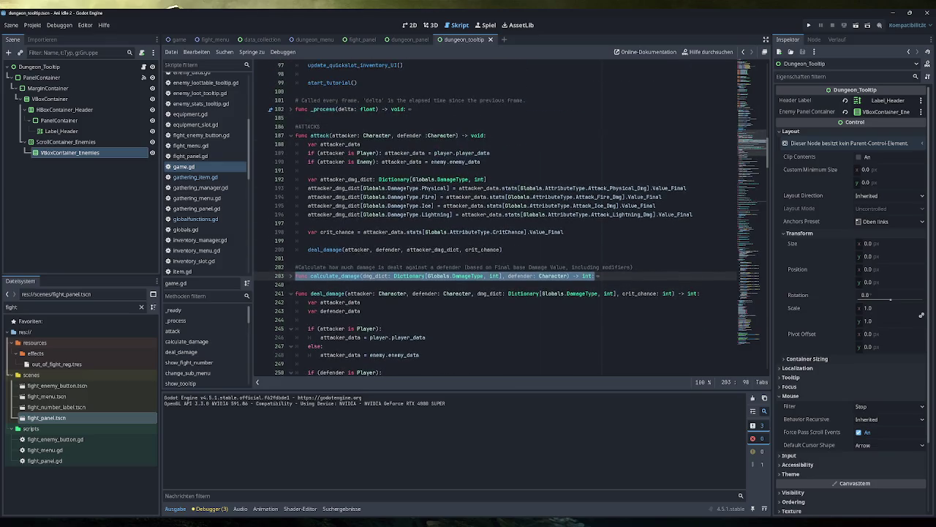
left_click_drag(406, 188, 461, 188)
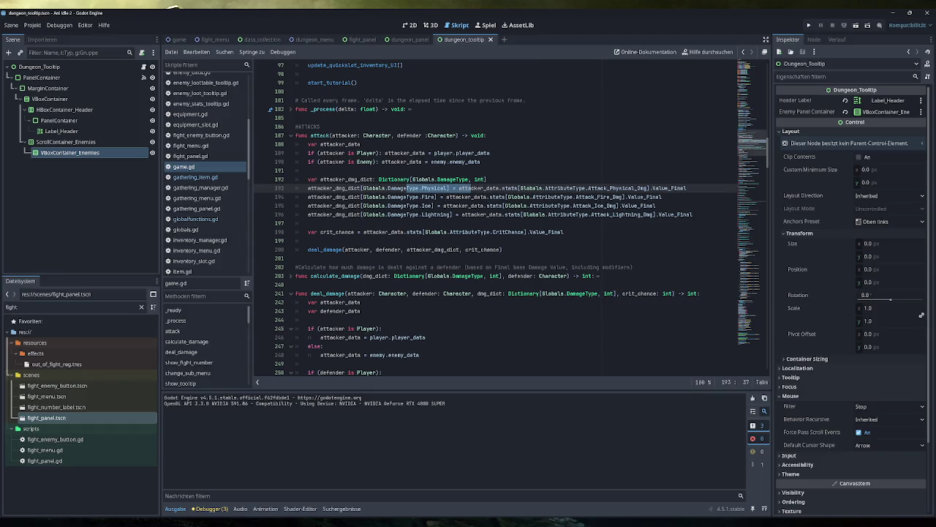
scroll(498, 220, "down", 10)
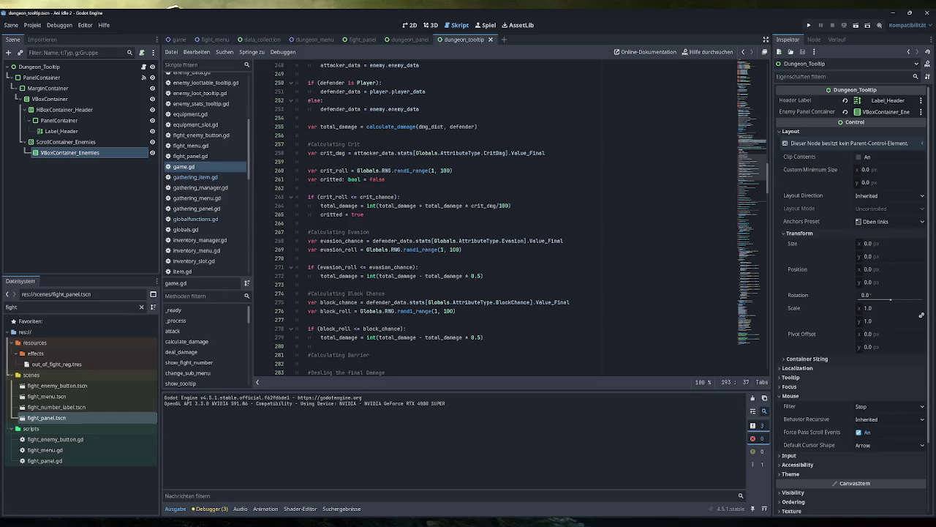
scroll(497, 220, "up", 4)
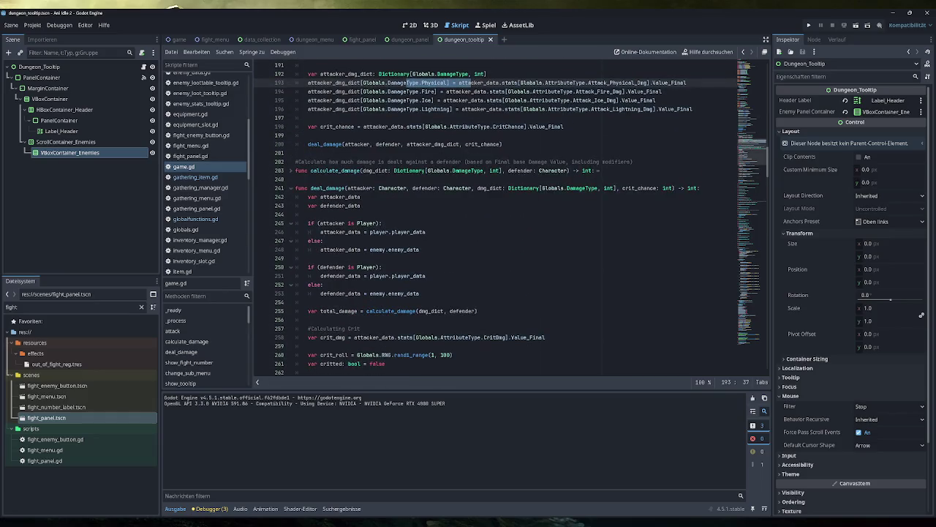
left_click(290, 170)
scroll(292, 175, "down", 6)
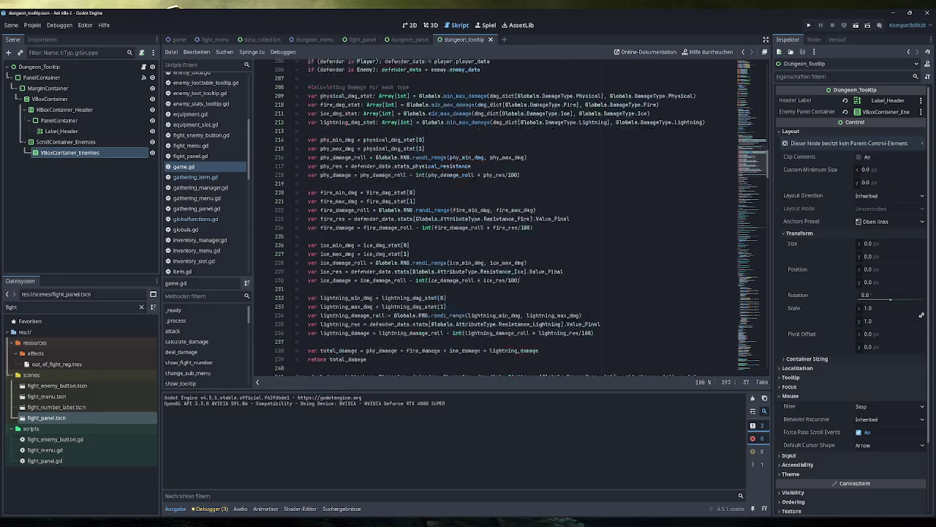
Step: Select the physical damage formula on line 218 and each term of the line 238 total_damage sum
left_click_drag(519, 144, 354, 144)
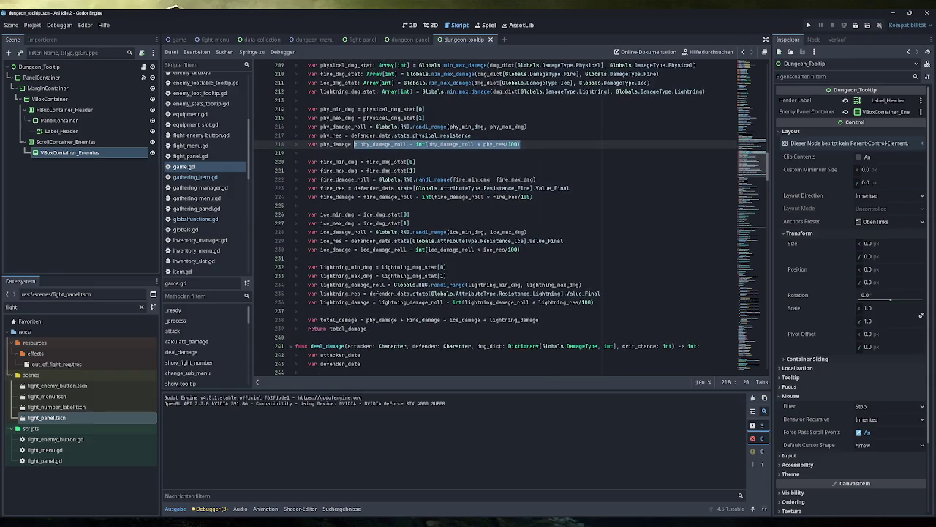
scroll(355, 144, "down", 1)
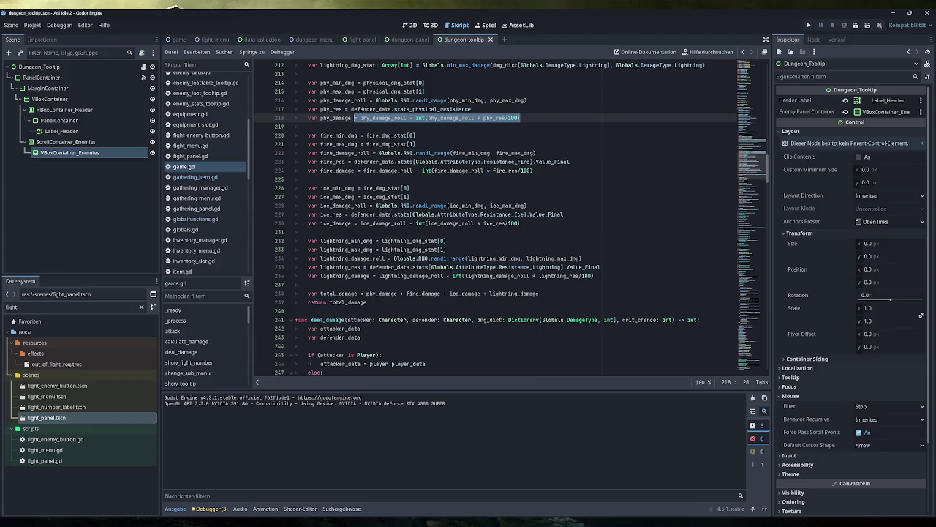
left_click(450, 294)
double_click(515, 293)
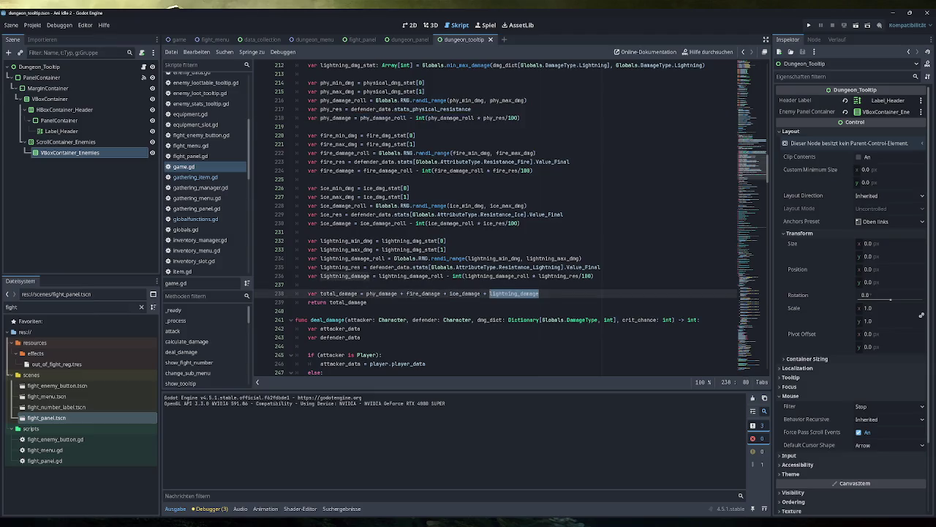
double_click(465, 293)
double_click(423, 293)
double_click(381, 293)
scroll(382, 293, "up", 6)
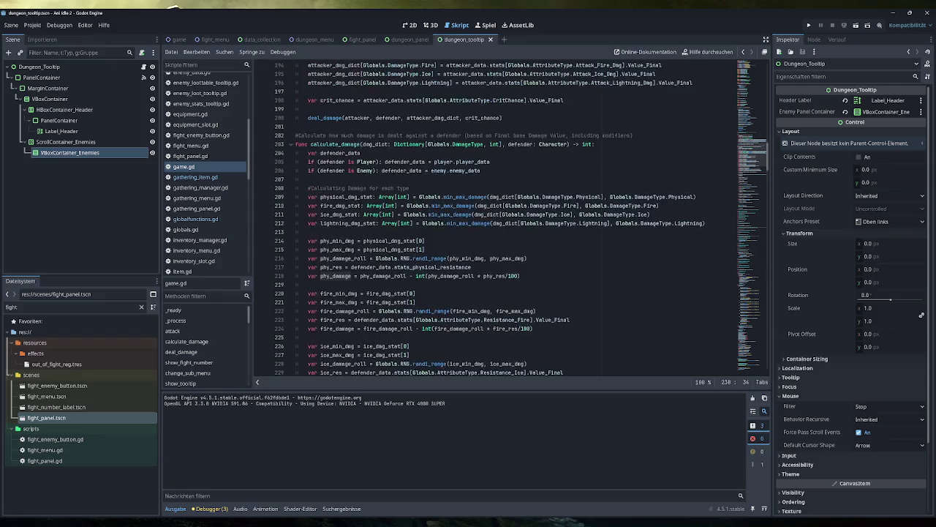
left_click(290, 144)
Step: Scroll through deal_damage and select the crit damage formula on line 264
scroll(291, 144, "down", 2)
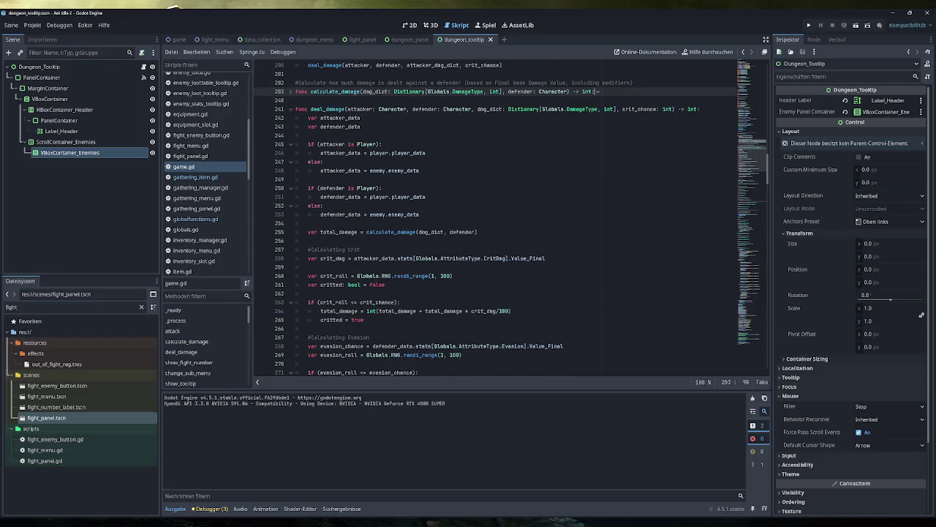
scroll(395, 216, "down", 1)
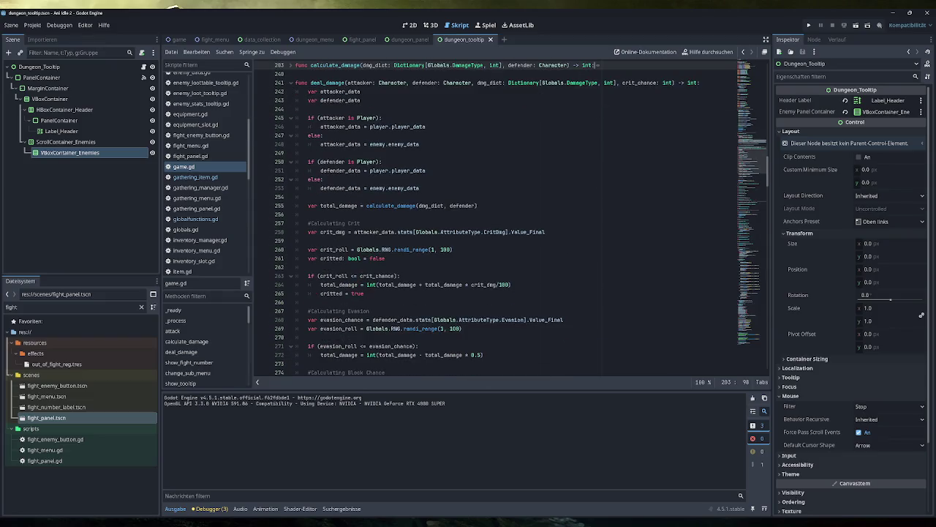
scroll(395, 215, "down", 1)
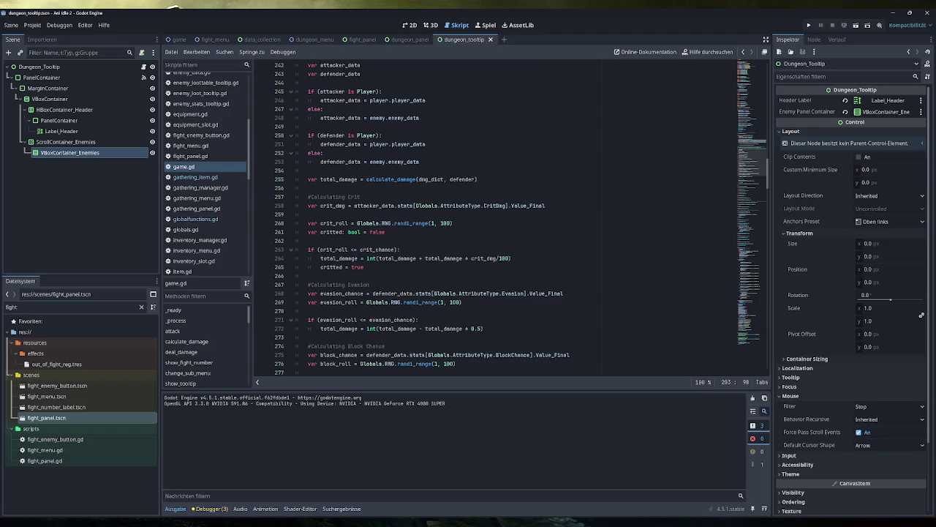
scroll(520, 219, "down", 3)
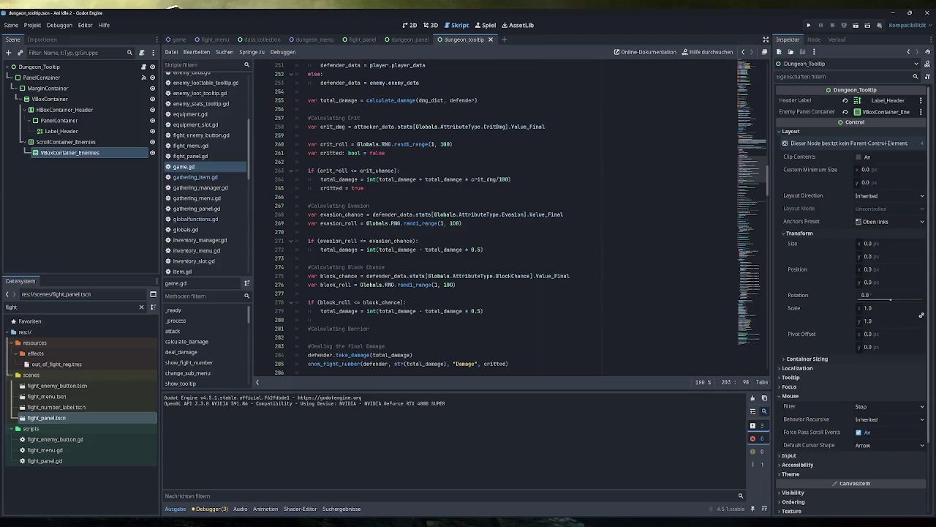
left_click_drag(511, 179, 320, 179)
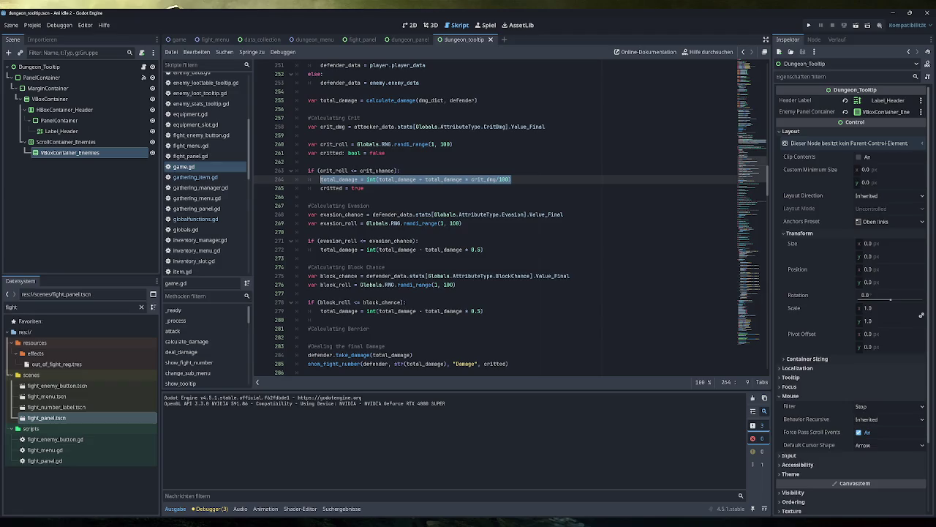
scroll(510, 219, "up", 7)
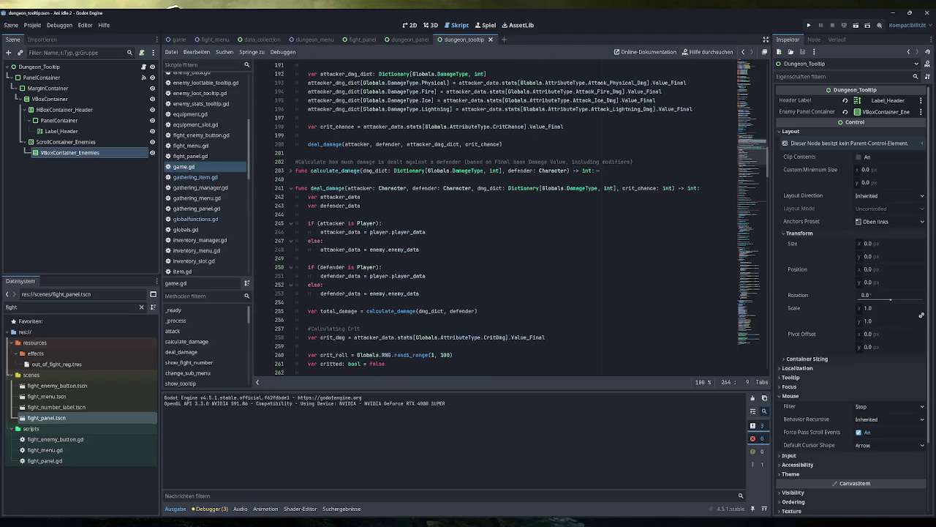
Step: Unfold calculate_damage and select the lightning lines and the total_damage sum on line 238
left_click(291, 171)
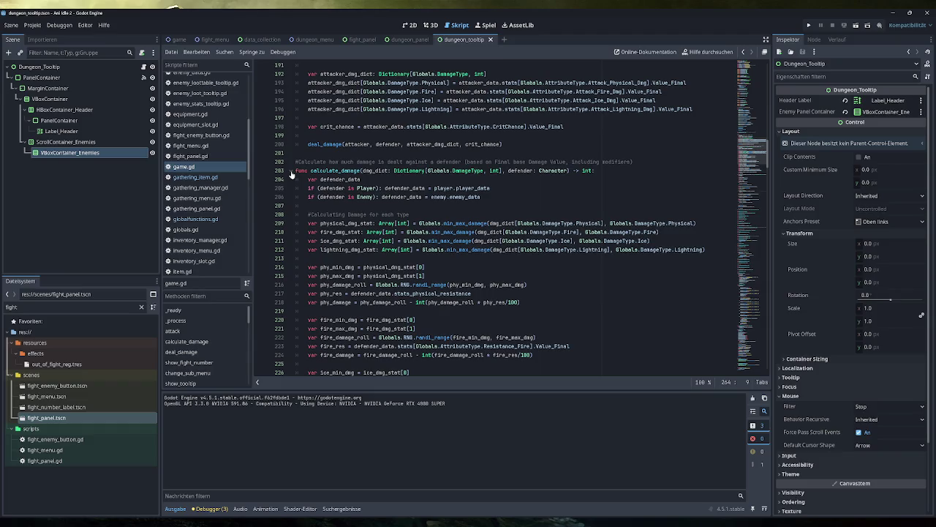
scroll(291, 174, "down", 3)
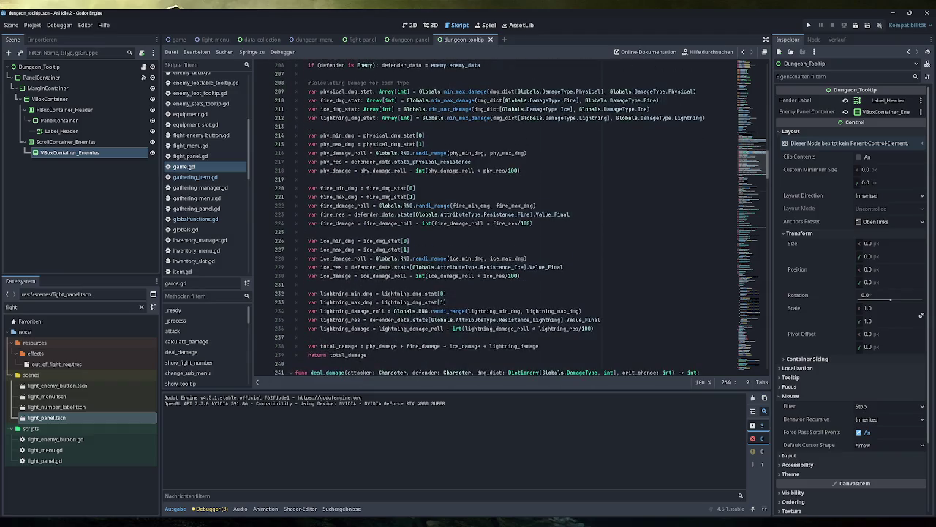
scroll(291, 121, "up", 2)
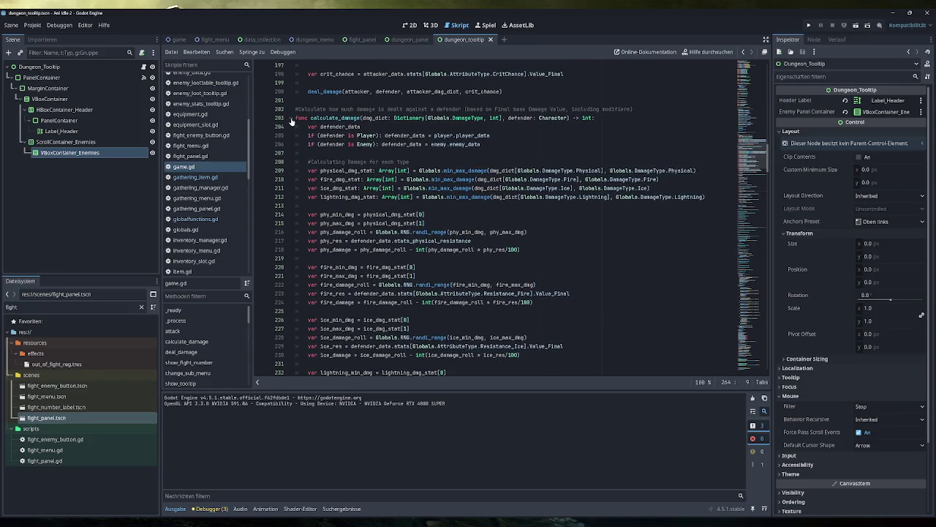
scroll(290, 120, "down", 3)
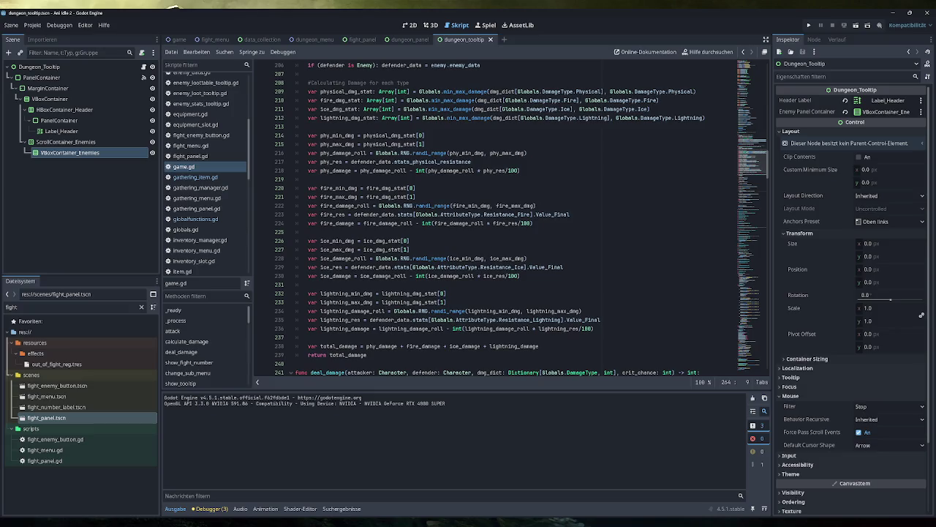
scroll(475, 219, "down", 2)
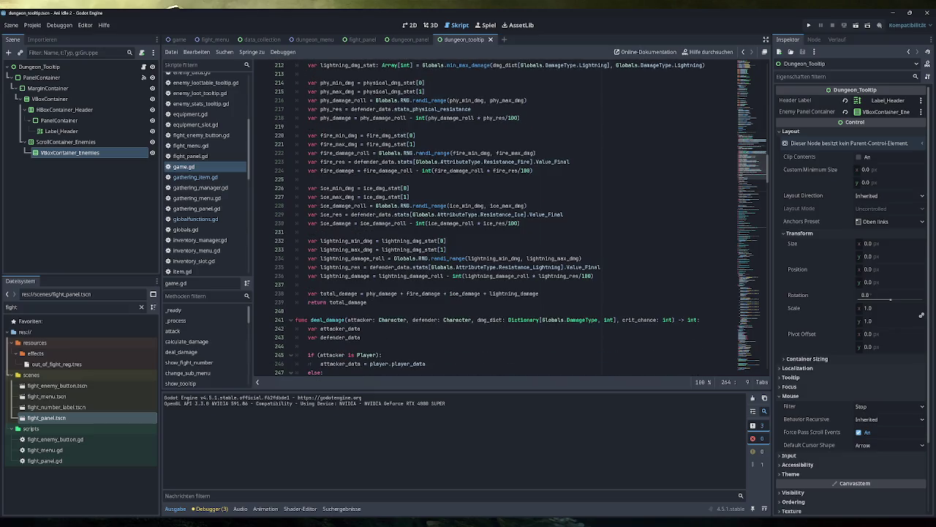
left_click_drag(594, 276, 308, 276)
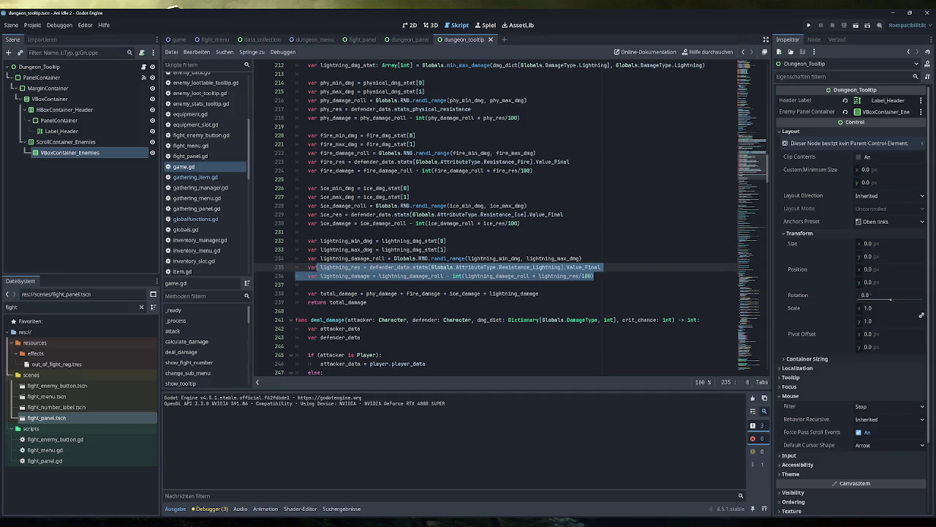
left_click_drag(539, 294, 309, 293)
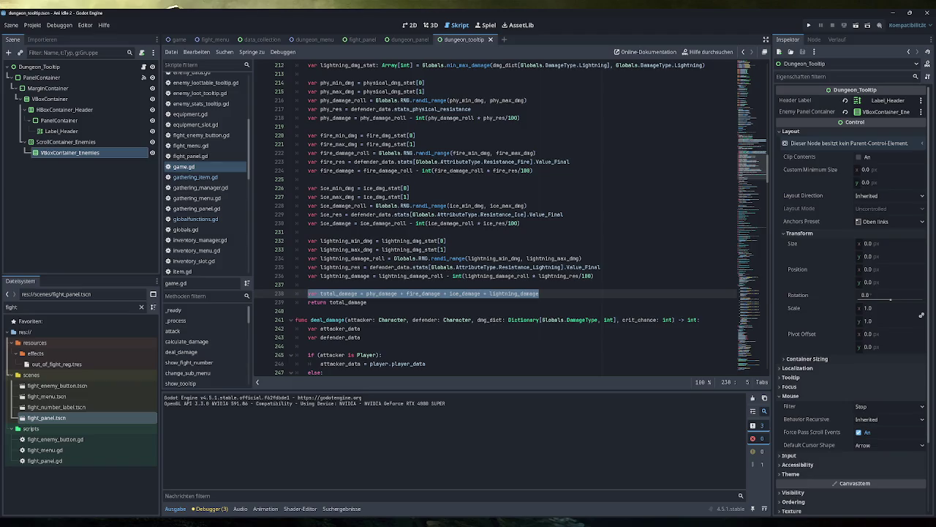
Step: Highlight where dmg_dict is used and select the enemy defender_data line 206
scroll(406, 294, "up", 6)
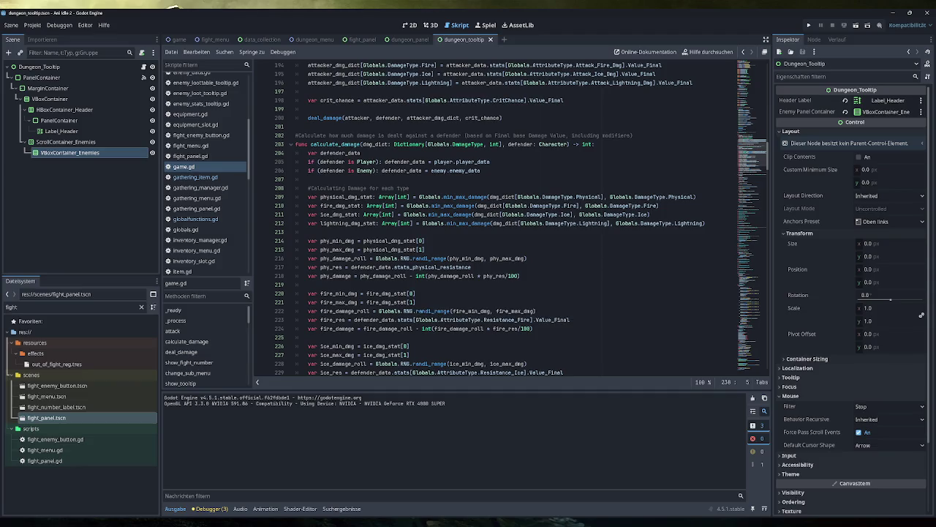
double_click(376, 144)
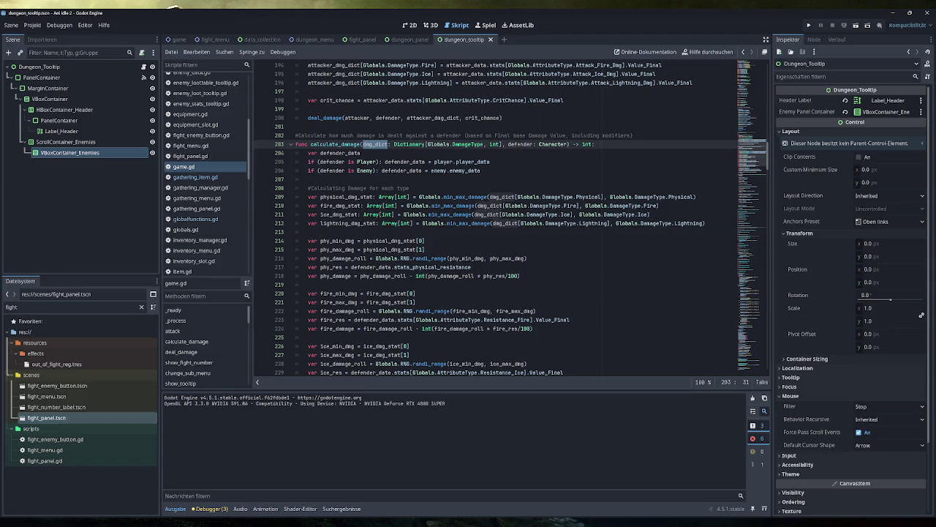
mouse_move(489, 162)
left_mouse_down()
mouse_move(322, 162)
mouse_move(355, 170)
left_mouse_up()
left_click(481, 170)
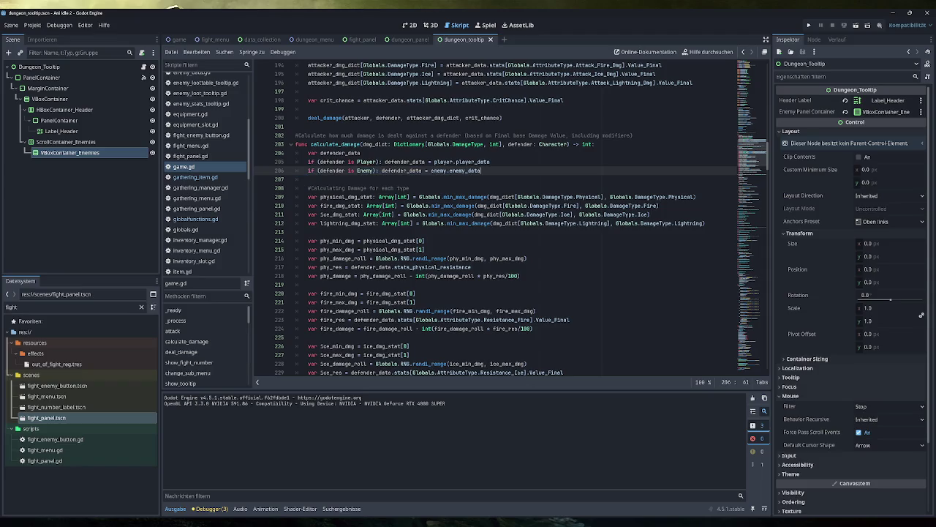
scroll(435, 223, "down", 6)
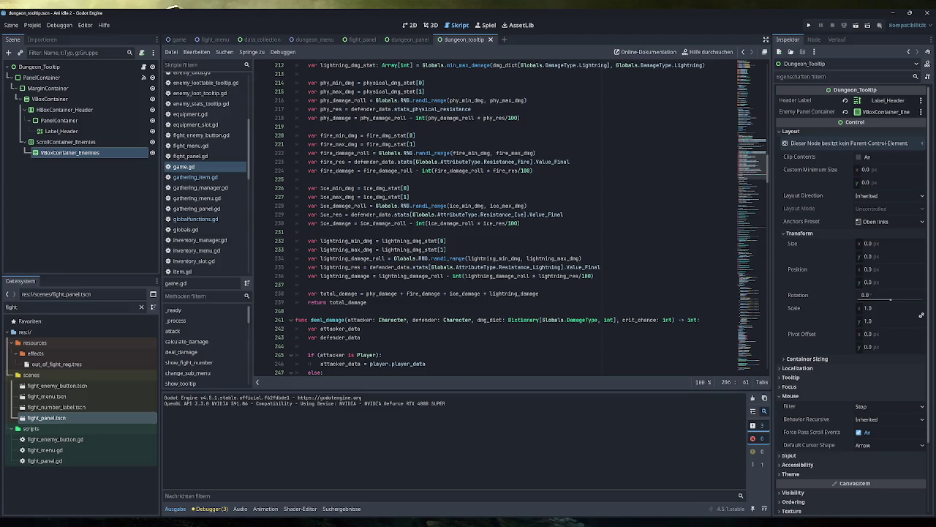
Step: Select the total_damage sum again and fold calculate_damage
left_click_drag(539, 293, 295, 294)
scroll(293, 220, "up", 6)
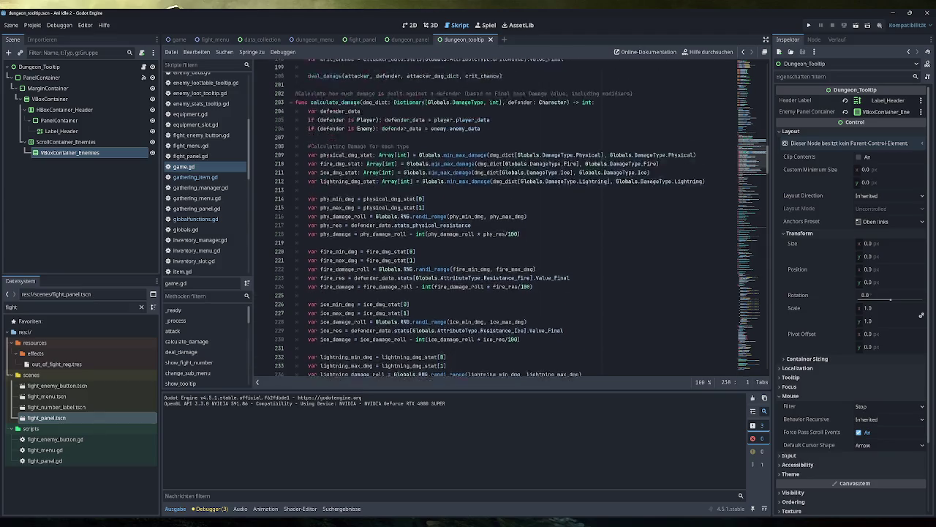
left_click(290, 145)
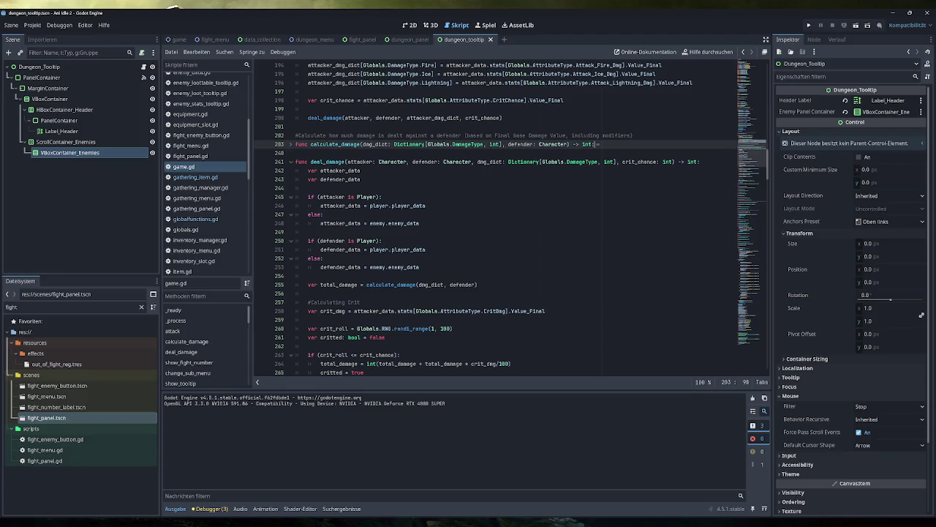
scroll(291, 150, "down", 4)
scroll(520, 218, "down", 1)
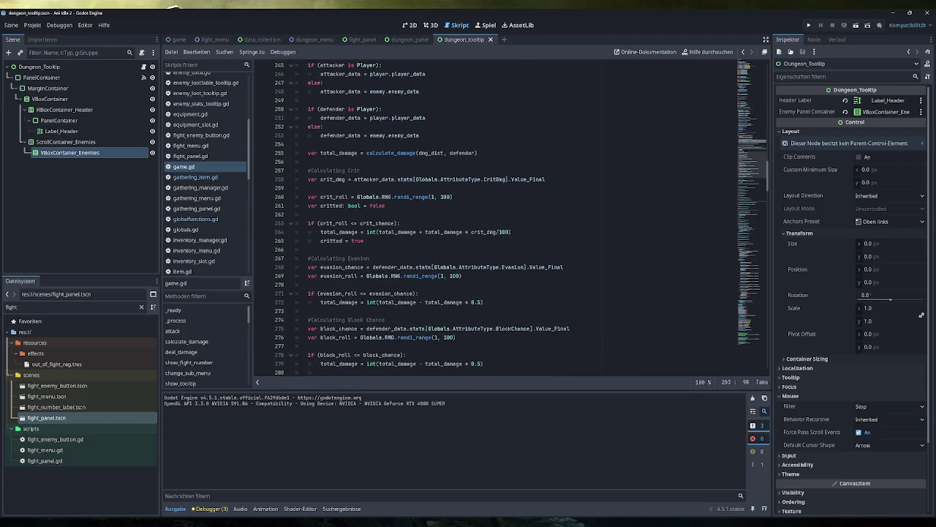
scroll(520, 218, "down", 3)
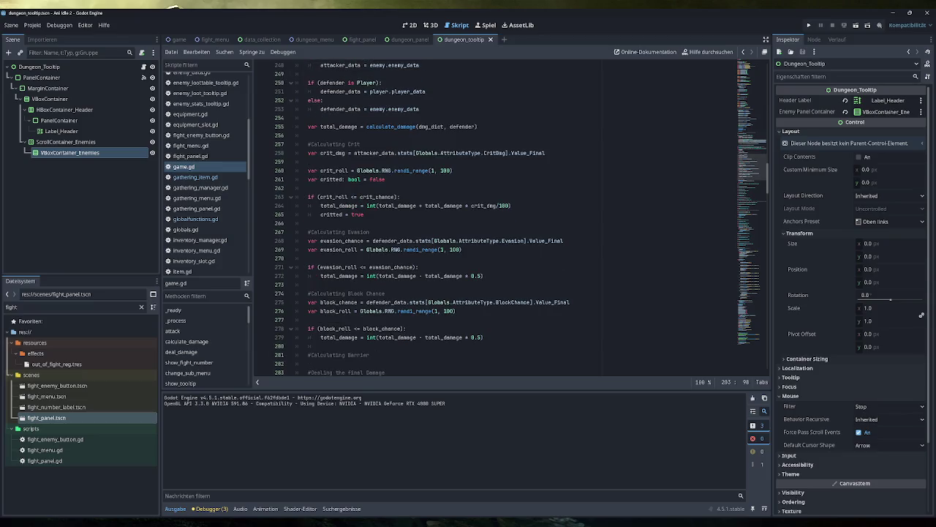
Step: Add a '#Leech Life' comment on a new line after the show_fight_number call
left_click(414, 329)
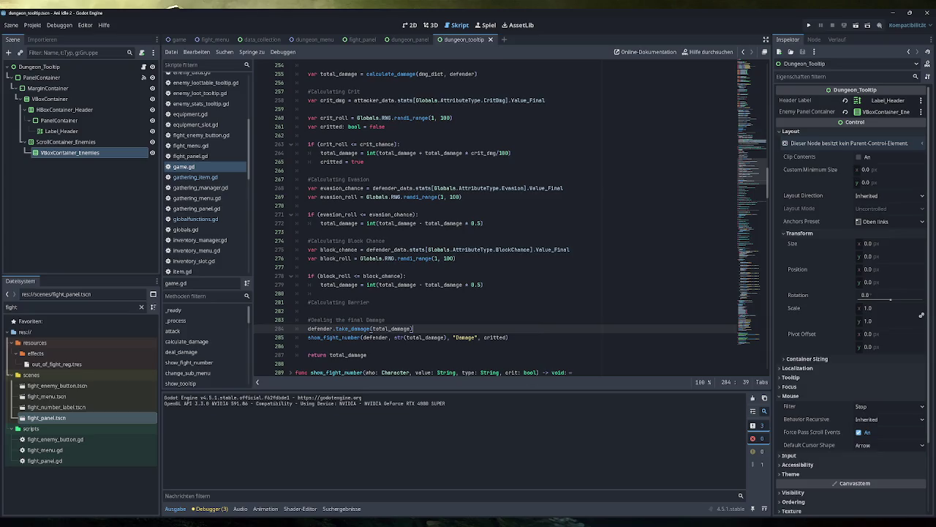
scroll(510, 220, "down", 2)
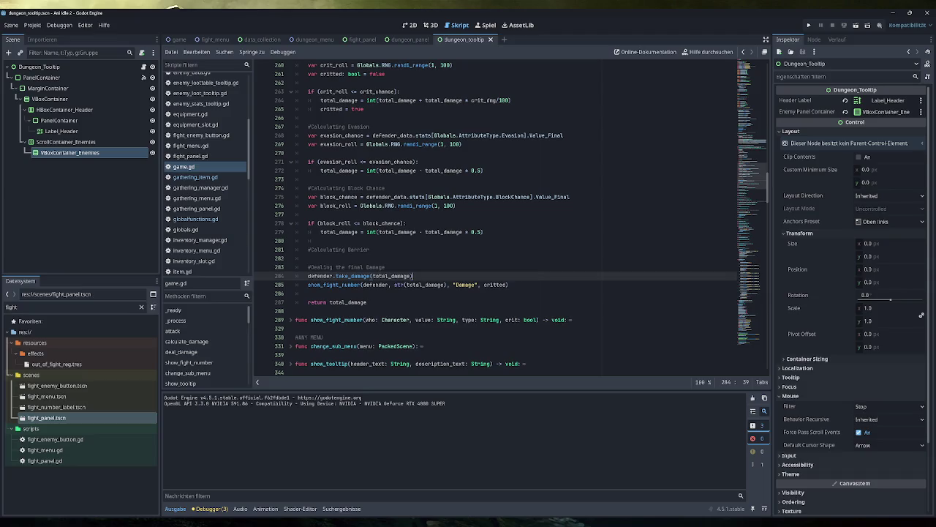
left_click(510, 285)
key("Return")
key("Return")
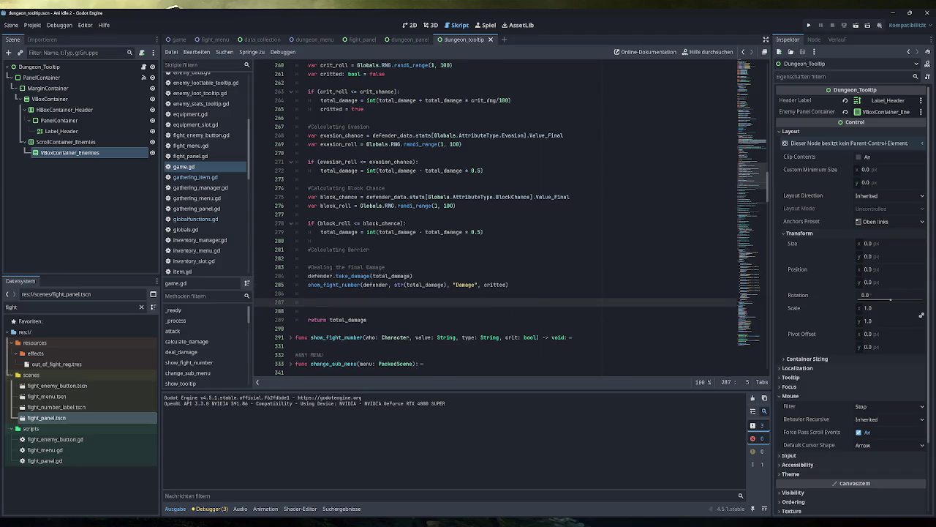
type("#")
type("Leech L")
type("ife")
Step: Launch Ant Idle from Steam and fight enemies, using Sinful Drain against the green ogre
left_click(842, 524)
right_click(870, 490)
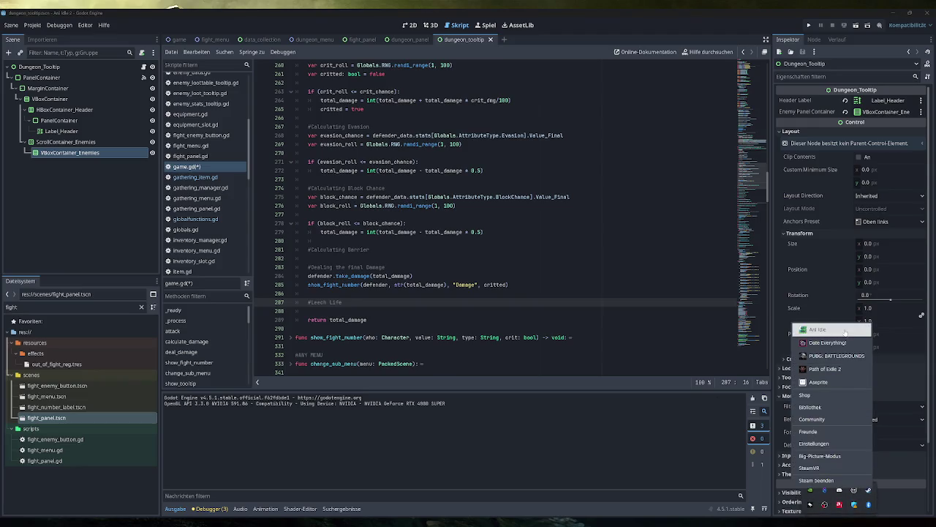
left_click(812, 329)
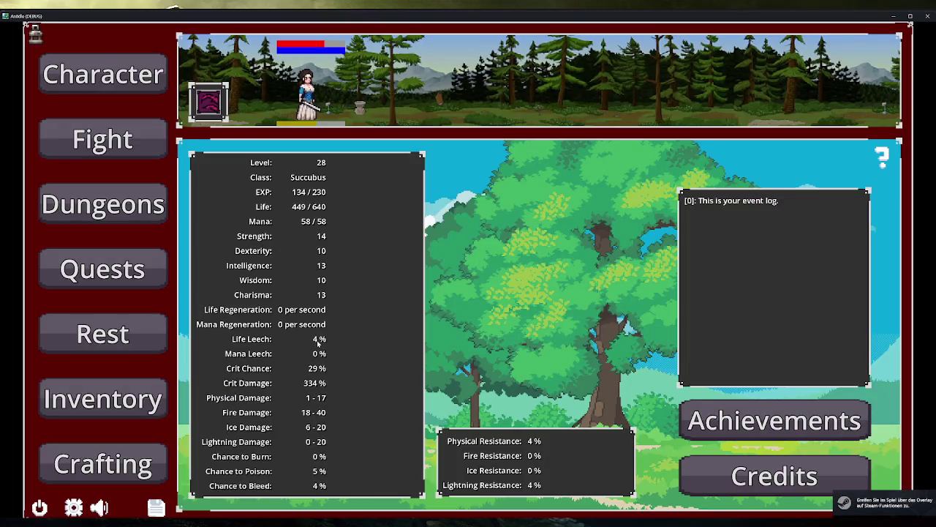
left_click(147, 147)
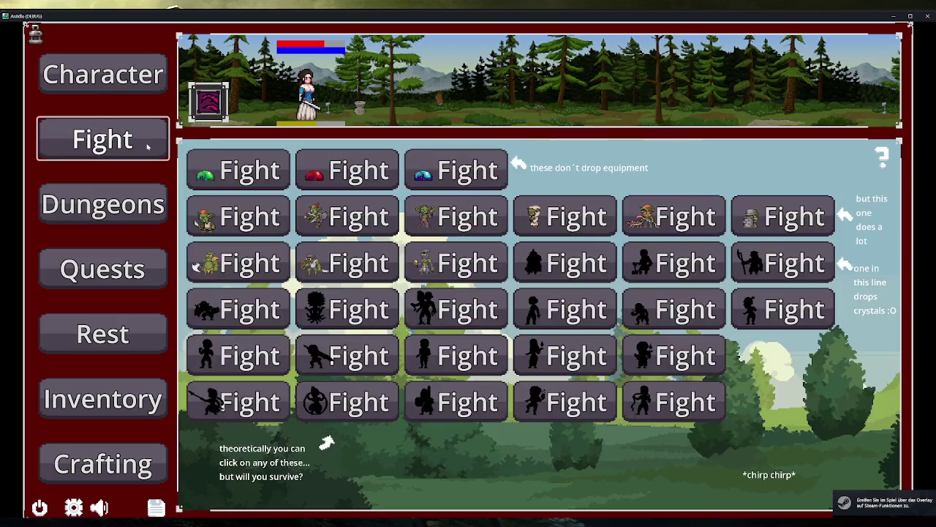
left_click(281, 311)
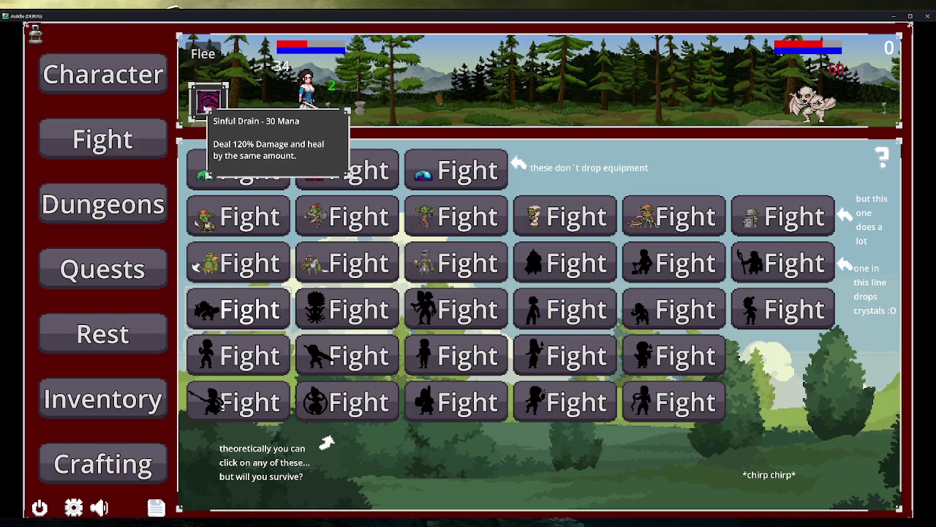
left_click(207, 110)
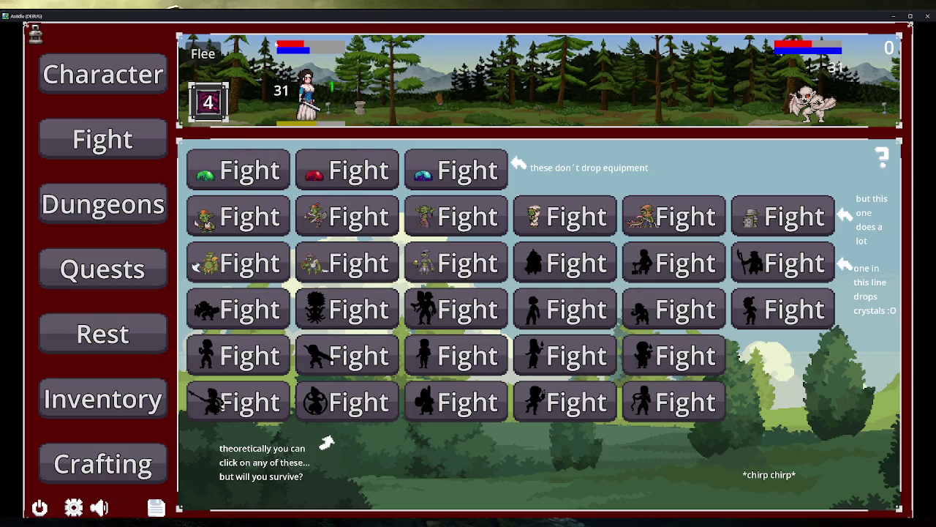
left_click(253, 262)
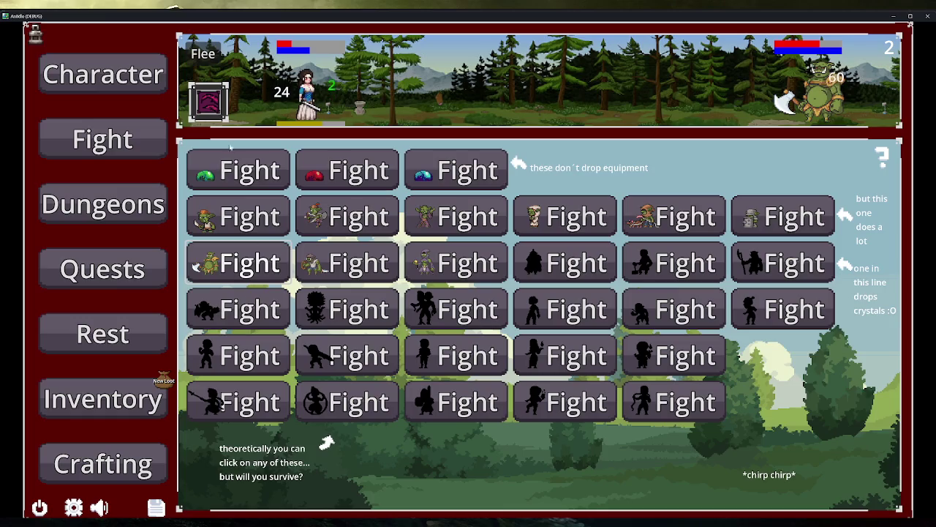
Step: Rest, fight the hooded goblin, check the character stats, and close the game
left_click(102, 334)
left_click(537, 338)
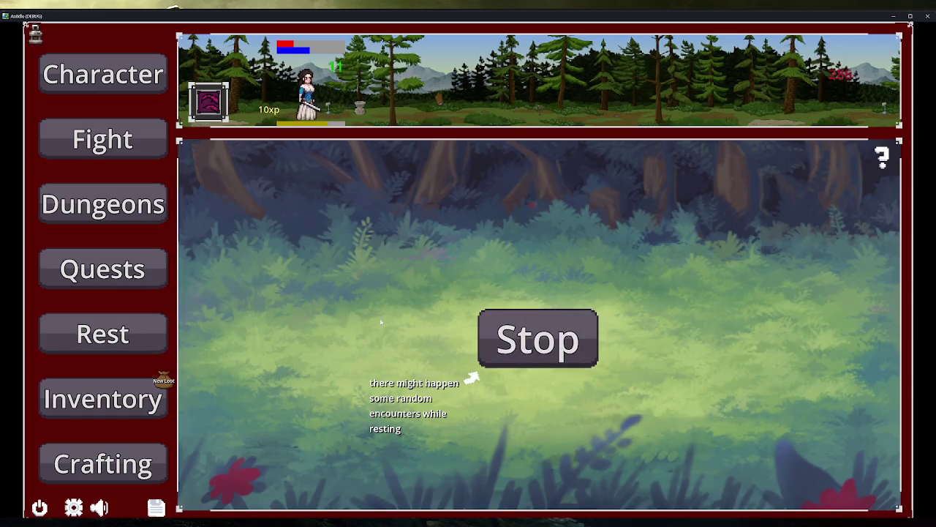
left_click(132, 143)
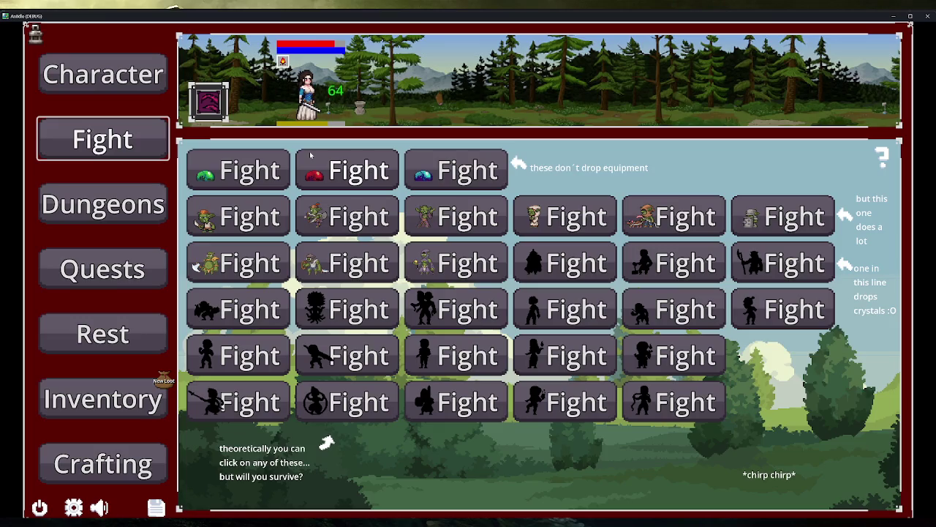
left_click(464, 268)
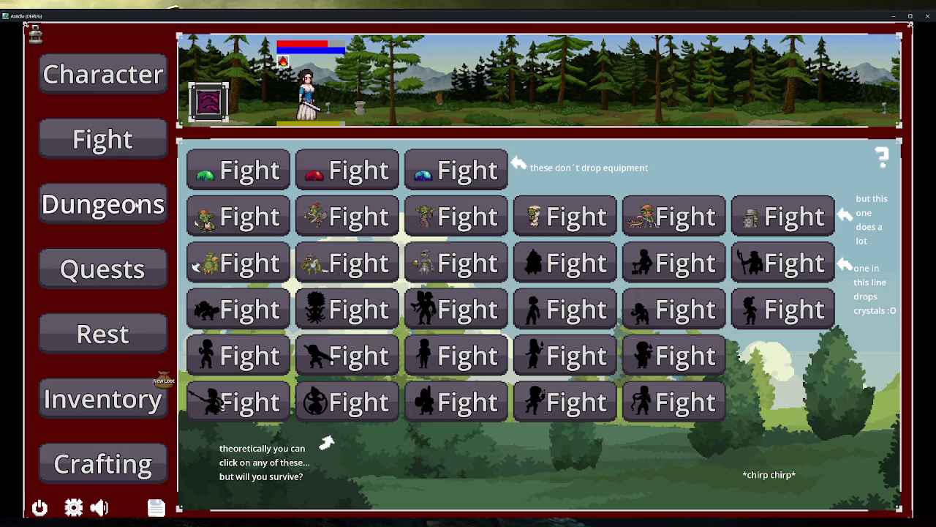
left_click(66, 74)
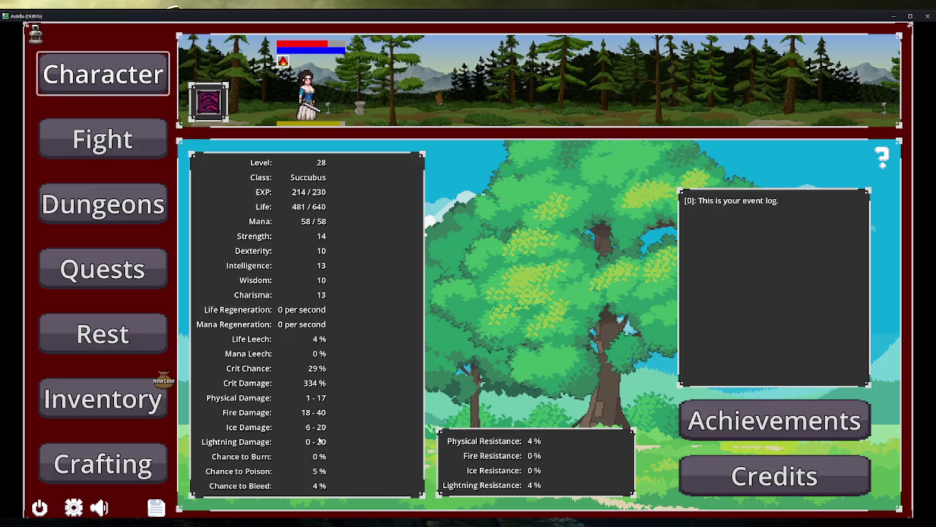
left_click(929, 15)
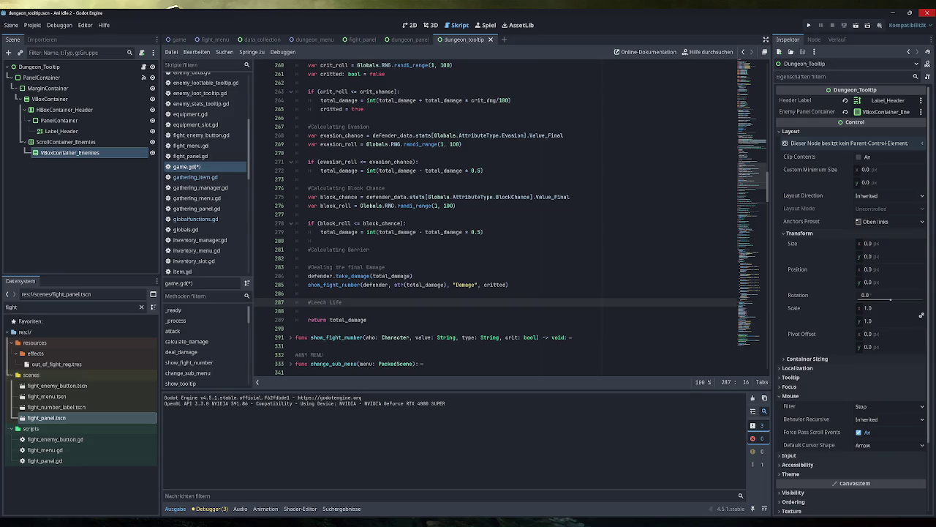
Step: Add 'var leech_perc: int = attacker_data.stats[Globals.AttributeType.LifeLeech].Value_Final' below the comment
key("Return")
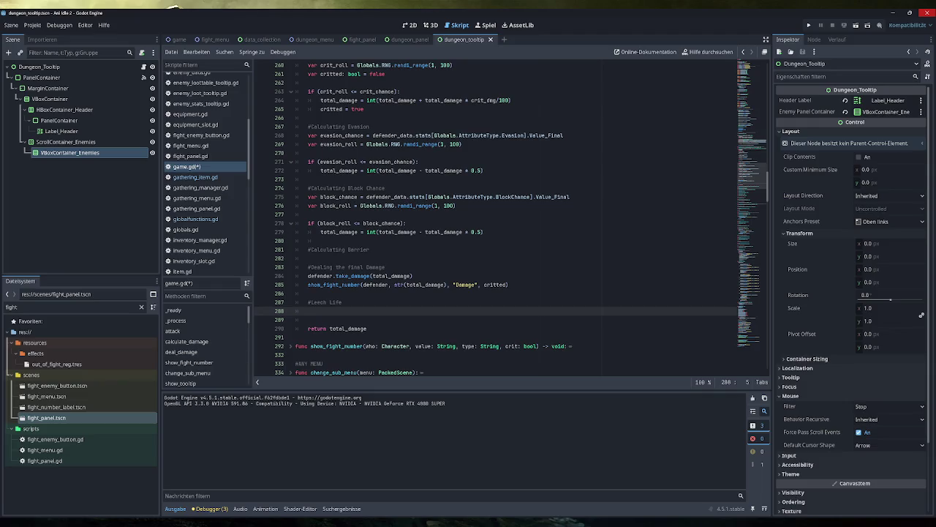
scroll(496, 217, "up", 7)
scroll(496, 218, "down", 7)
type("var ")
type("leech_per")
type("c: int ")
type("= attac")
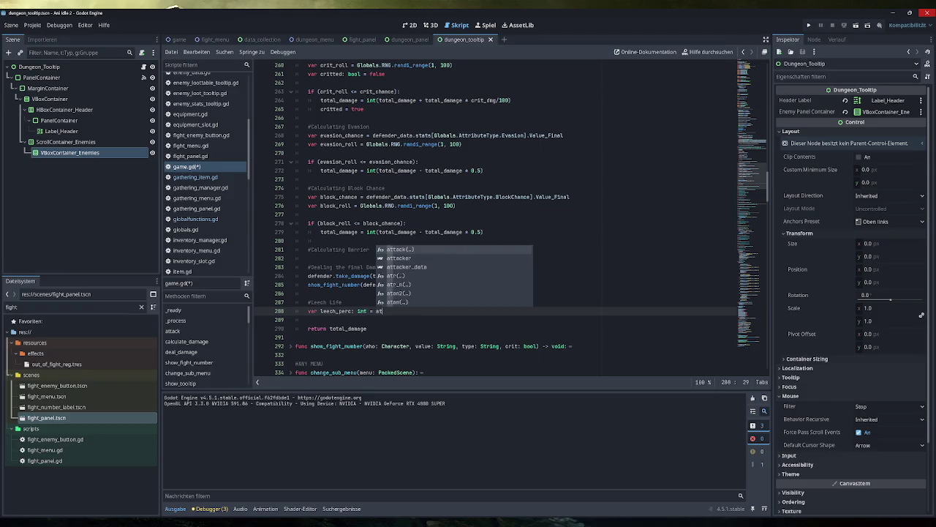
key("Down")
key("Down")
key("Return")
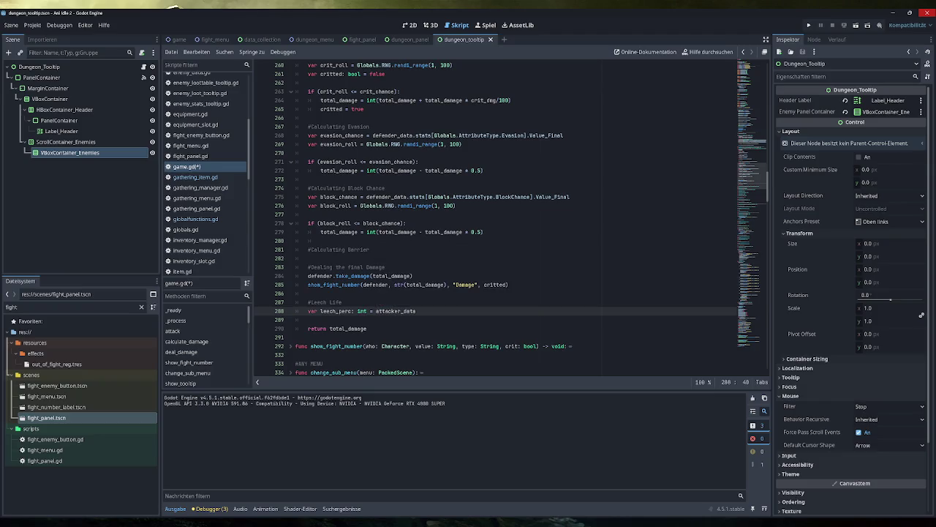
type(".stats")
type("[Globals.")
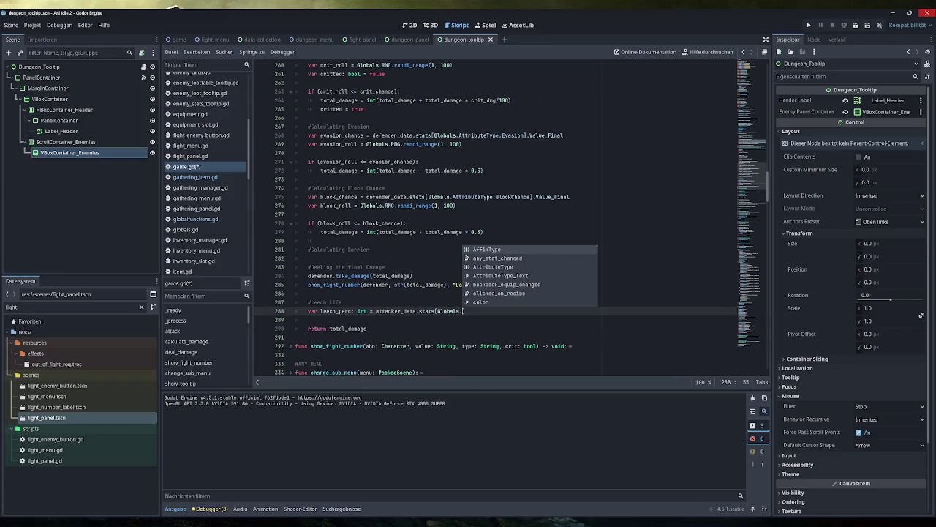
type("AttributeType.")
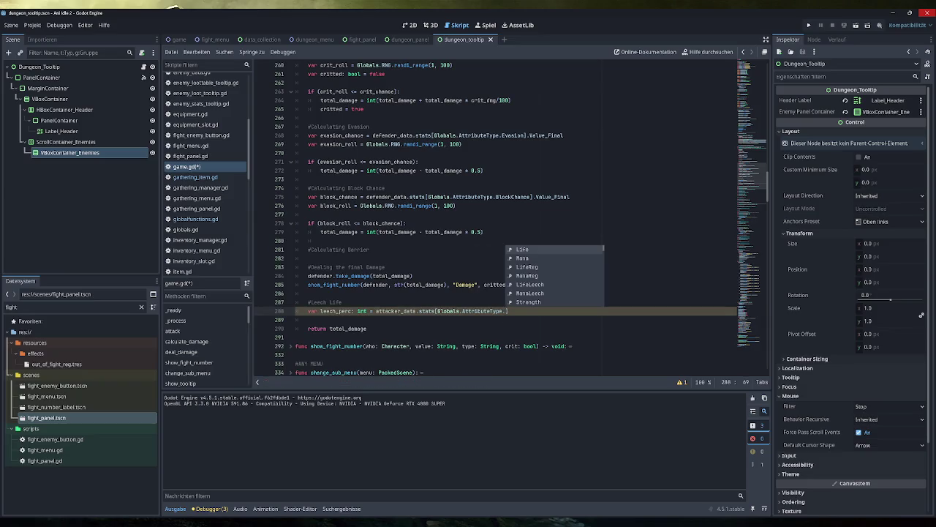
type("Life")
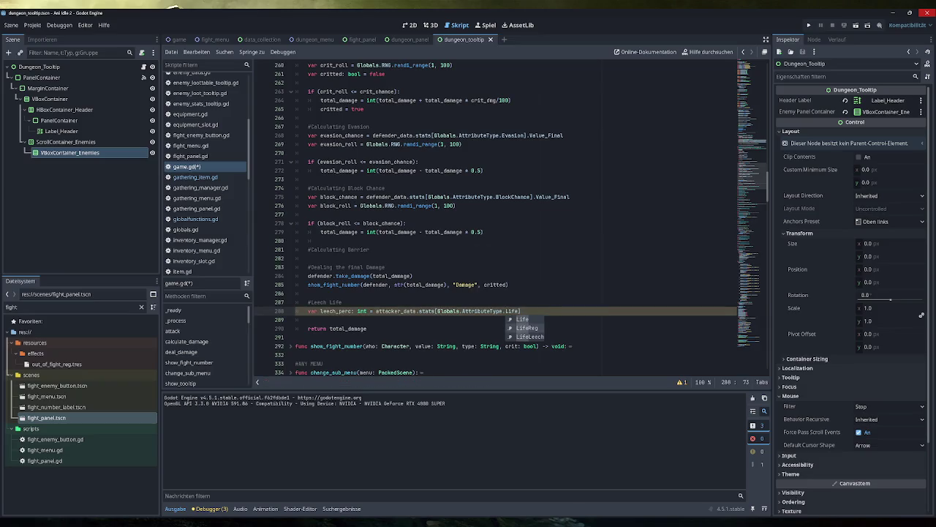
type("Leech].Valu.")
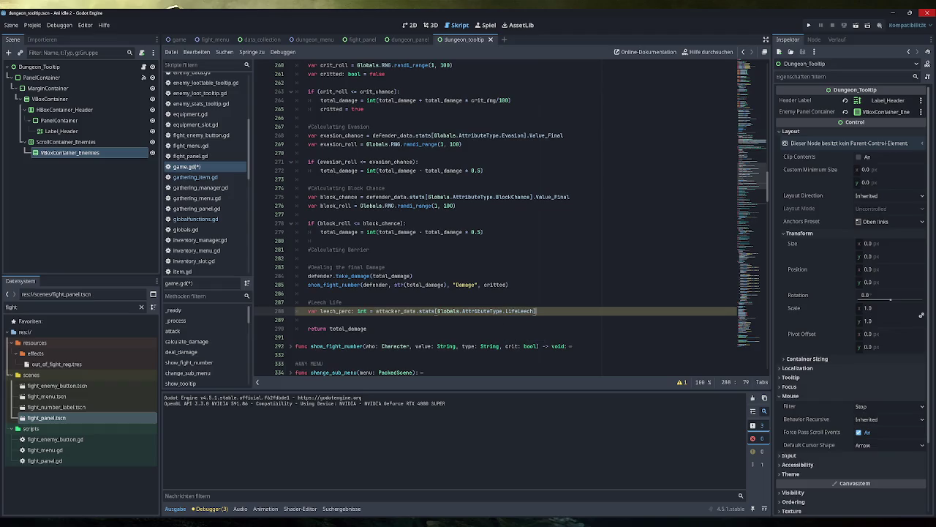
key("BackSpace")
type("e.")
type("Final")
key("BackSpace")
type("_")
Step: Rename the variable to life_leech_perc, change the comment to '#Leech Life/Mana', and duplicate the line
left_click(320, 310)
type("life_")
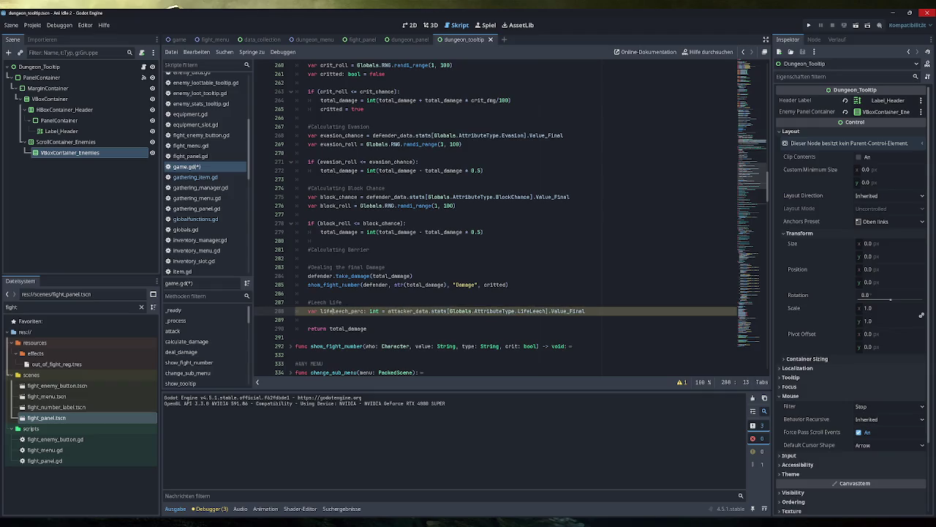
key("End")
key("shift+Home")
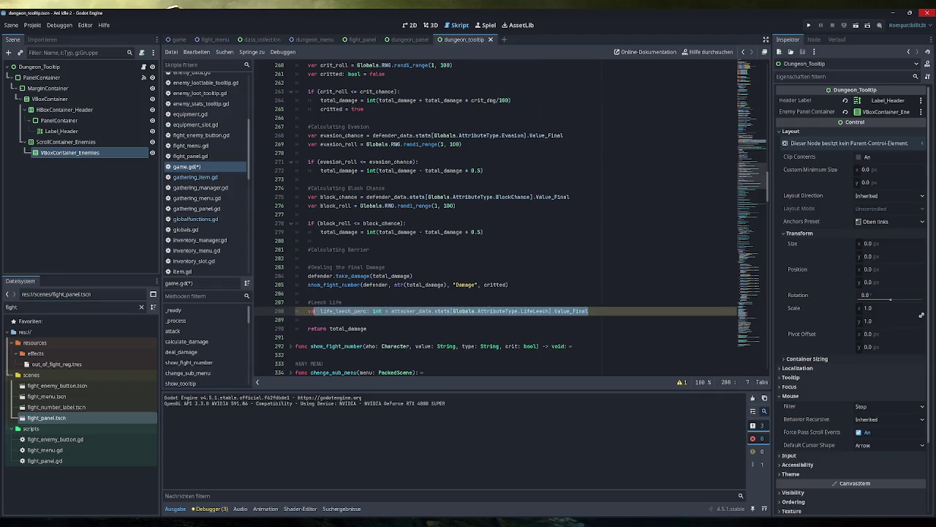
left_click(342, 302)
type("/Mana")
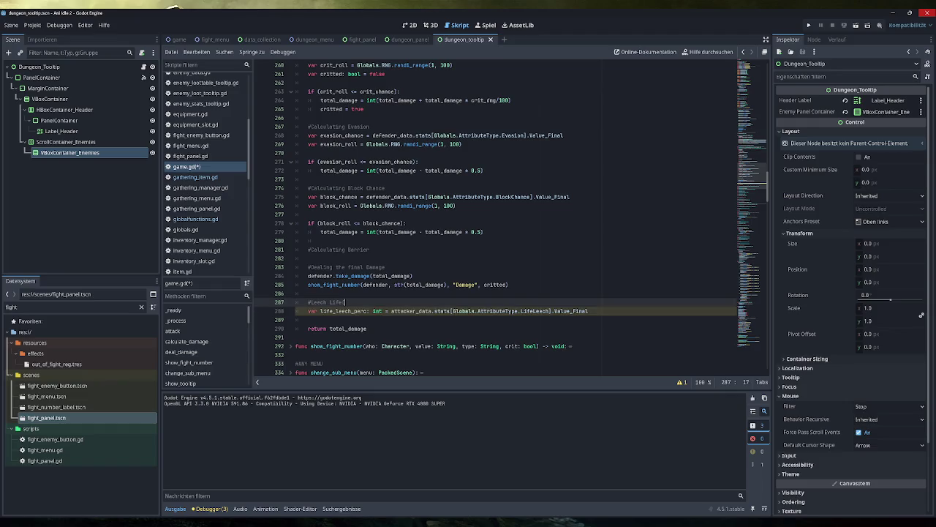
left_click(589, 311)
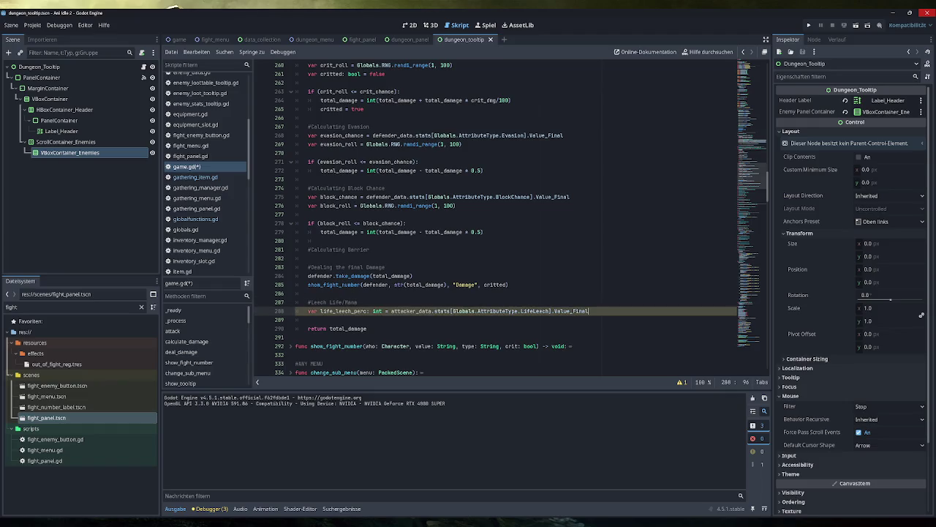
key("ctrl+shift+d")
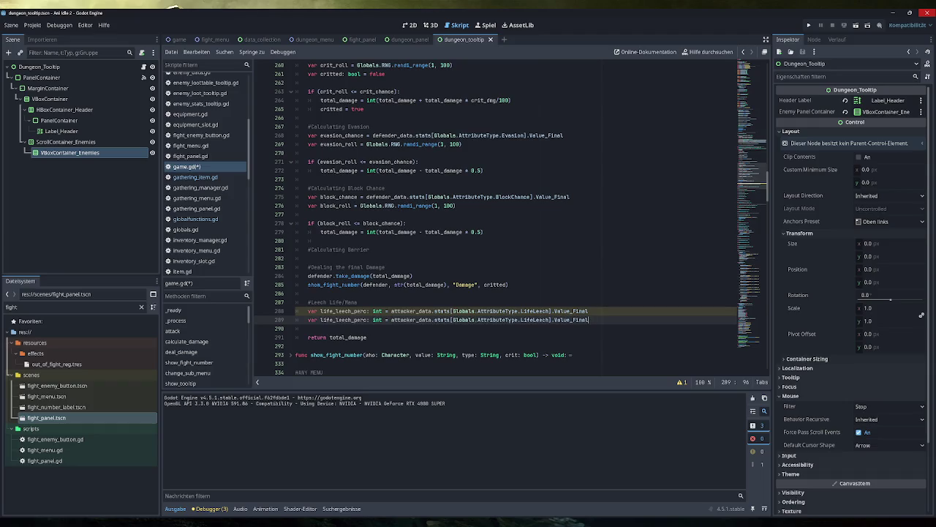
Step: Turn the duplicated line into mana_leech_perc reading the ManaLeech stat
double_click(534, 320)
type("Mana")
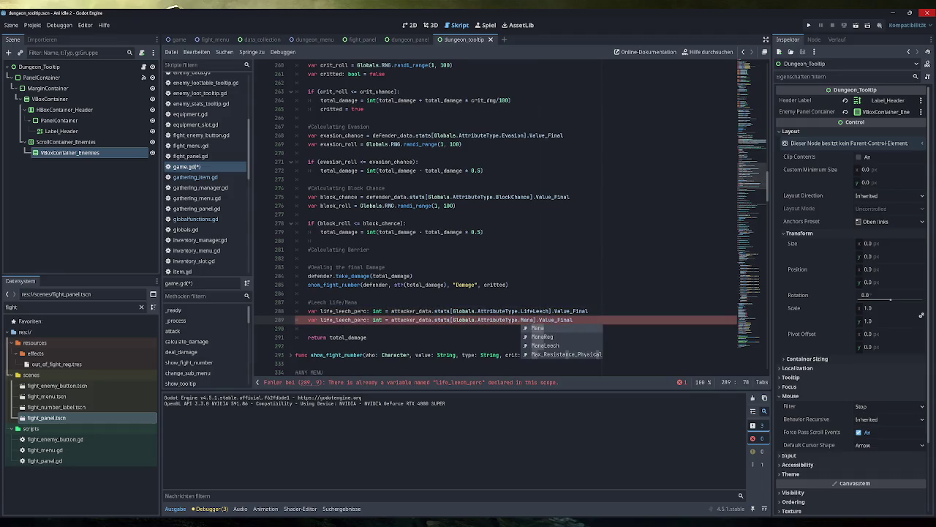
left_click(550, 346)
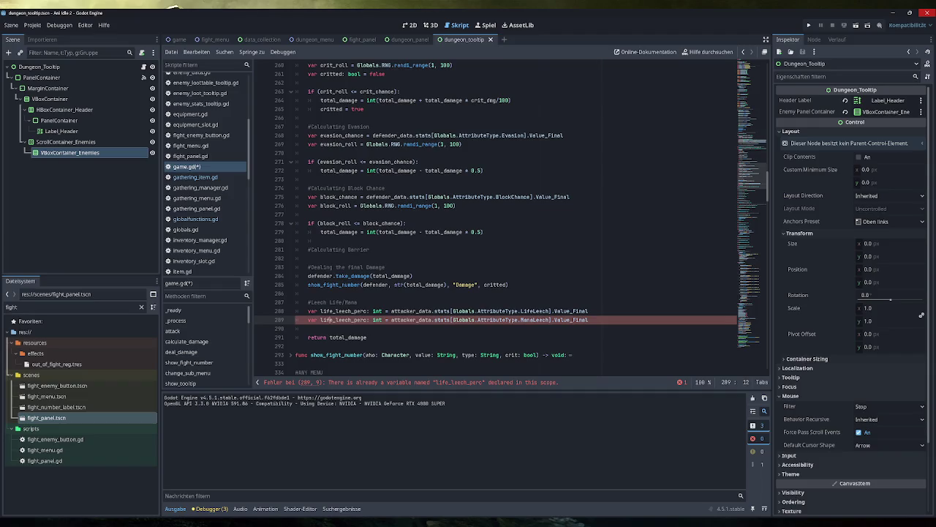
key("BackSpace")
key("BackSpace")
key("BackSpace")
type("mana")
Step: Add 'var life_leeched: int = total_damage * life_leech_perc / 100' on a new line
key("End")
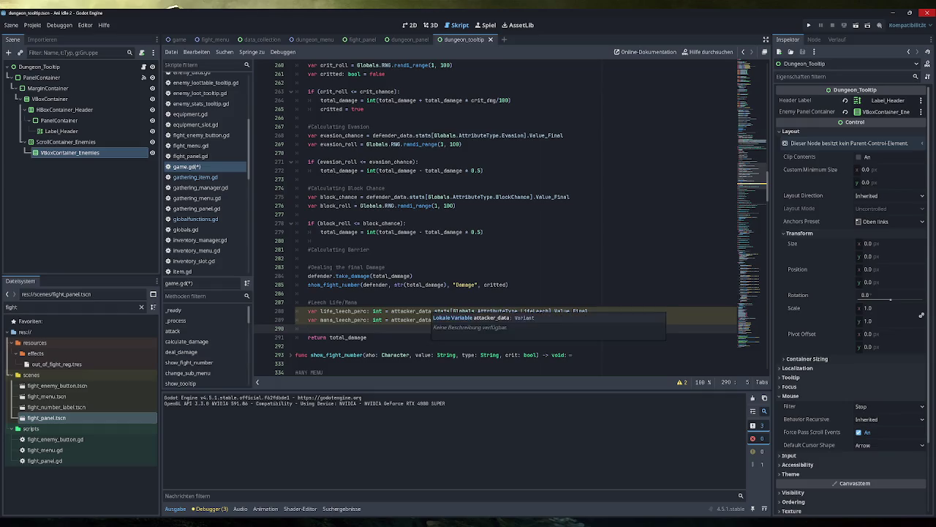
key("Return")
scroll(497, 219, "down", 2)
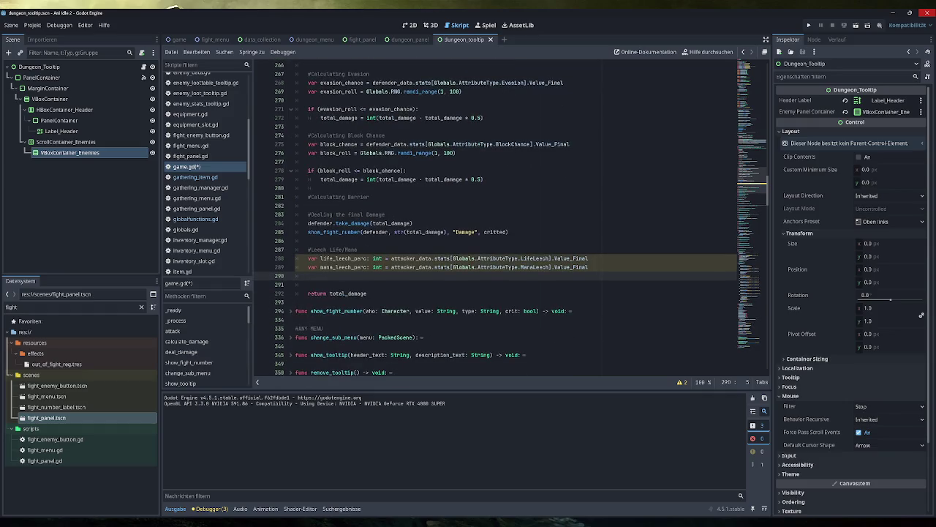
mouse_move(439, 232)
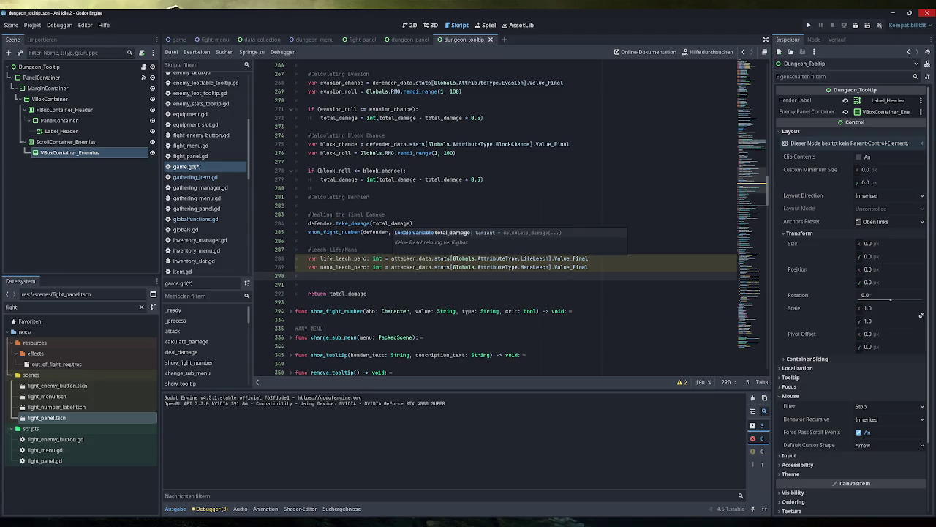
type("var life_h")
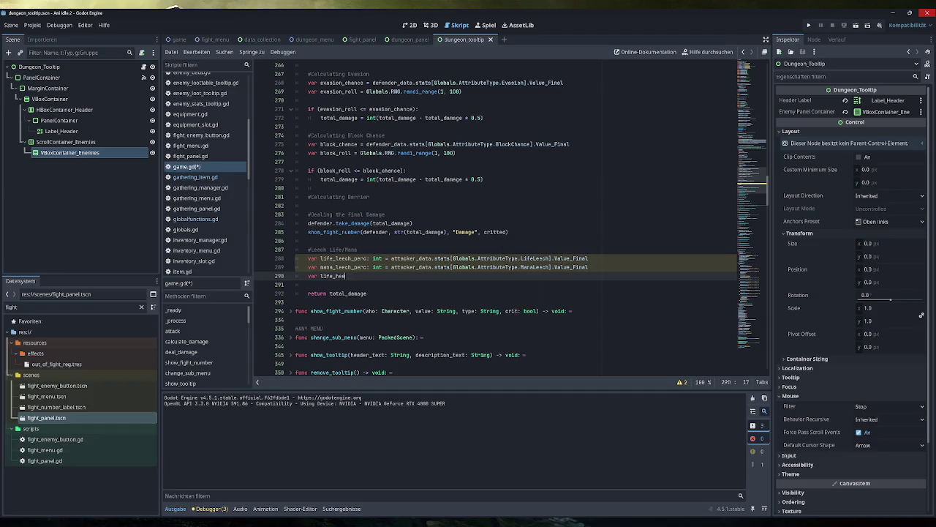
mouse_move(497, 232)
type("leeched: ")
type("int = ")
type("total_damage *")
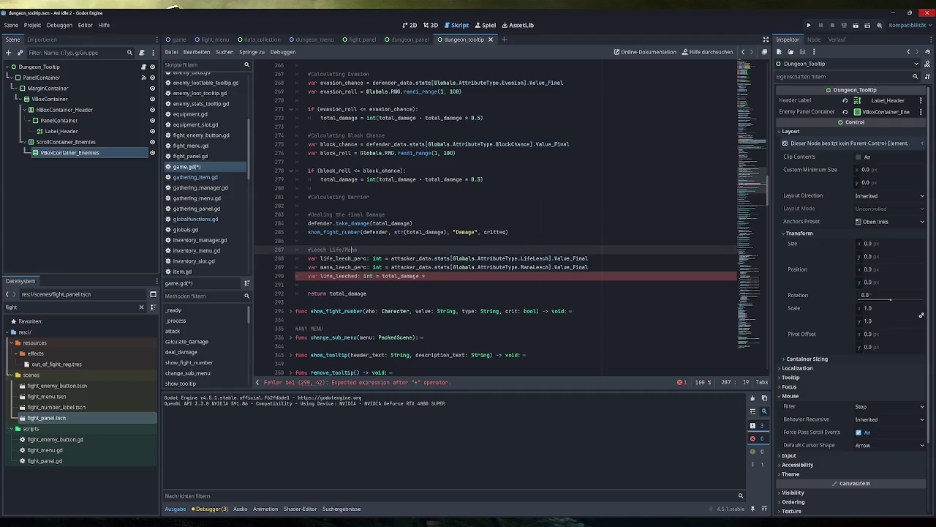
double_click(344, 258)
key("ctrl+c")
left_click(428, 276)
key("ctrl+v")
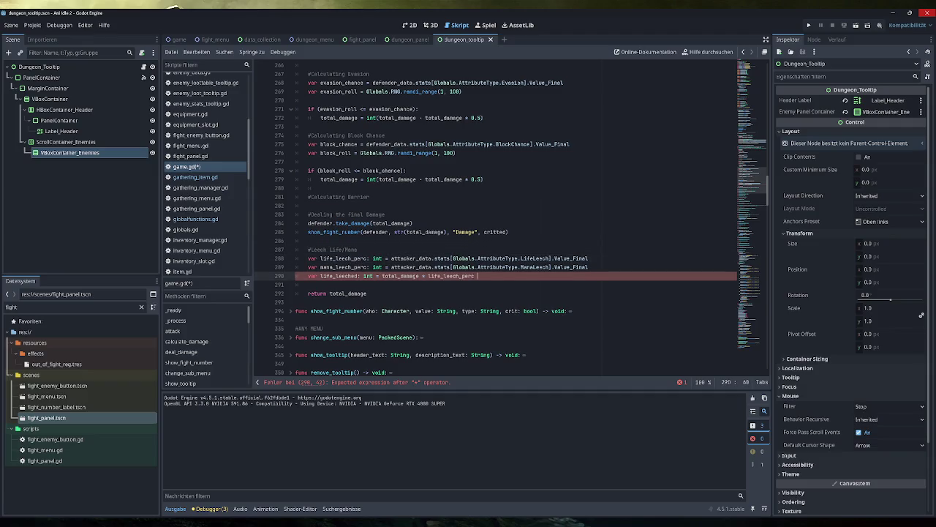
type("/ 100")
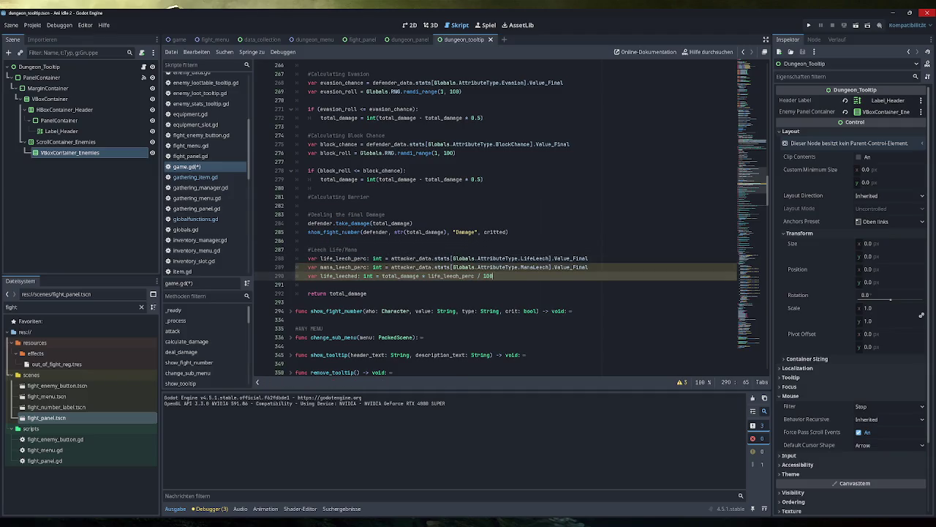
Step: Rewrite the formula as roundi(total_damage * life_leech_perc / 100.0), checking the script warnings
left_click(681, 382)
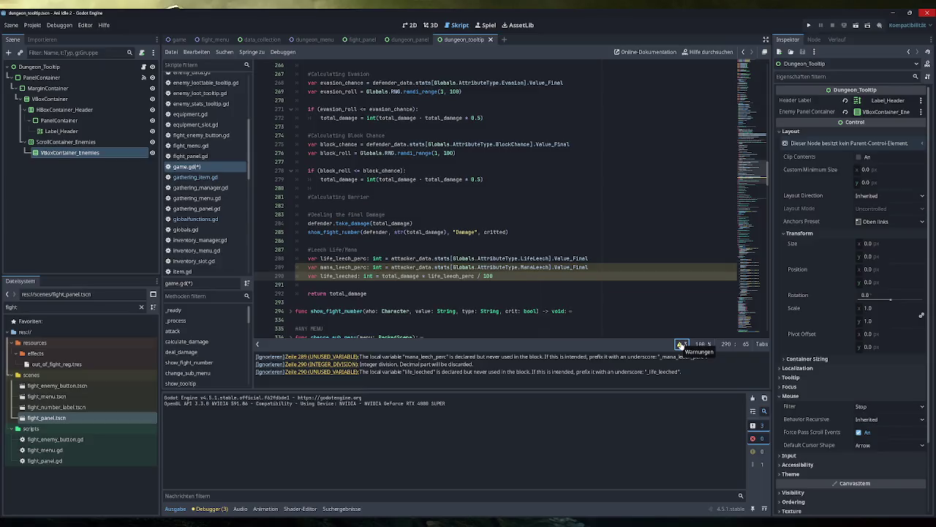
left_click(681, 344)
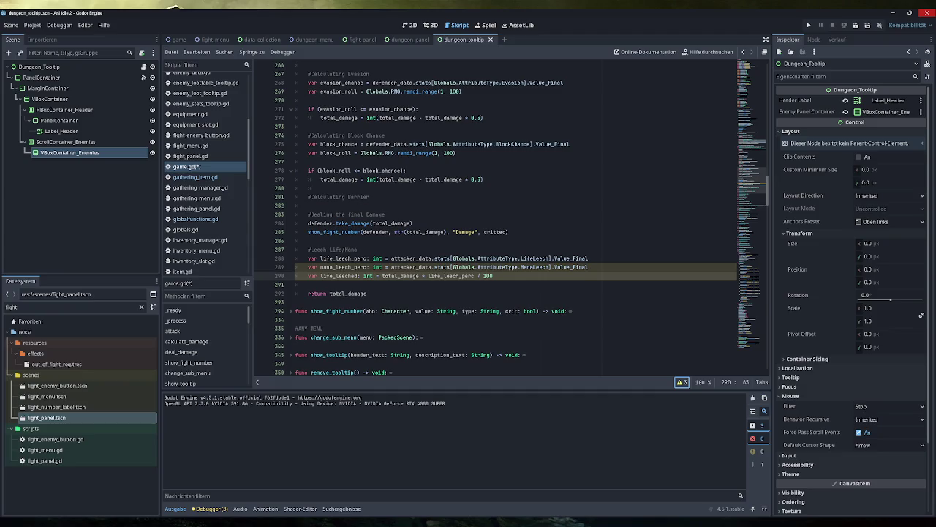
left_click(382, 276)
left_click(493, 276)
type(".0")
left_click(519, 258)
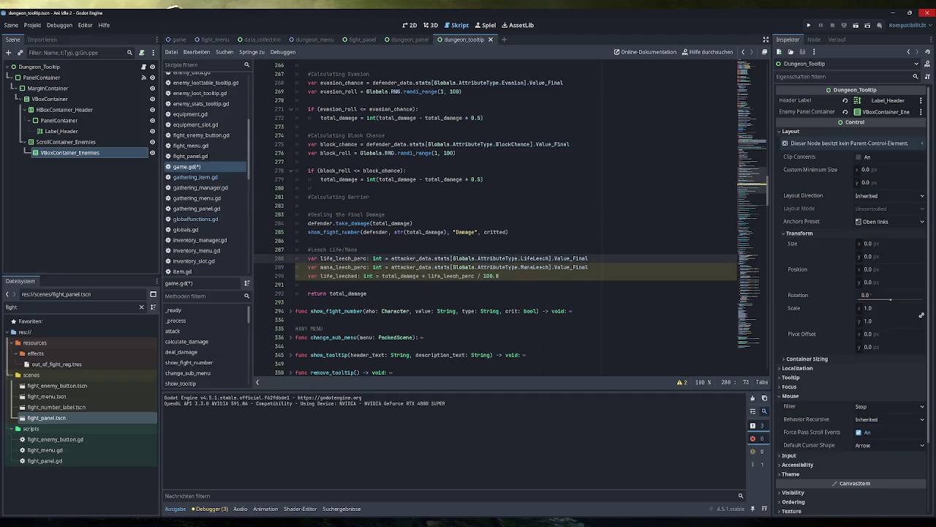
left_click(382, 276)
type("round(")
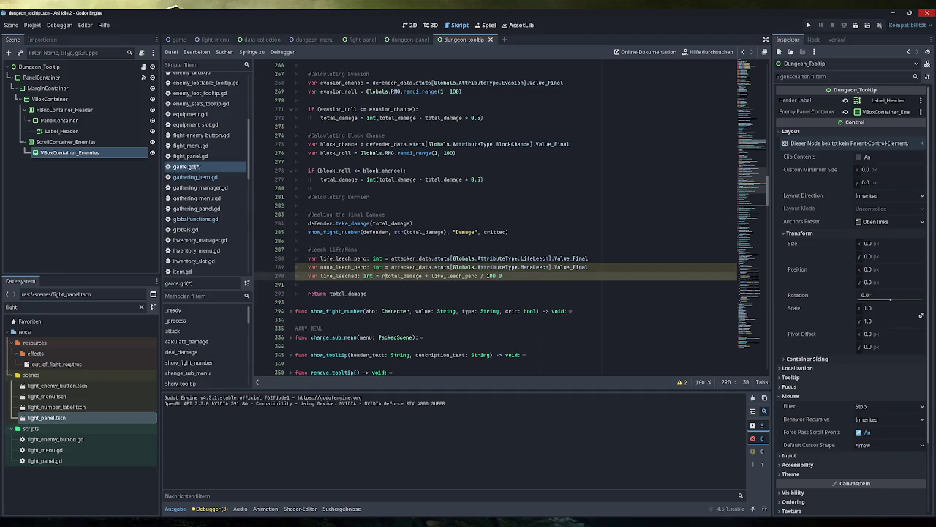
left_click(518, 276)
type(")")
left_click(398, 275)
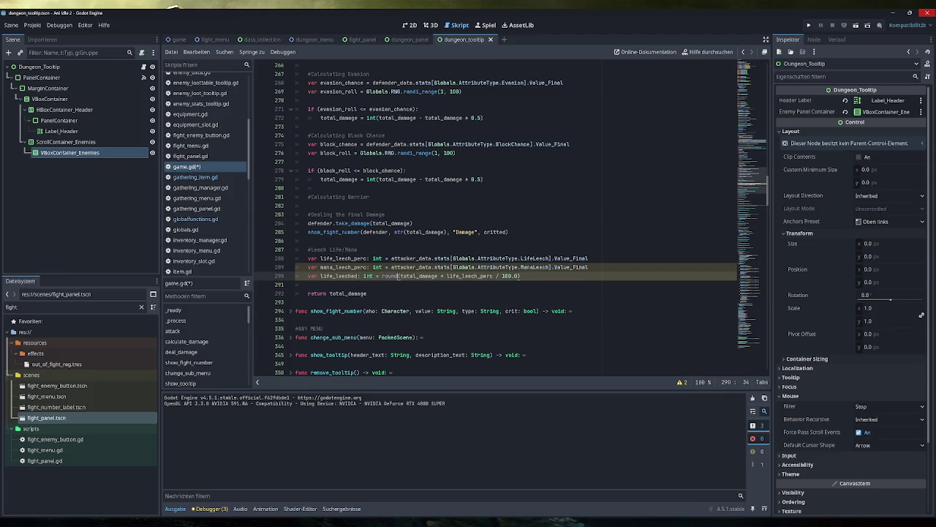
type("i")
key("End")
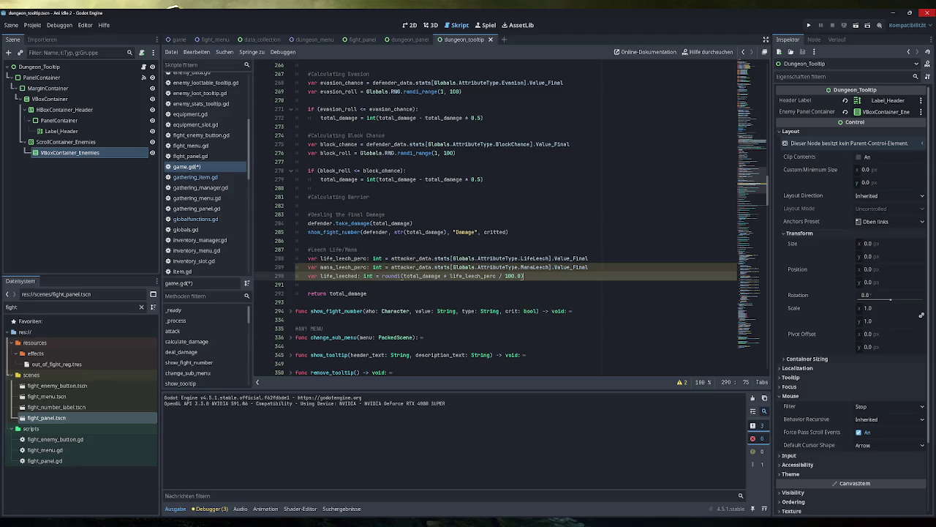
left_click(682, 383)
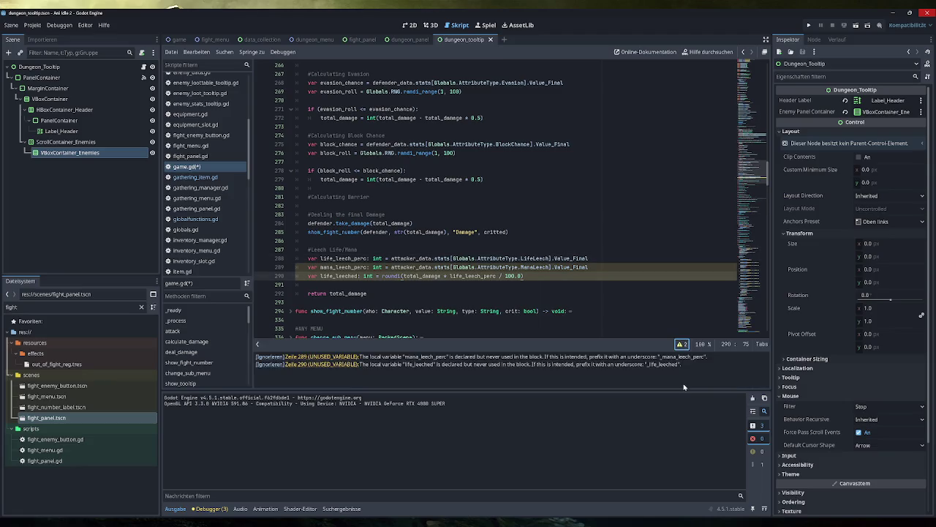
left_click(682, 344)
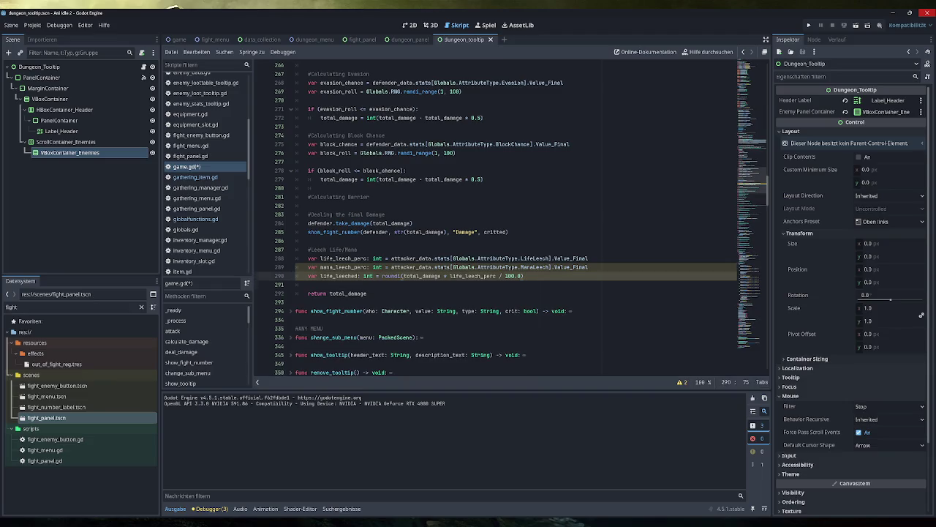
key("Return")
key("shift+Up")
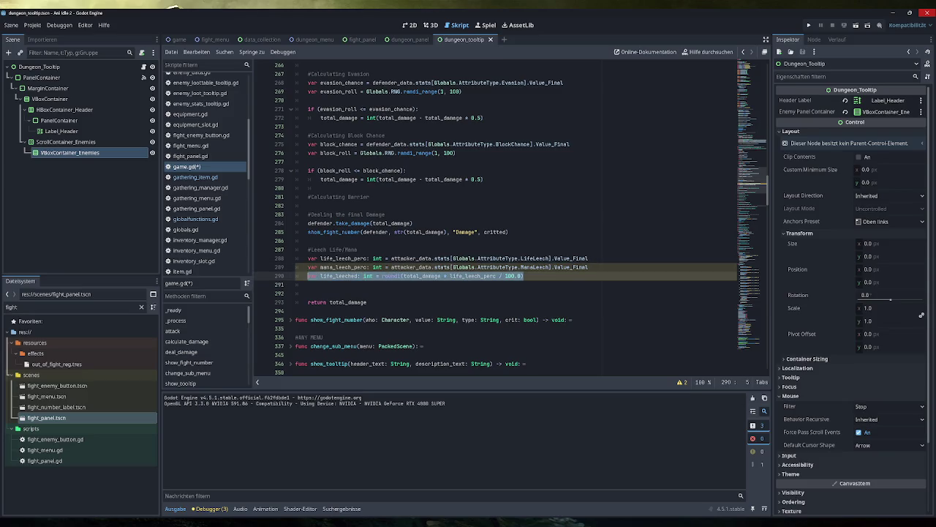
Step: Add a copy of the line as mana_leeched using mana_leech_perc
key("ctrl+c")
key("Down")
key("ctrl+v")
left_click_drag(320, 284, 333, 285)
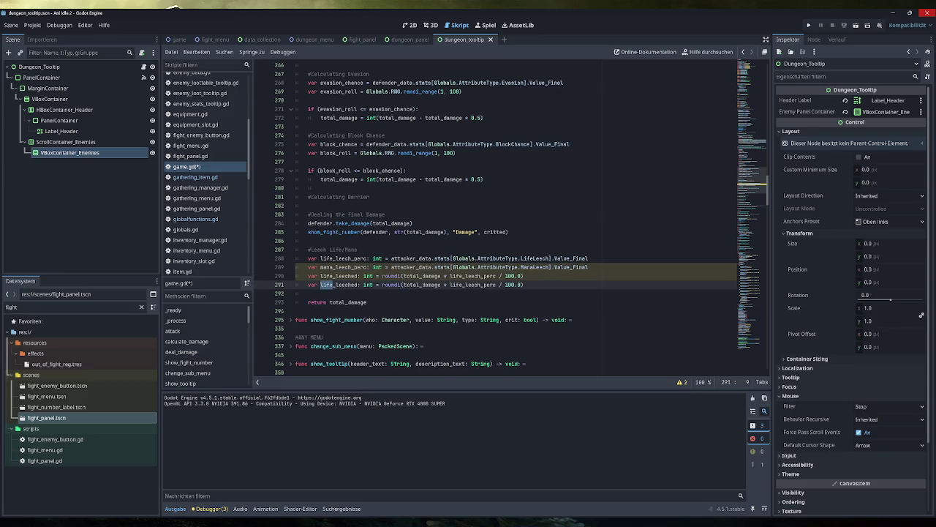
type("mana")
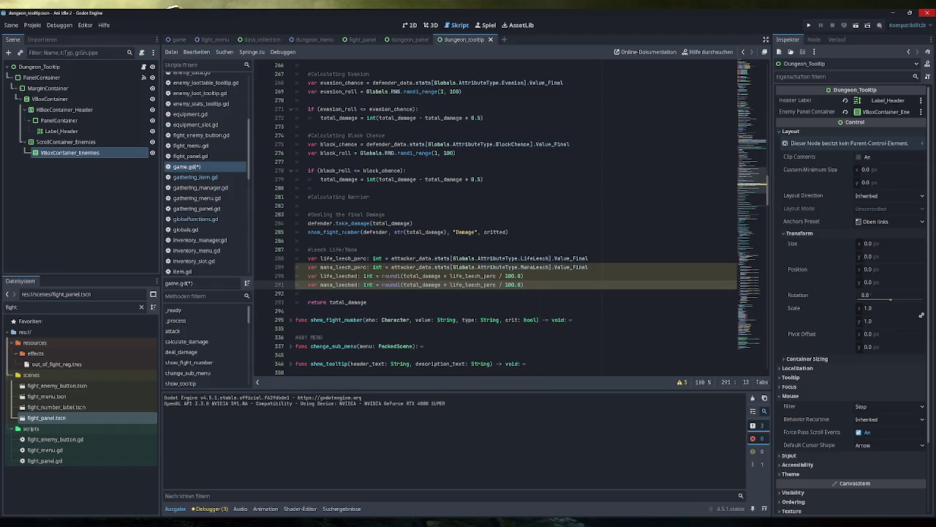
double_click(473, 285)
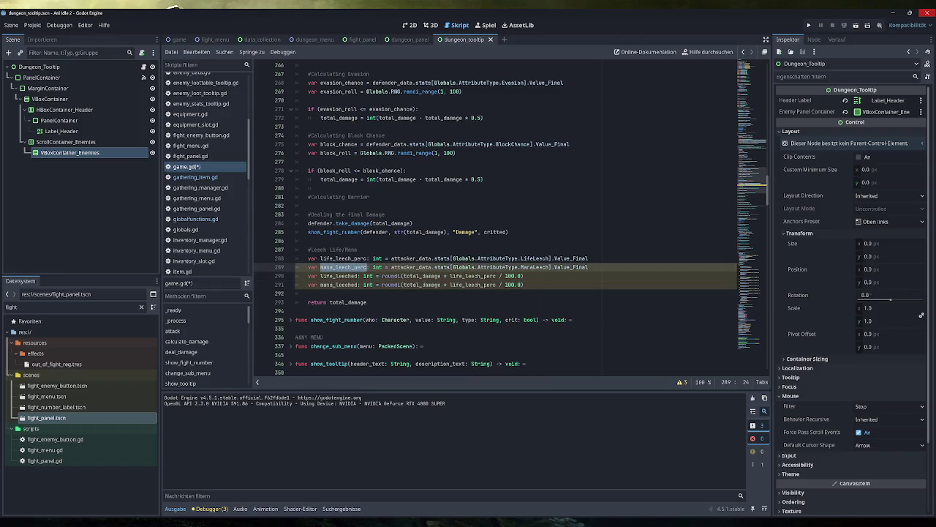
type("mana_leech_perc")
Step: Begin a new 'attacker.' statement line, then clear the file filter
key("End")
key("Down")
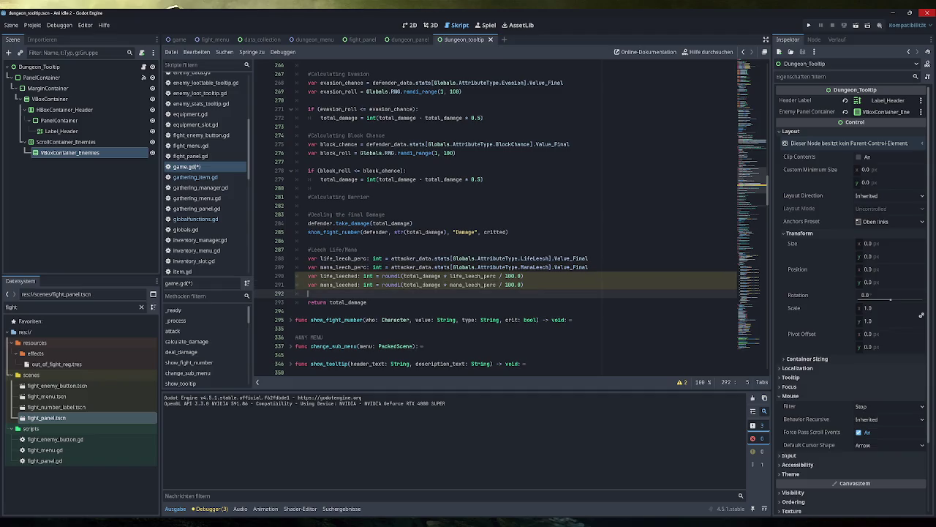
key("Return")
type("a")
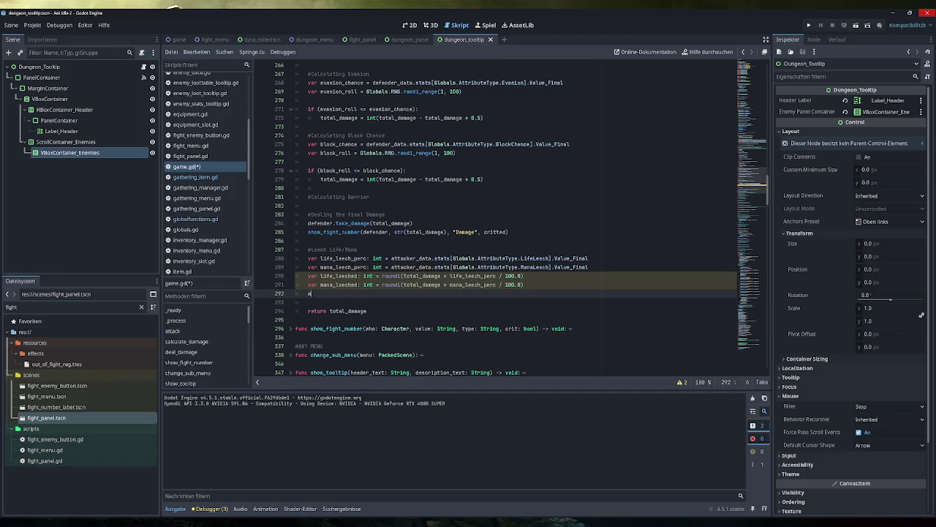
type("ttacker.")
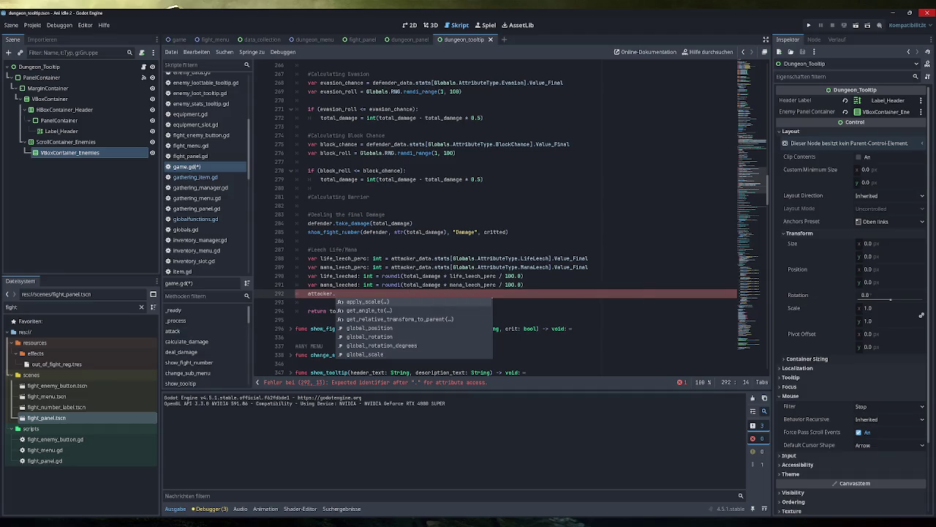
left_click(142, 306)
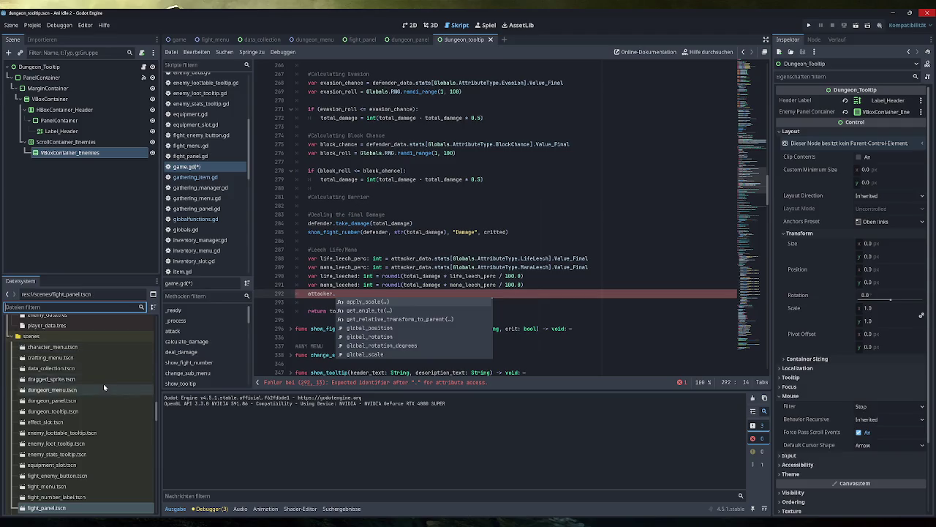
Step: Inspect the Mana attribute's value fields in the enemy_data.tres resource
scroll(103, 383, "up", 2)
scroll(83, 398, "up", 4)
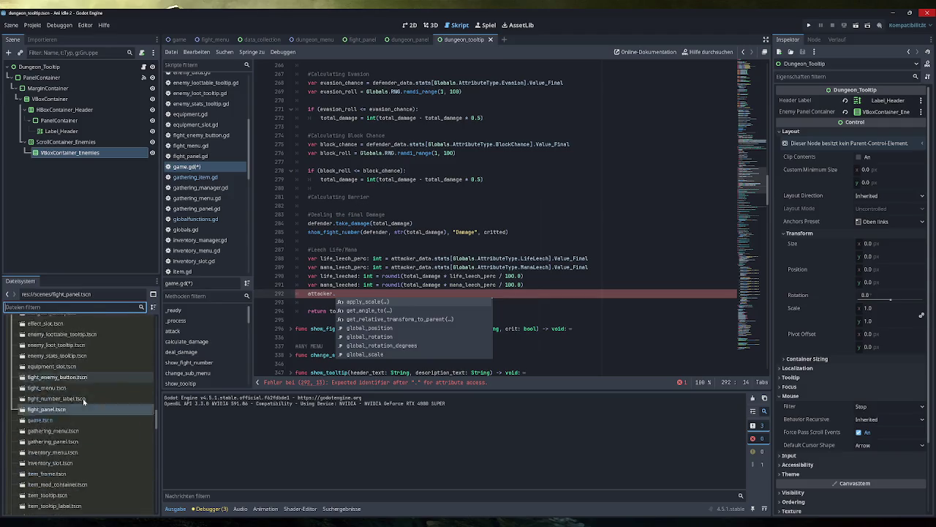
left_click(64, 463)
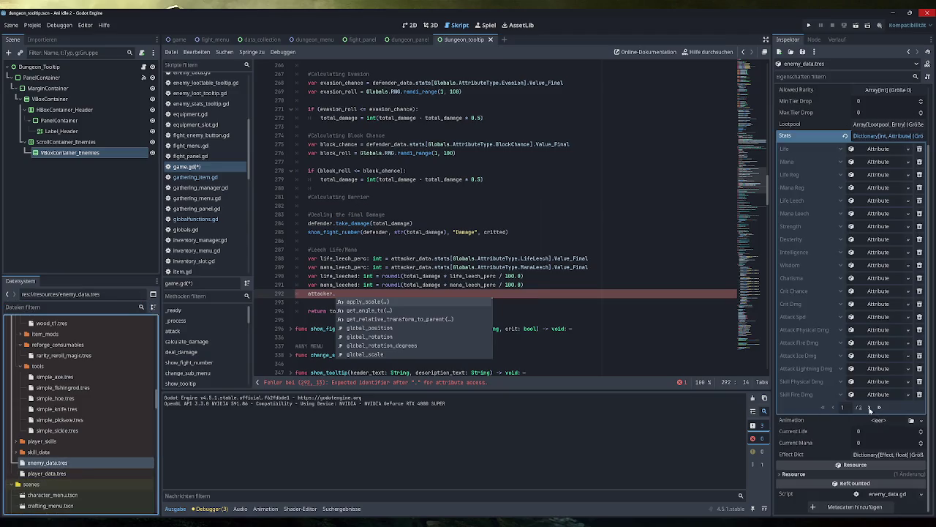
left_click(358, 250)
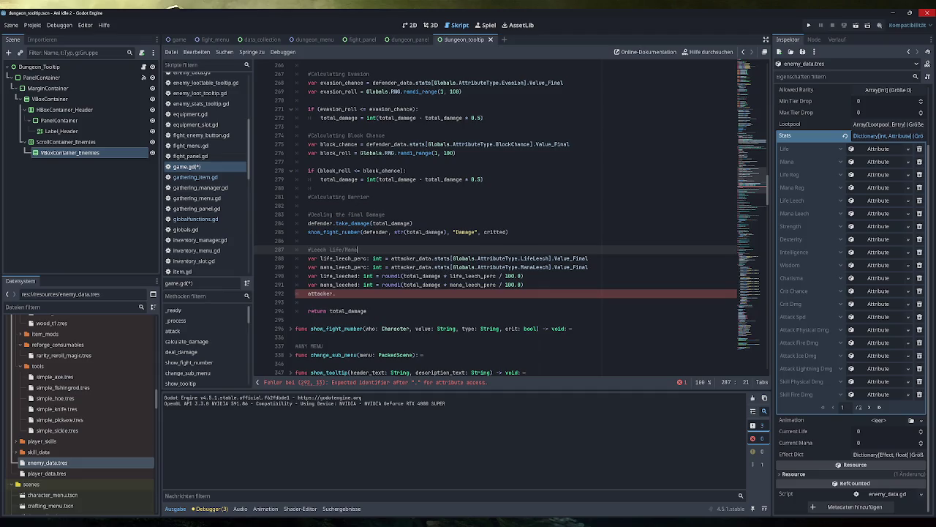
left_click(881, 161)
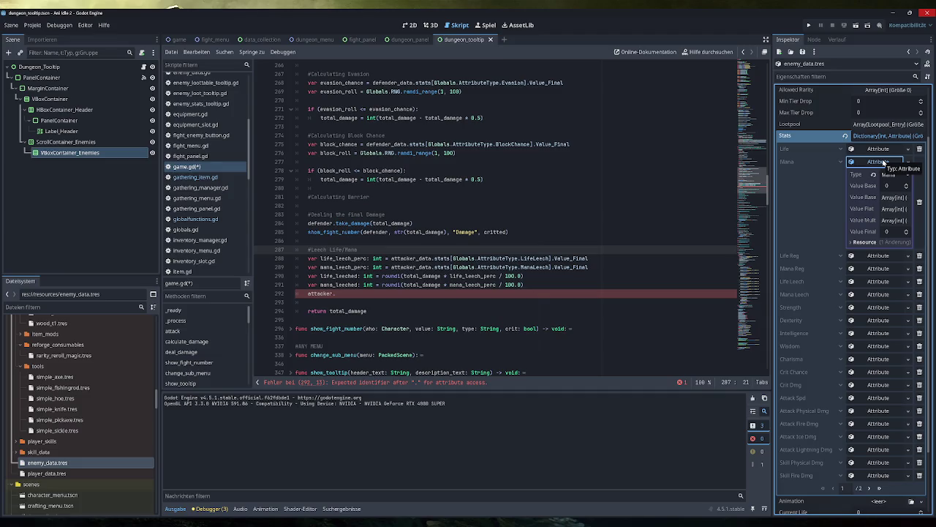
left_click(883, 161)
Step: Return to the unfinished attacker line in game.gd, then bring up enemy.gd
left_click(336, 293)
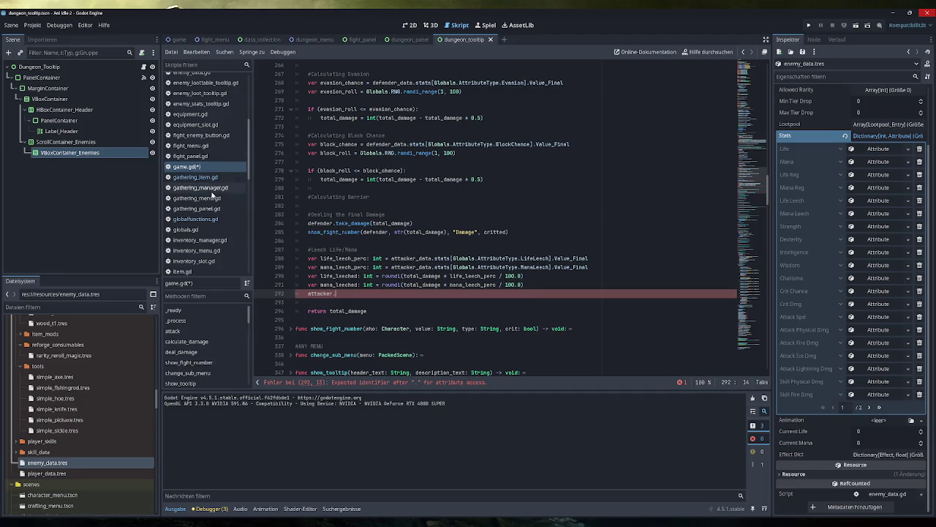
scroll(211, 196, "up", 3)
scroll(211, 195, "up", 5)
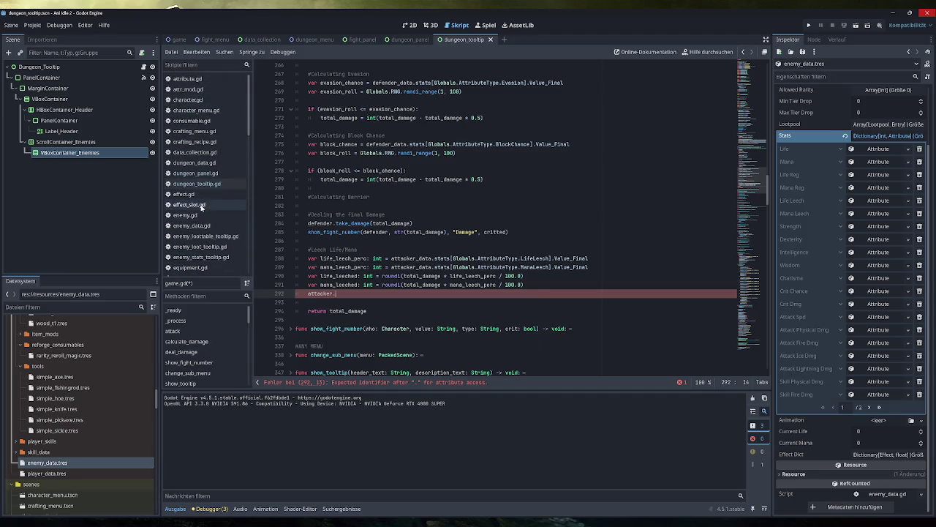
scroll(202, 207, "down", 3)
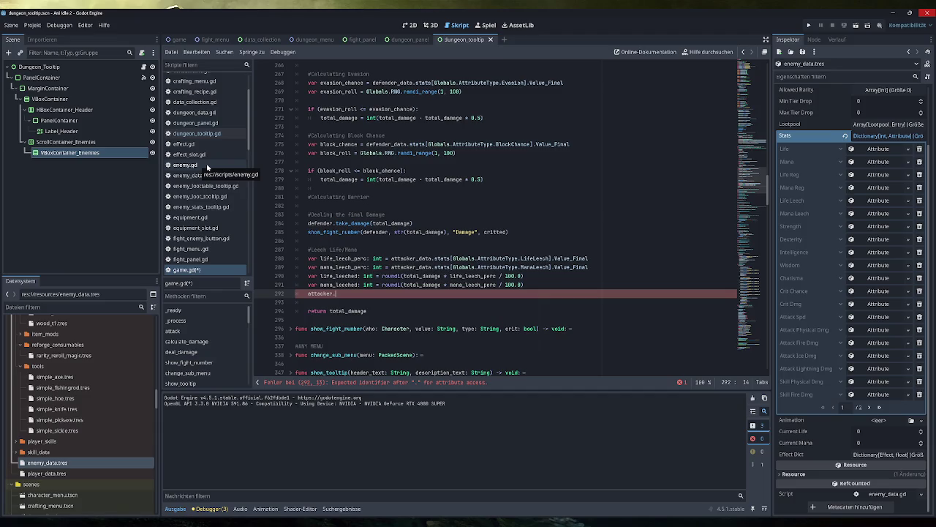
left_click(207, 168)
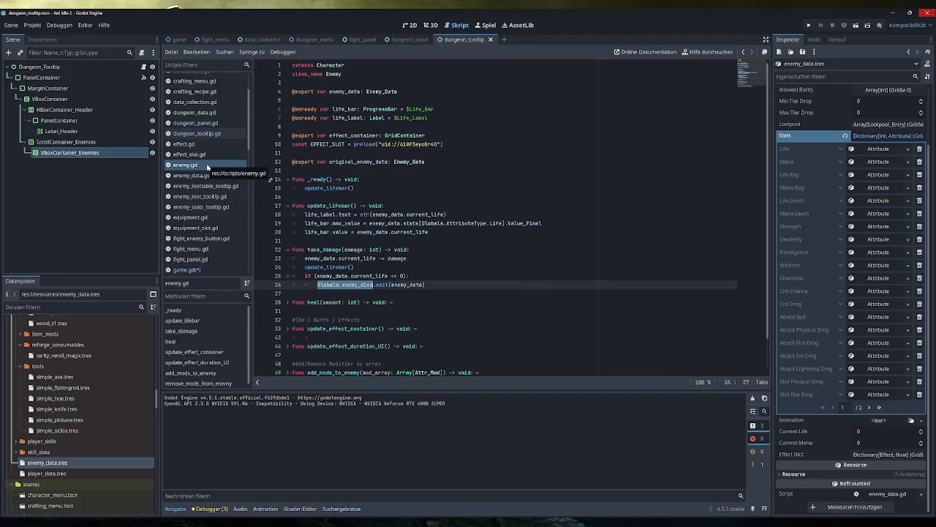
Step: Look over enemy_data.gd, then unfold the heal function in enemy.gd
left_click(206, 176)
left_click(185, 164)
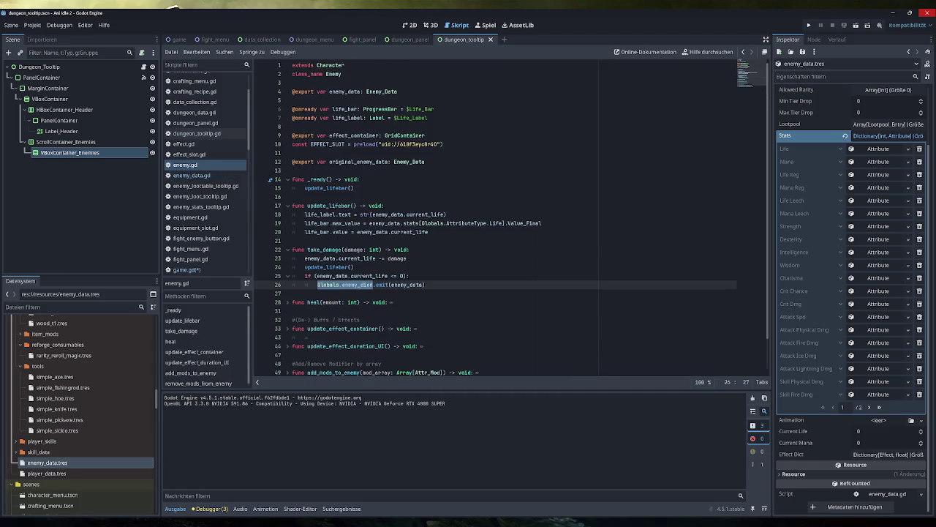
left_click(287, 302)
scroll(286, 305, "down", 2)
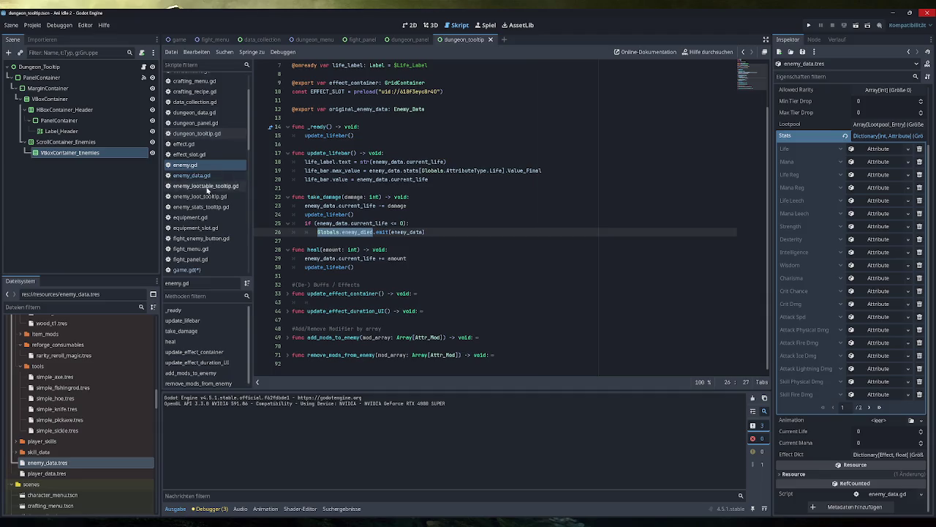
scroll(208, 232, "down", 5)
scroll(208, 232, "down", 10)
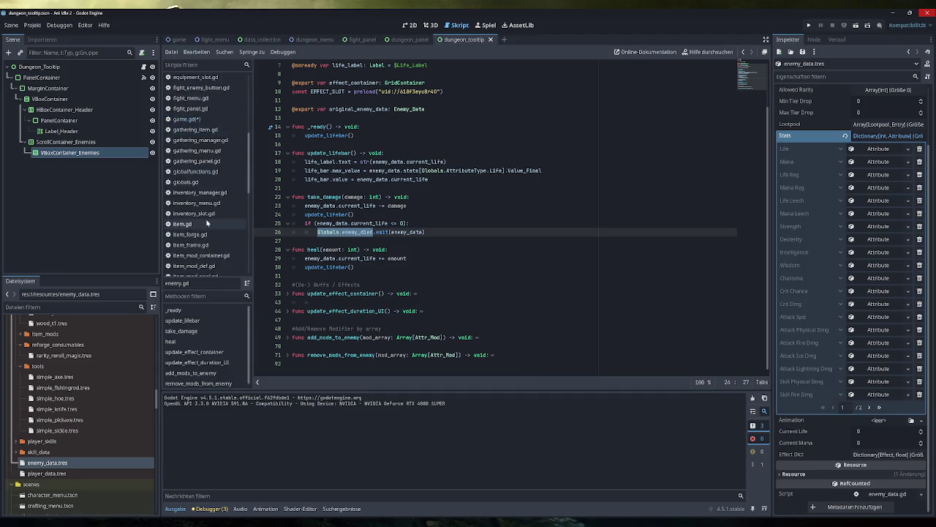
Step: Review player.gd's heal, getXP and gain_mana functions, then switch to player_data.gd
left_click(208, 185)
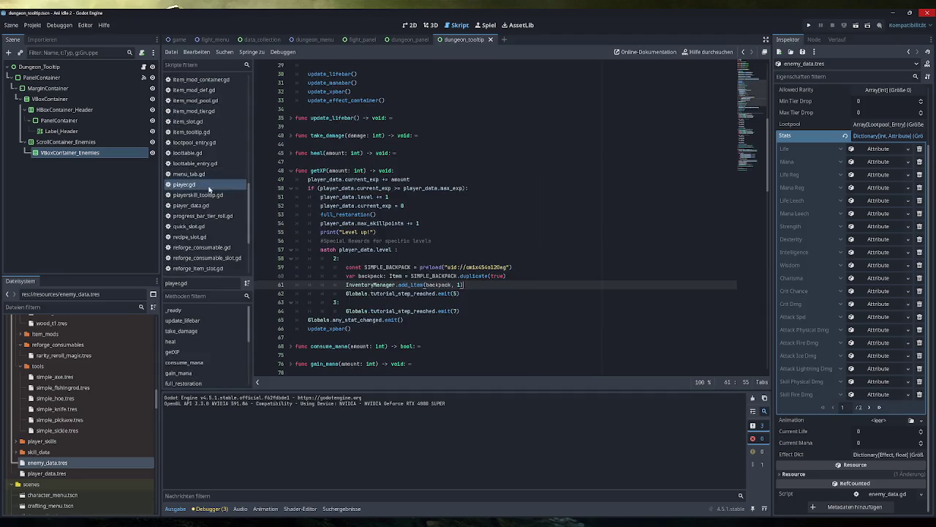
scroll(290, 233, "up", 3)
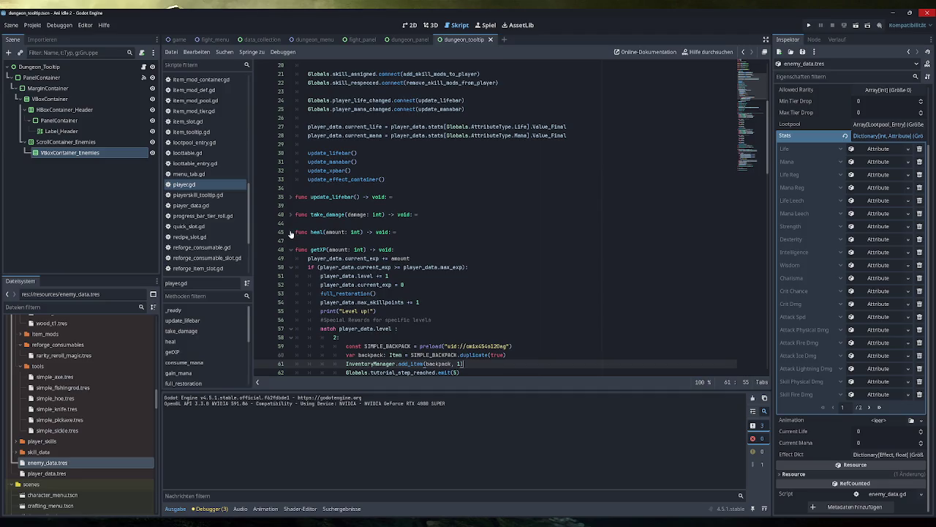
left_click(290, 233)
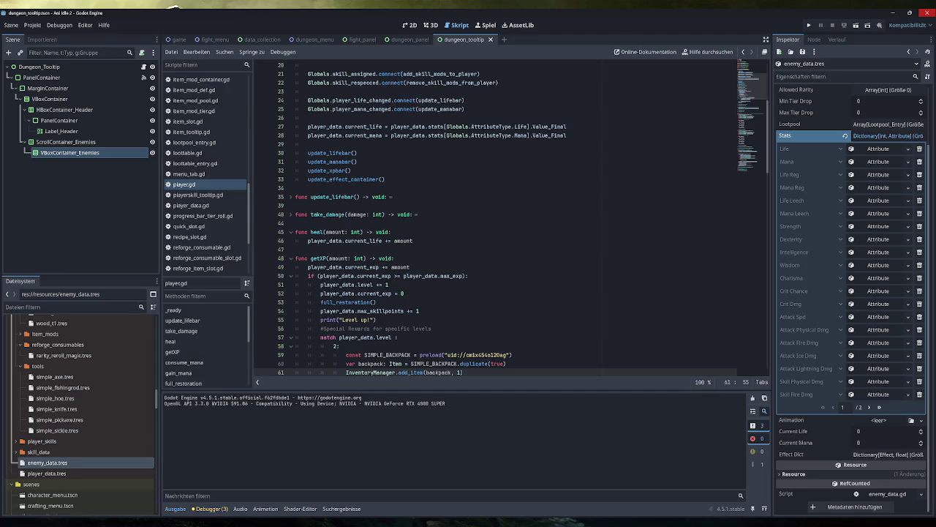
scroll(293, 212, "down", 2)
left_click(291, 205)
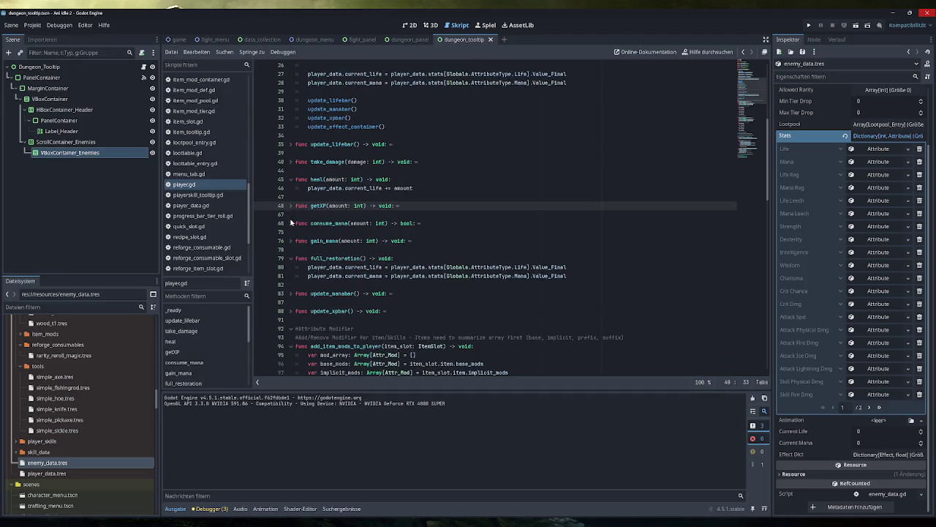
left_click(291, 240)
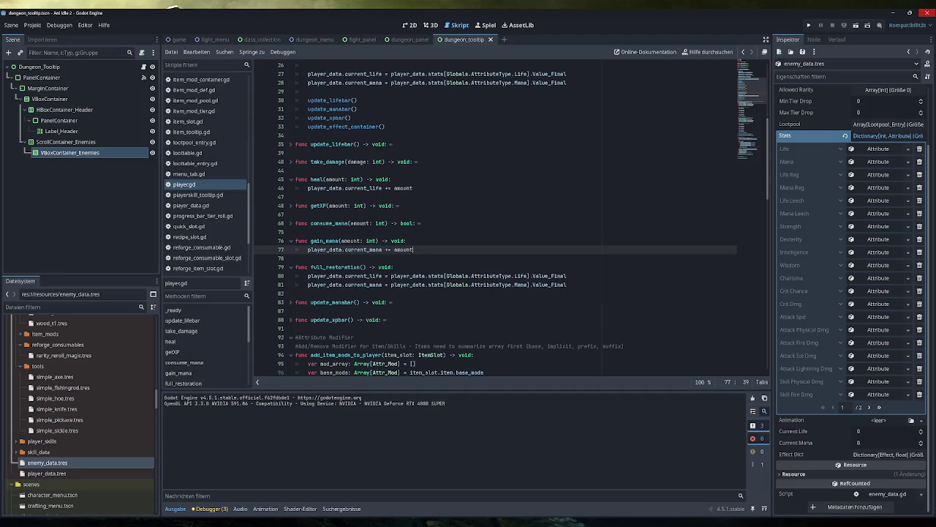
left_click_drag(413, 249, 295, 241)
key("ctrl+c")
scroll(286, 247, "up", 3)
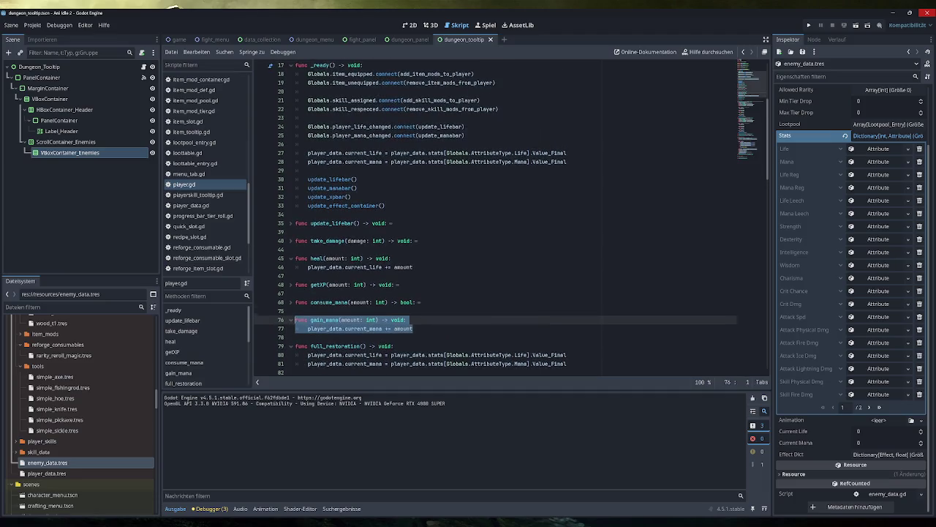
scroll(286, 247, "up", 3)
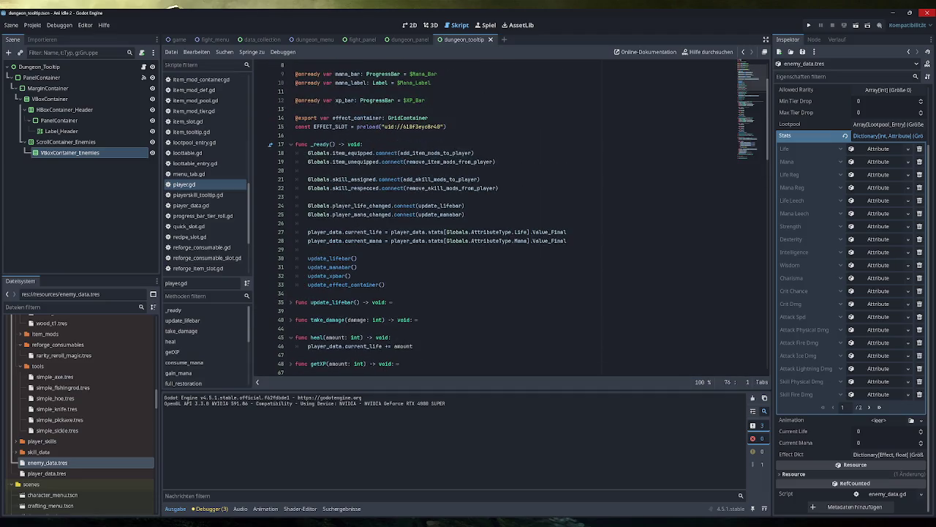
scroll(285, 248, "down", 3)
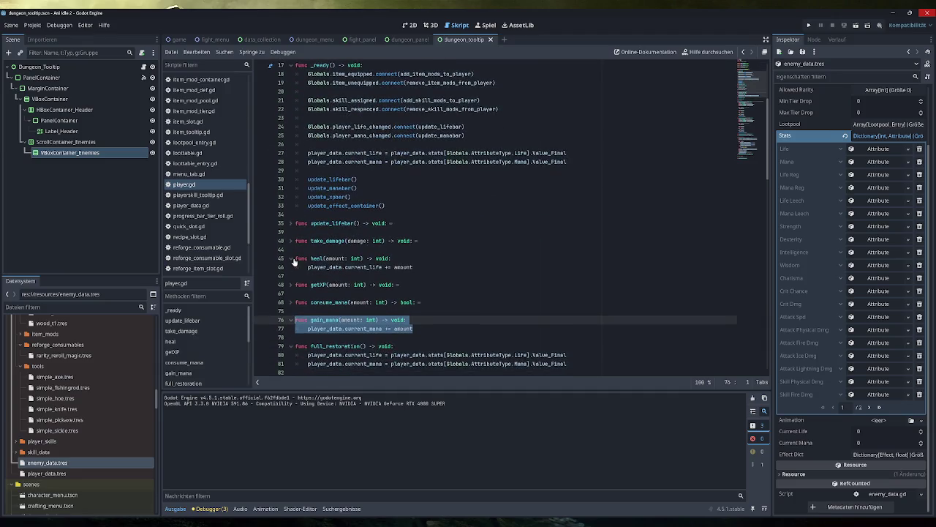
scroll(293, 261, "down", 1)
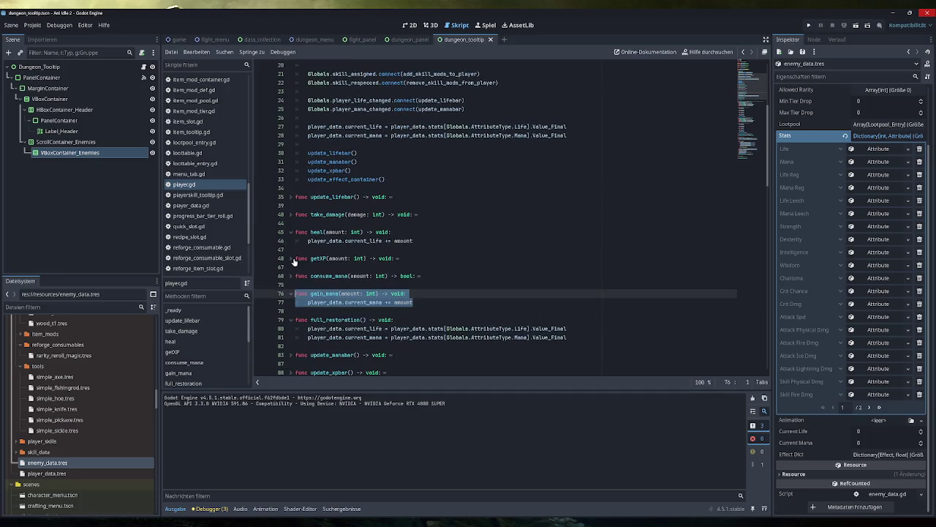
left_click(196, 207)
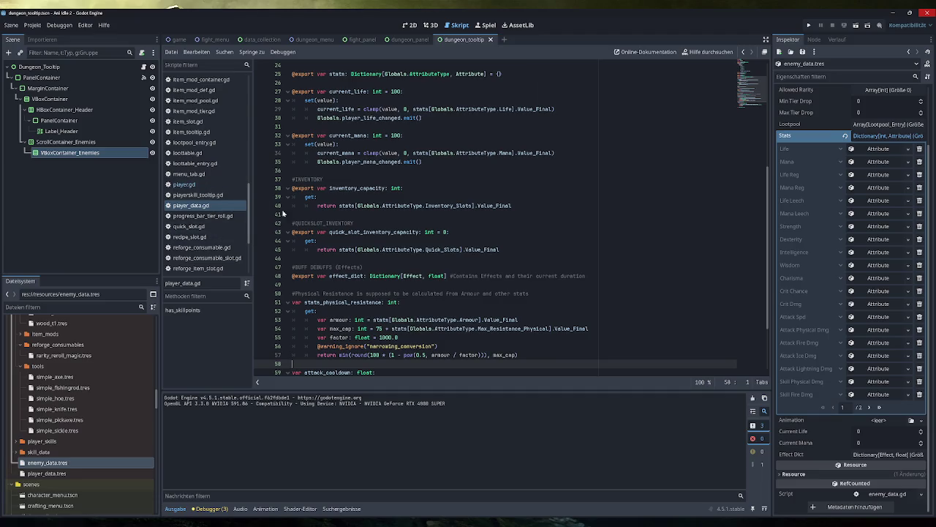
Step: Select the current_mana setter block in player_data.gd
scroll(283, 212, "up", 1)
mouse_move(422, 188)
left_mouse_down()
mouse_move(322, 188)
mouse_move(292, 162)
left_mouse_up()
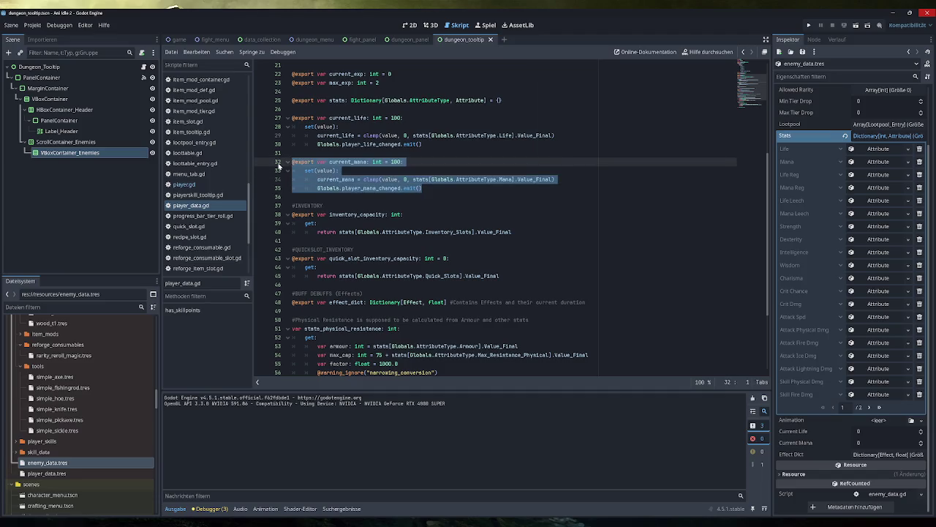
scroll(211, 210, "down", 3)
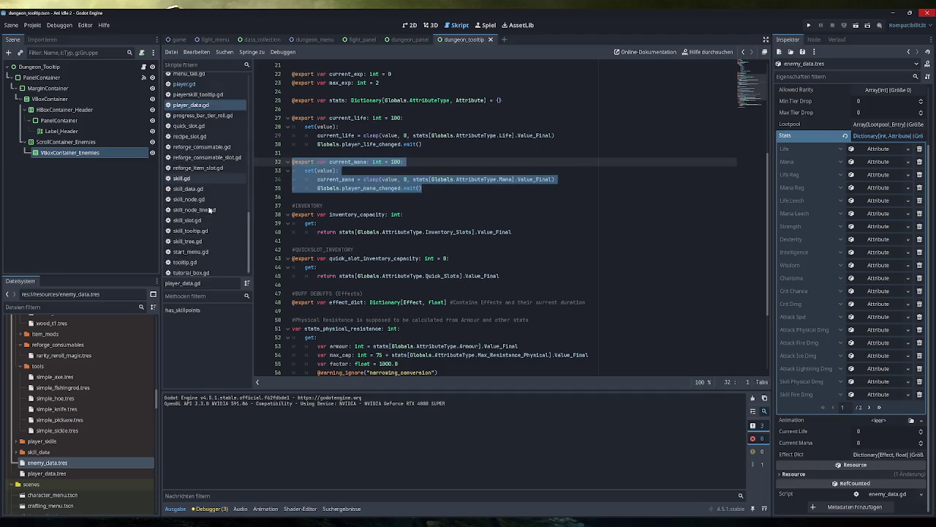
scroll(210, 214, "up", 8)
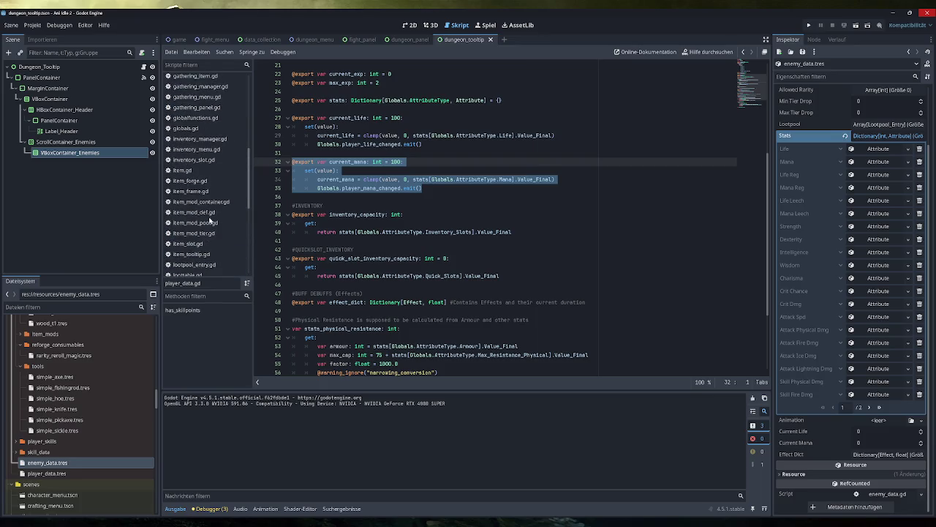
scroll(209, 217, "up", 4)
Step: Compare enemy_data.gd's current_mana definition, then clear the selection in player_data.gd
left_click(204, 100)
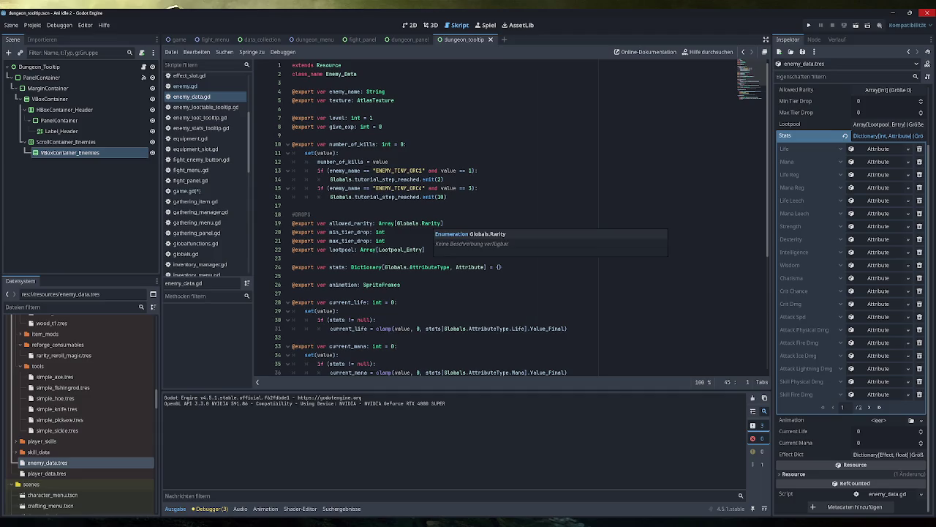
scroll(496, 220, "down", 3)
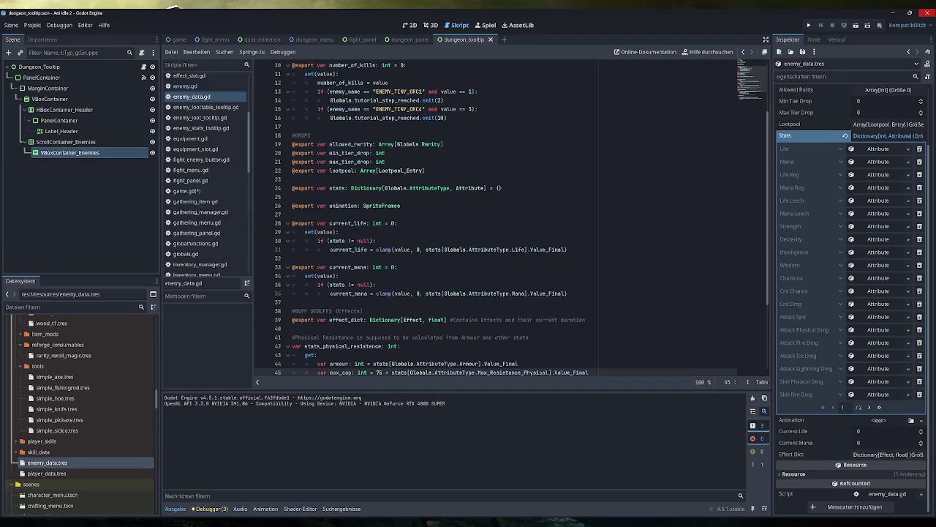
scroll(496, 219, "down", 4)
scroll(207, 191, "up", 4)
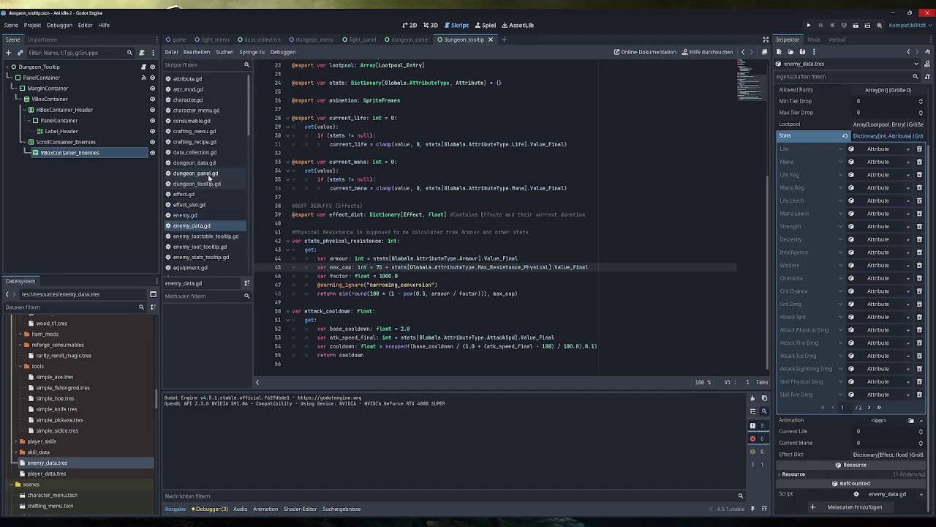
scroll(209, 183, "down", 6)
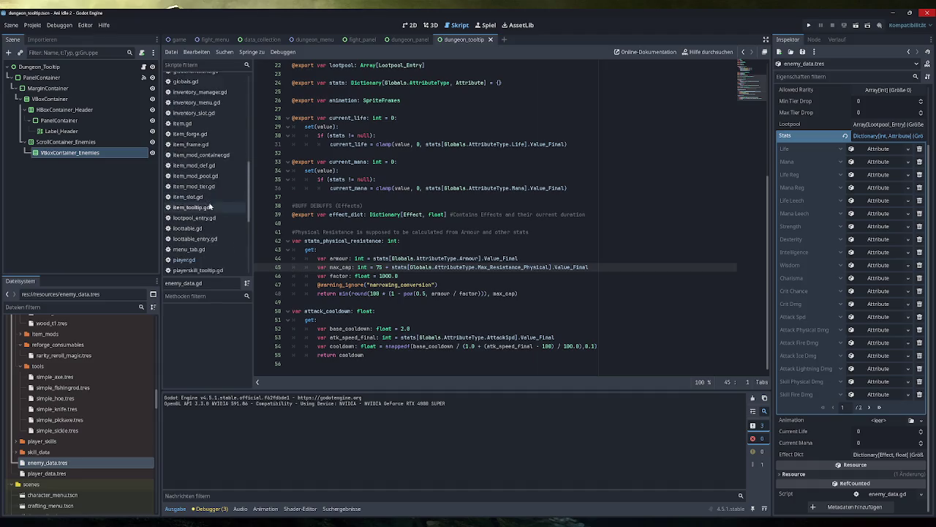
scroll(210, 207, "down", 3)
left_click(191, 231)
left_click(322, 206)
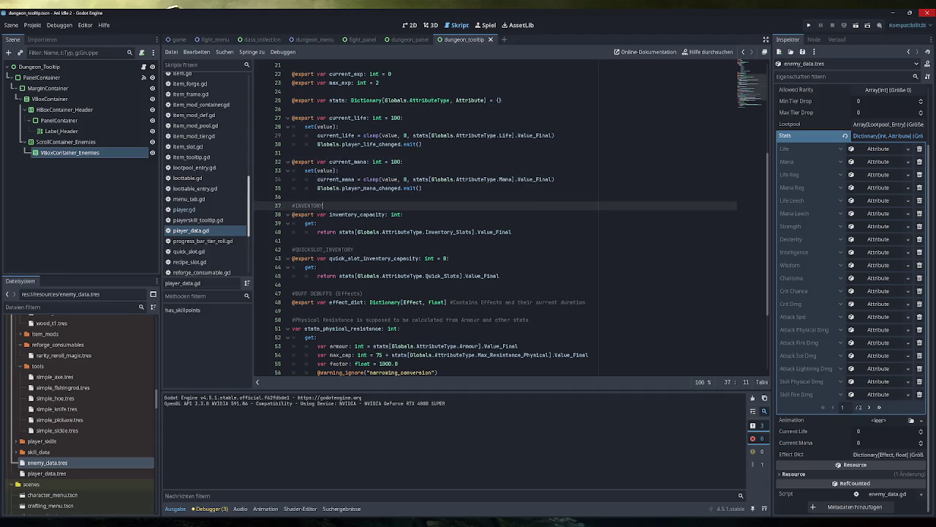
scroll(439, 220, "up", 5)
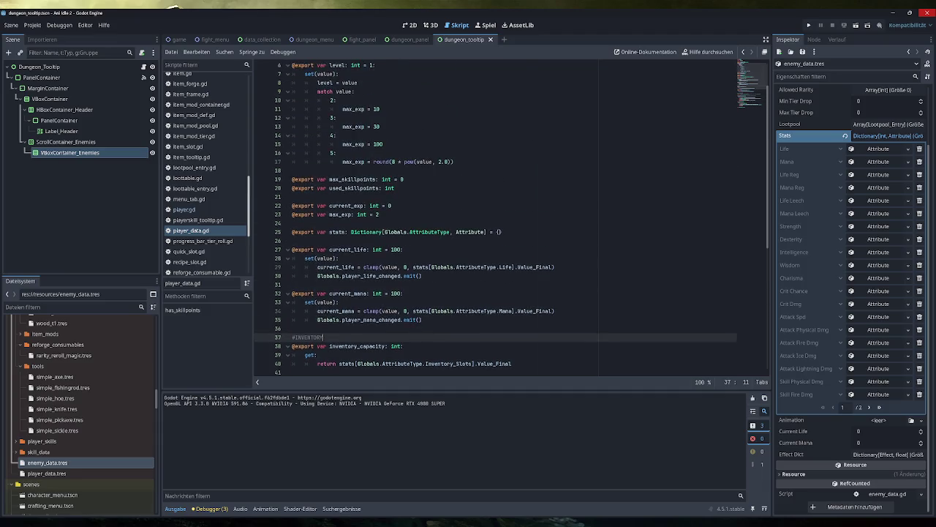
scroll(439, 219, "down", 9)
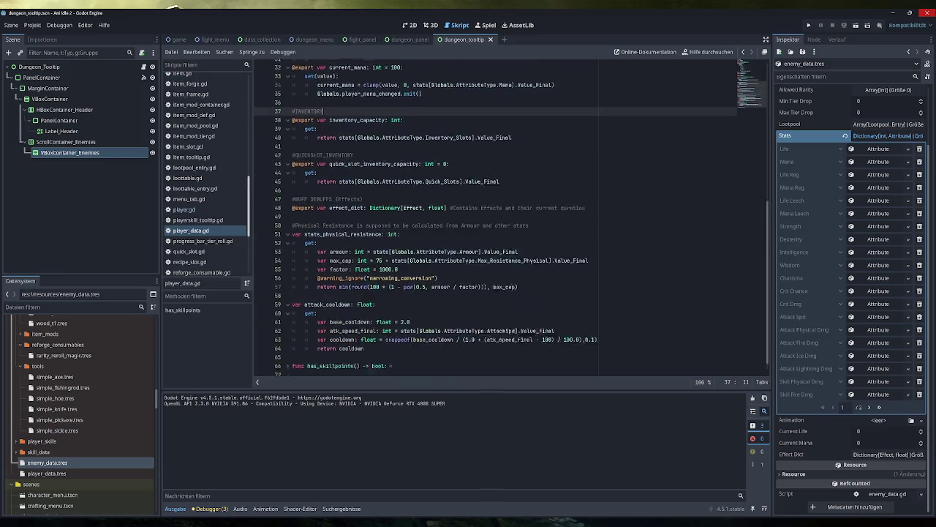
Step: Select player.gd's gain_mana function (lines 76–77) for copying
left_click(185, 209)
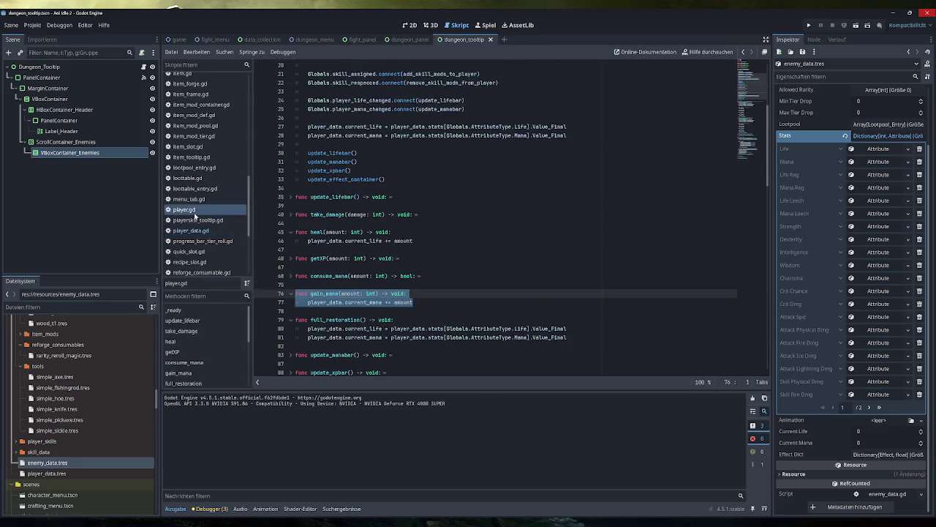
left_click(382, 293)
left_click_drag(414, 302, 295, 294)
scroll(204, 232, "up", 10)
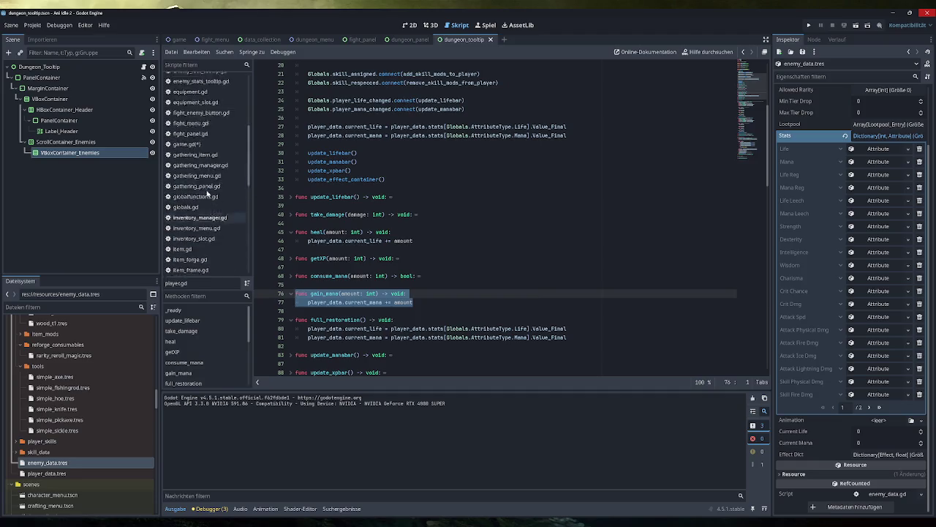
left_click(185, 114)
Step: Paste gain_mana below heal() in enemy.gd, retargeted to enemy_data.current_mana, and save
left_click(293, 276)
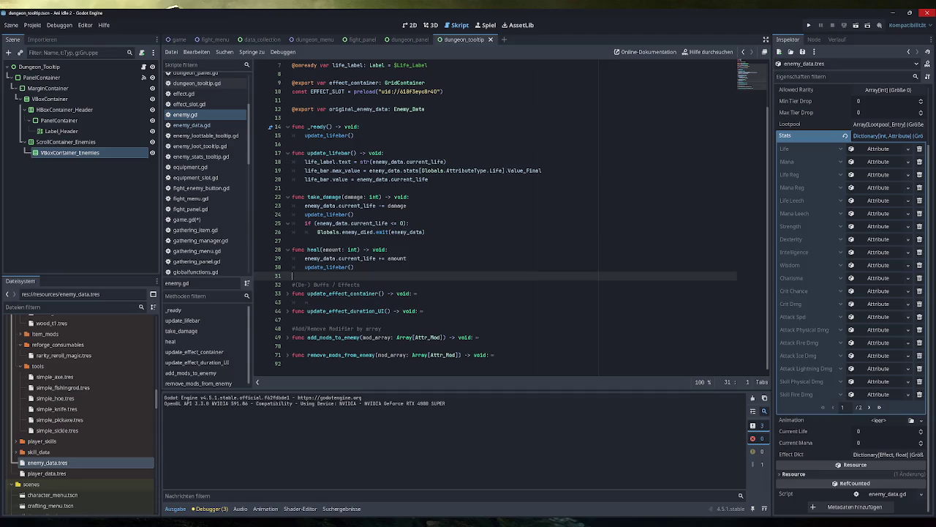
key("Return")
key("Return")
key("ctrl+v")
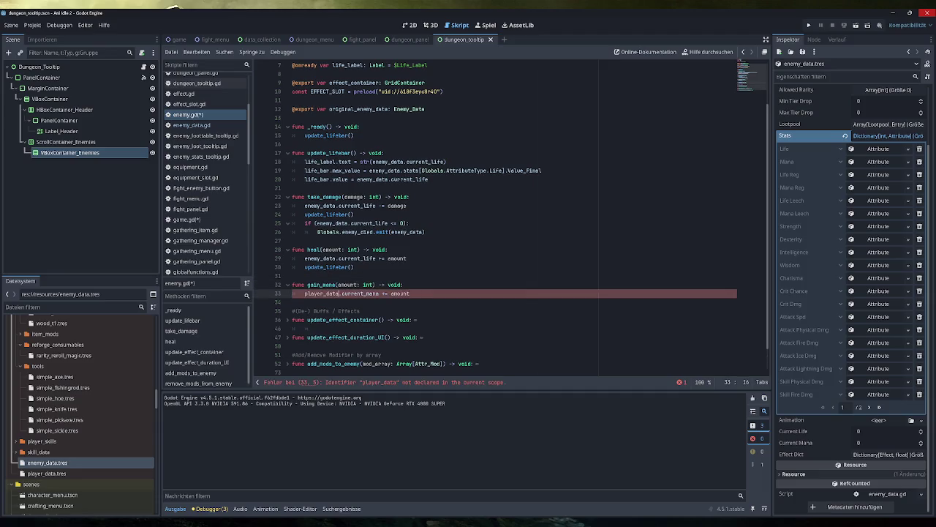
left_click_drag(339, 293, 304, 294)
type("enemy_da")
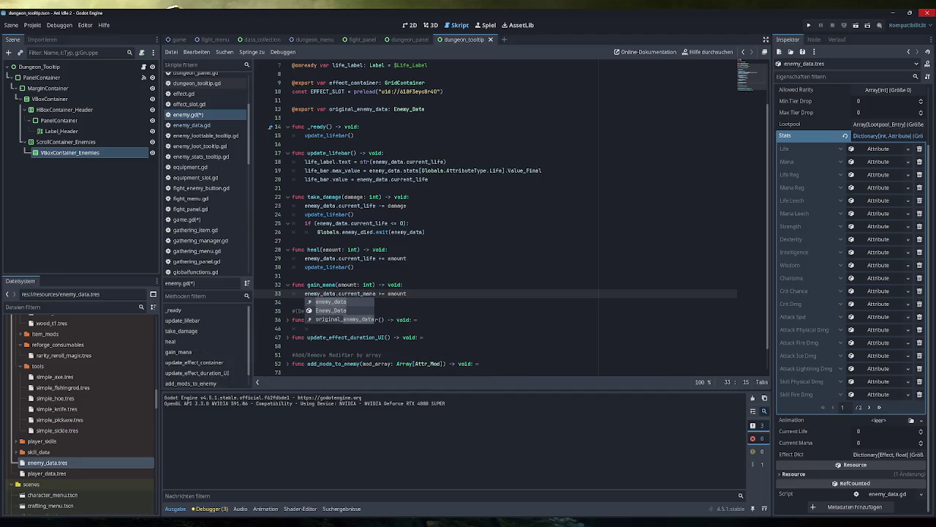
key("Return")
key("End")
key("ctrl+s")
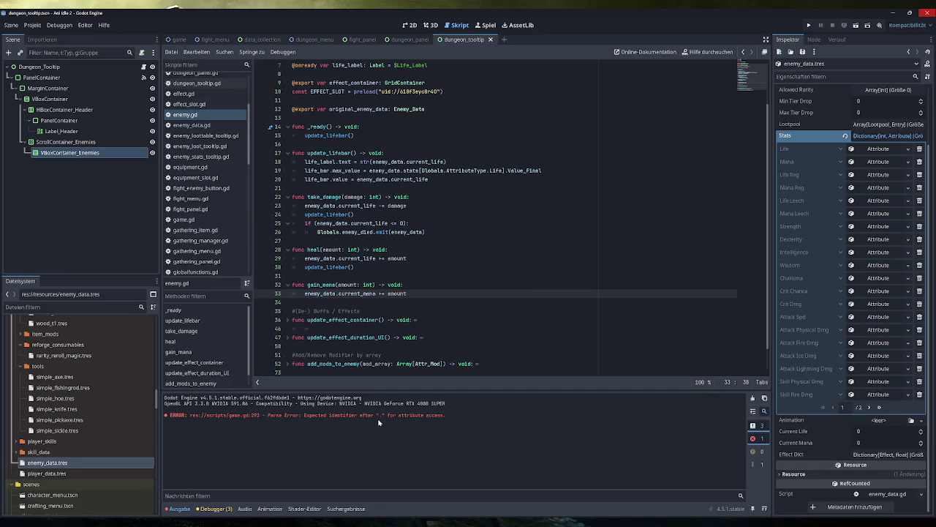
left_click(753, 399)
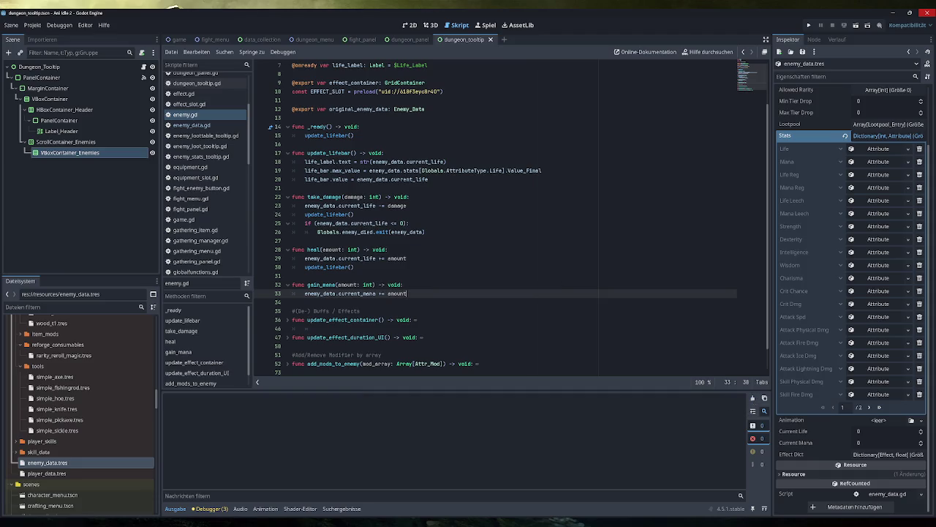
left_click(188, 125)
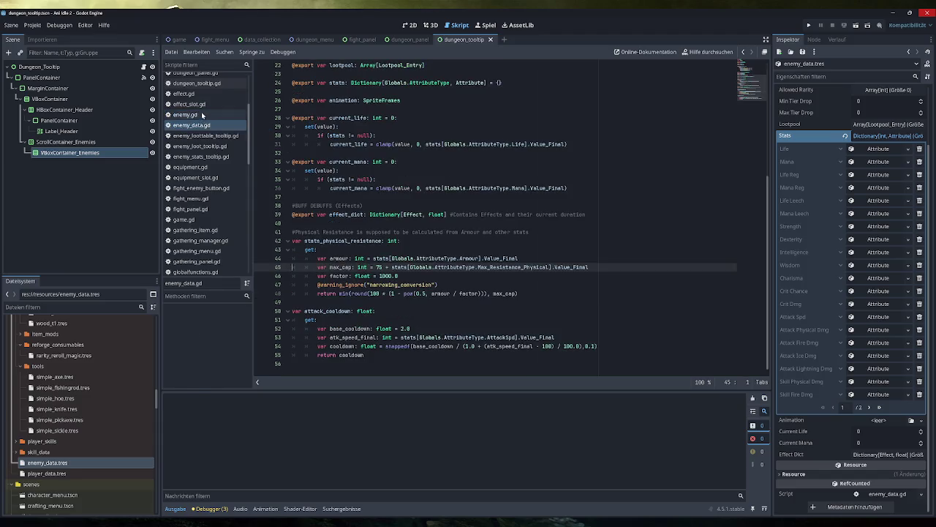
Step: Review the heal and gain_mana functions in enemy.gd
left_click(199, 115)
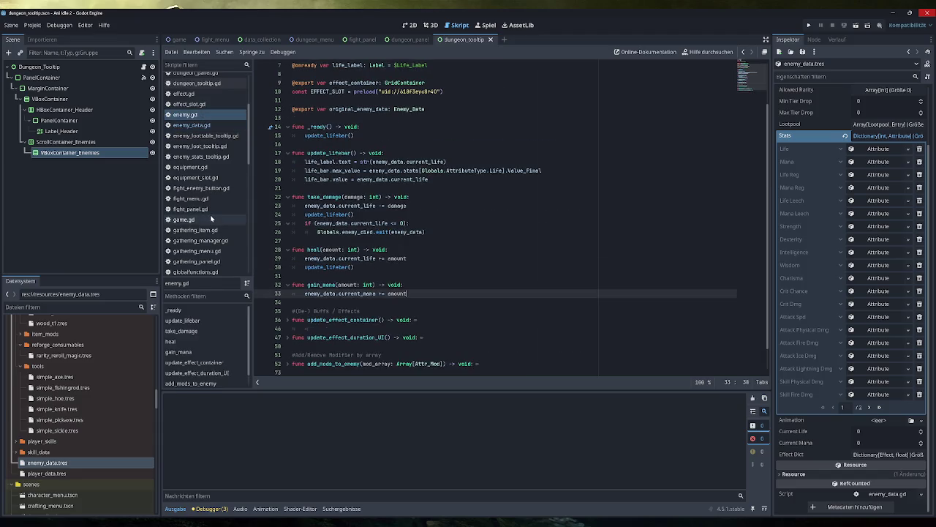
scroll(210, 215, "down", 3)
scroll(210, 215, "down", 5)
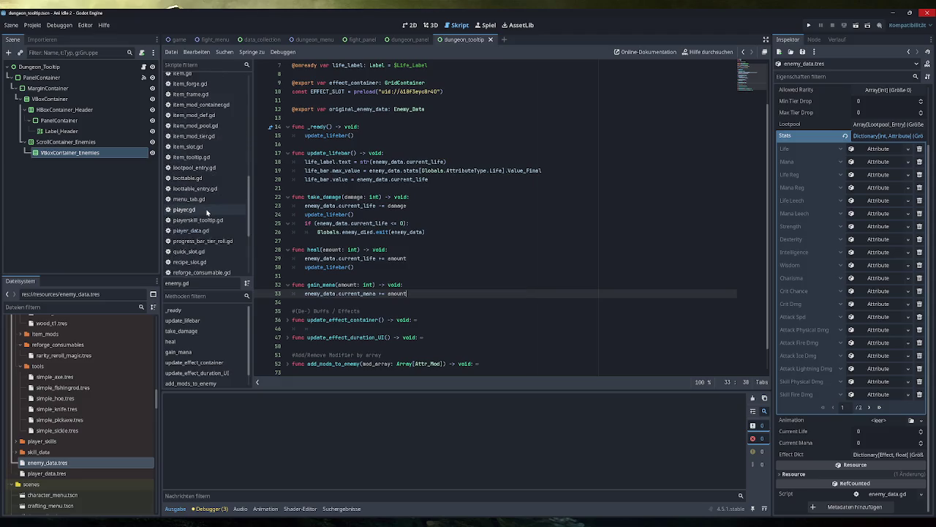
scroll(199, 221, "up", 5)
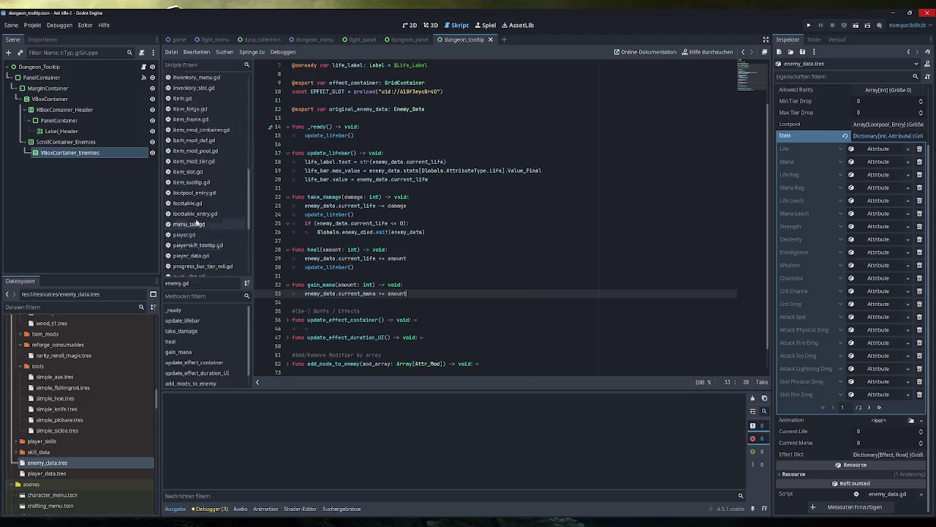
Step: In game.gd's leech section, complete attacker.heal() and duplicate it as attacker.gain_mana()
left_click(183, 144)
type("attacker.heal()")
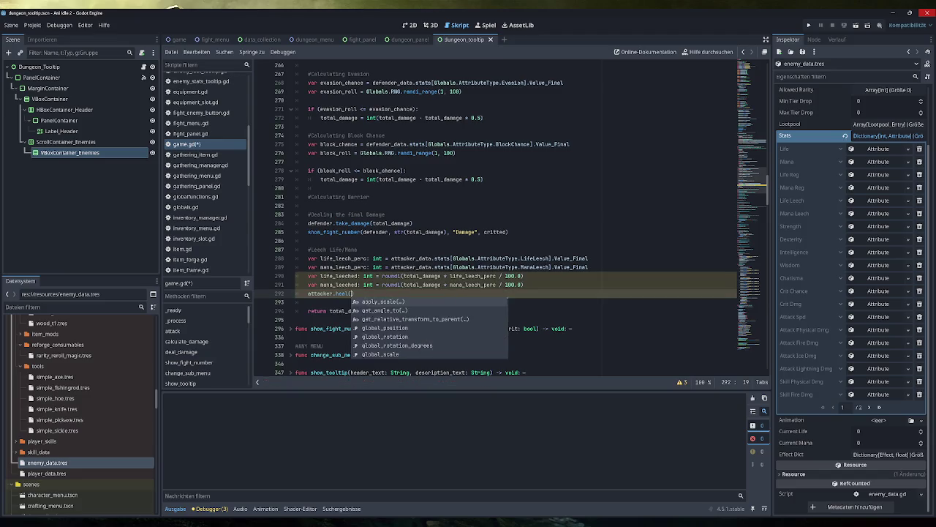
key("Return")
key("End")
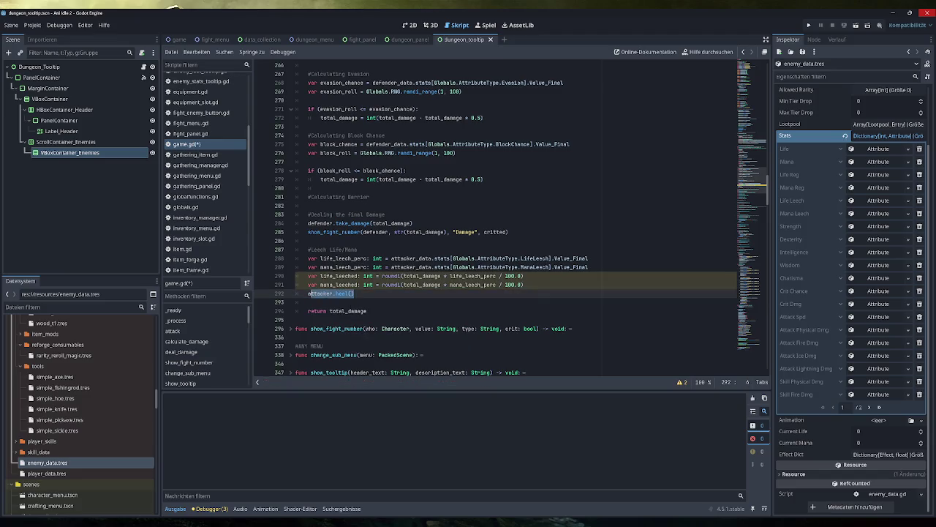
key("ctrl+d")
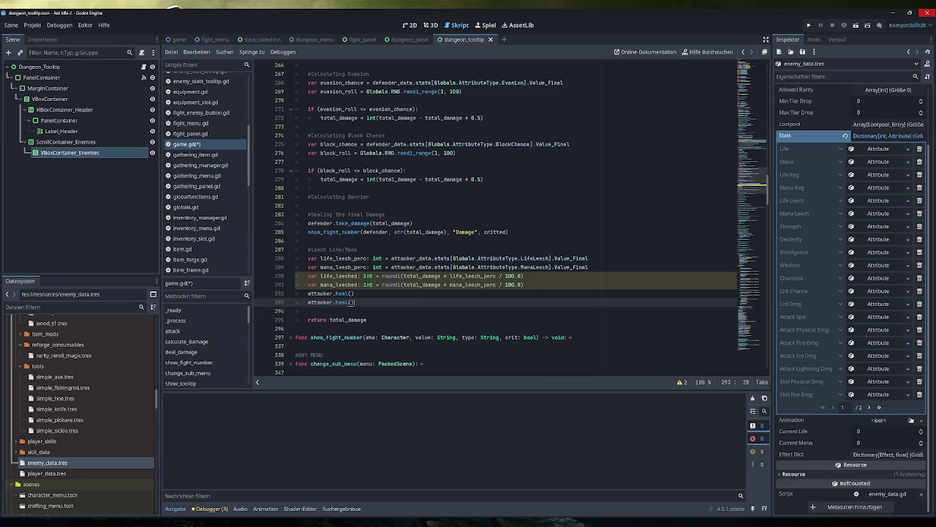
key("BackSpace")
key("BackSpace")
key("BackSpace")
type("gain_man")
type("a")
Step: Pass life_leeched to heal and mana_leeched to gain_mana, then copy line 285's fight number call
left_click(355, 293)
double_click(338, 275)
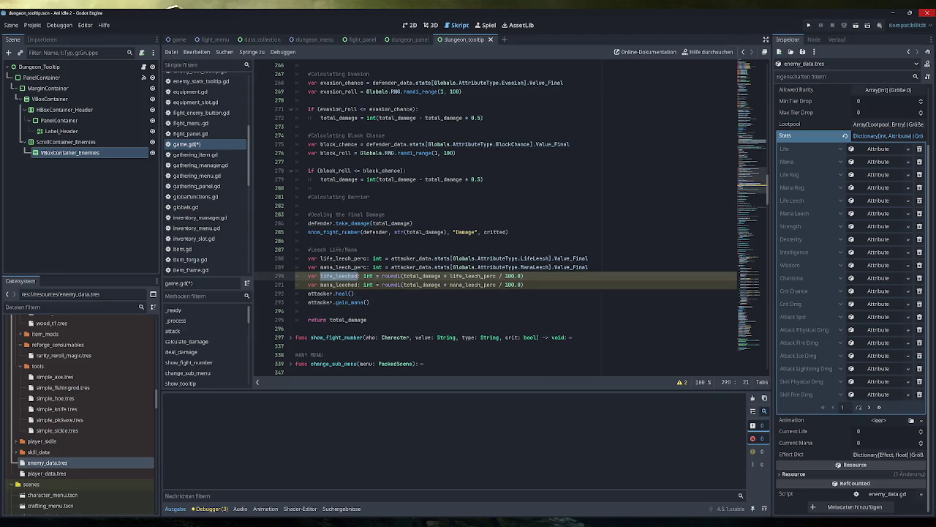
key("ctrl+c")
left_click(352, 294)
key("ctrl+v")
double_click(339, 284)
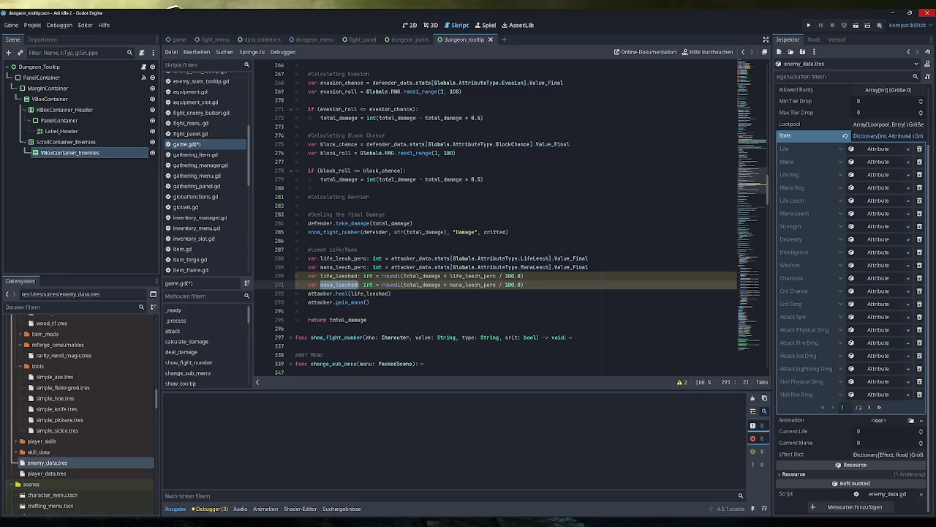
key("ctrl+c")
left_click(365, 302)
key("ctrl+v")
left_click(392, 294)
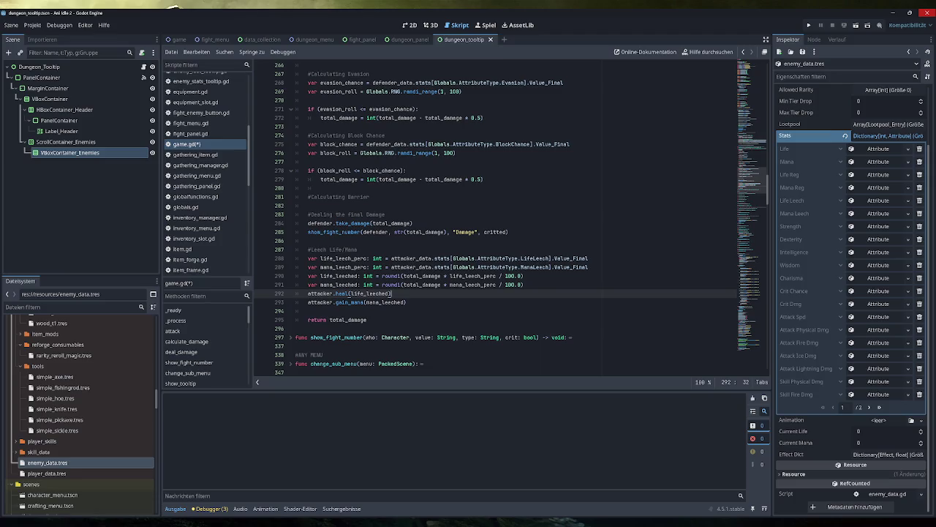
left_click_drag(509, 232, 308, 232)
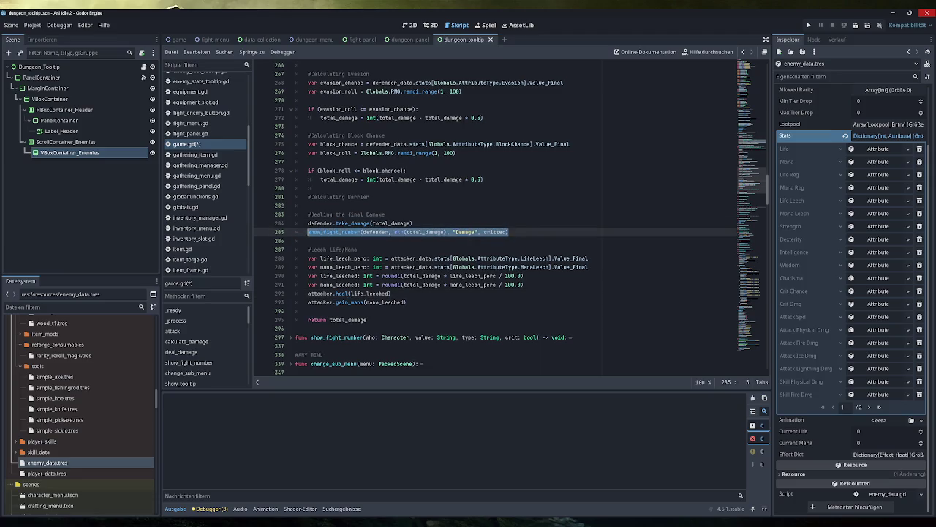
Step: Add show_fight_number(attacker, str(life_leeched), "Heal", critted) below the heal call
left_click(392, 293)
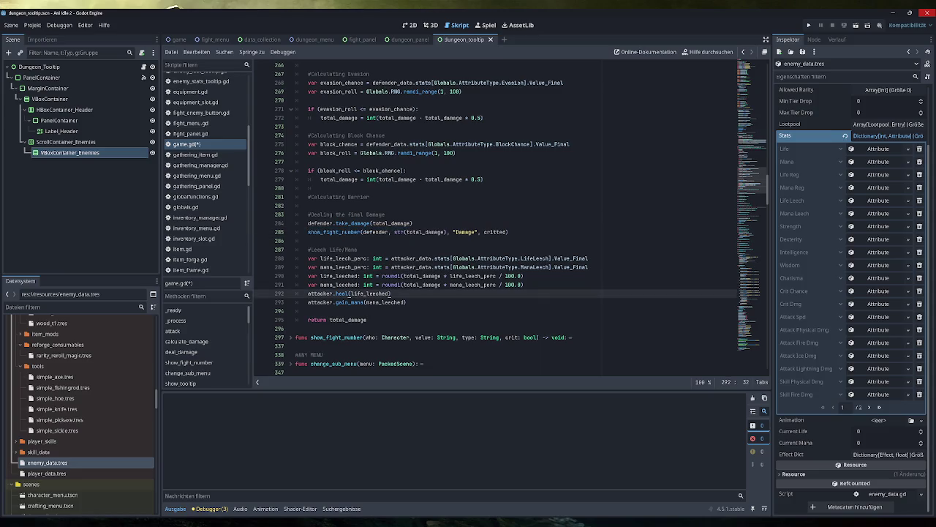
key("Return")
key("ctrl+v")
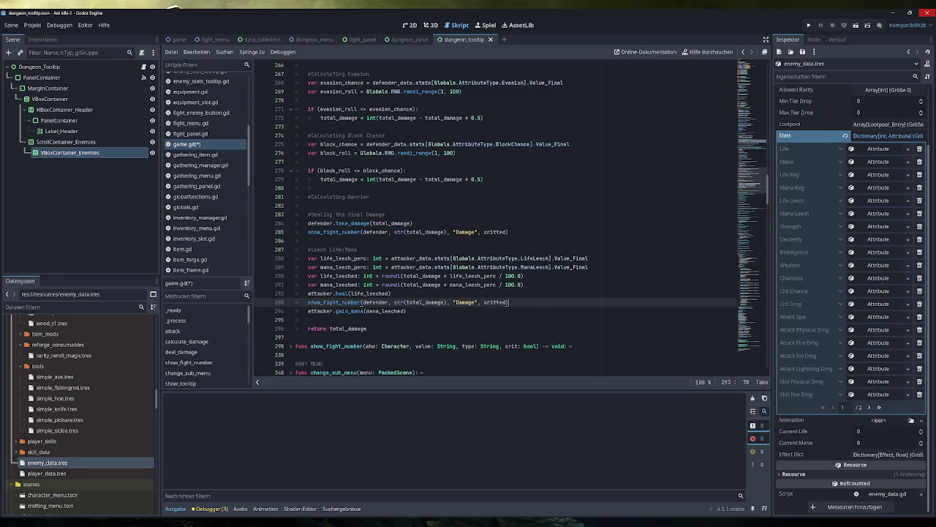
double_click(373, 302)
type("attacke")
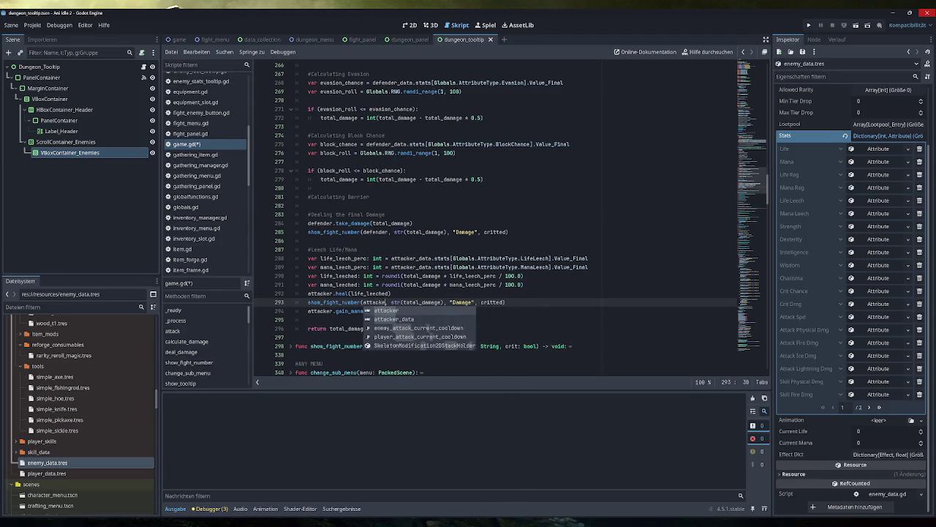
type("r")
double_click(370, 294)
key("ctrl+c")
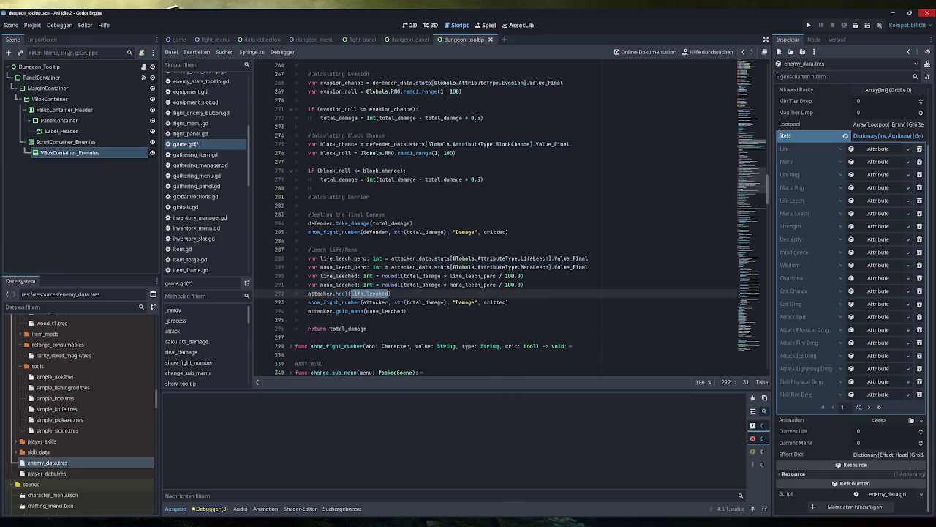
double_click(425, 302)
key("ctrl+v")
double_click(465, 302)
type("Heal")
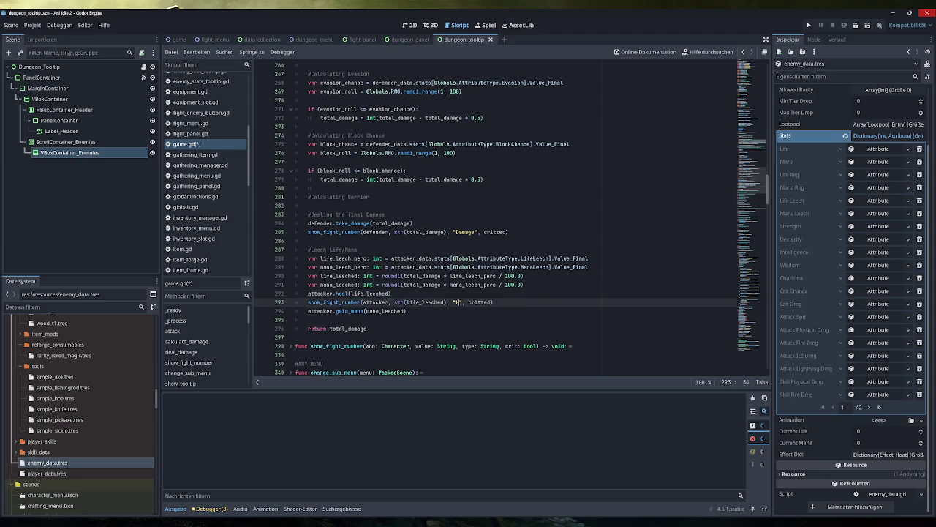
key("End")
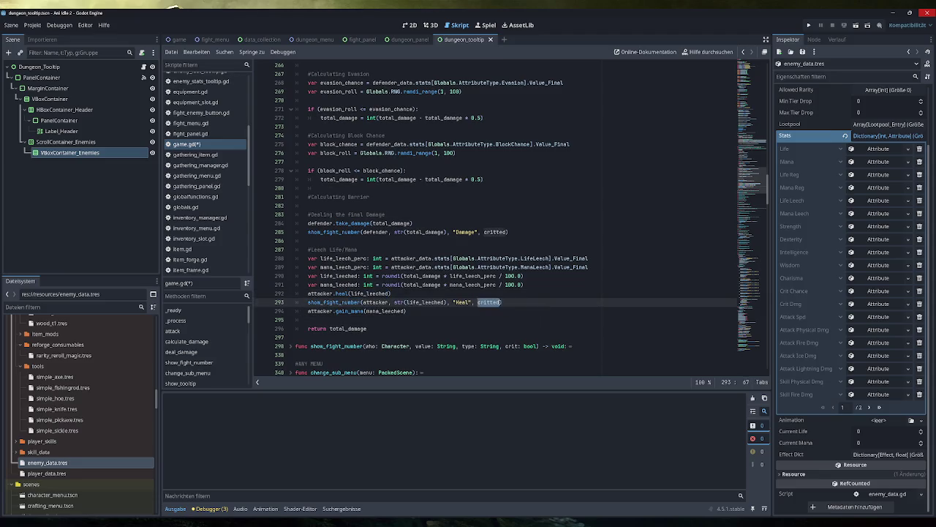
Step: Save game.gd and select the player_data resource
key("ctrl+s")
scroll(504, 219, "up", 1)
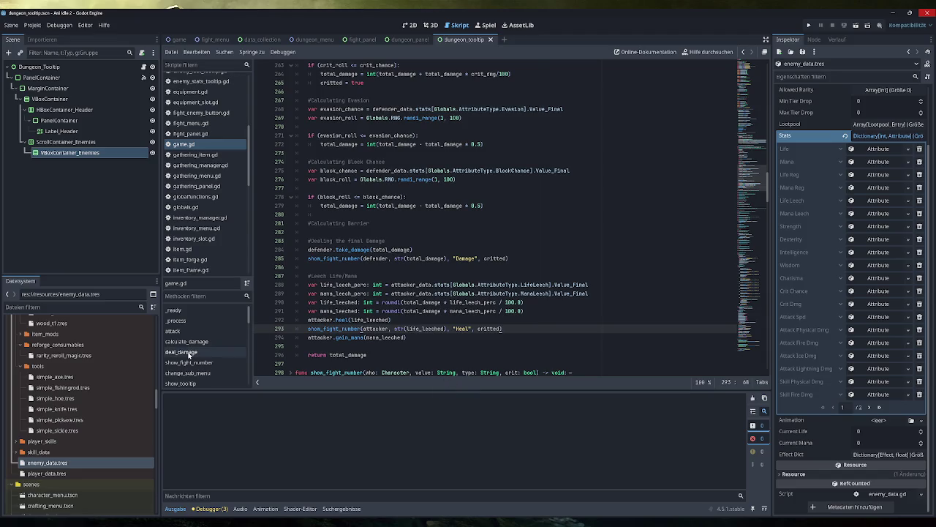
left_click(86, 473)
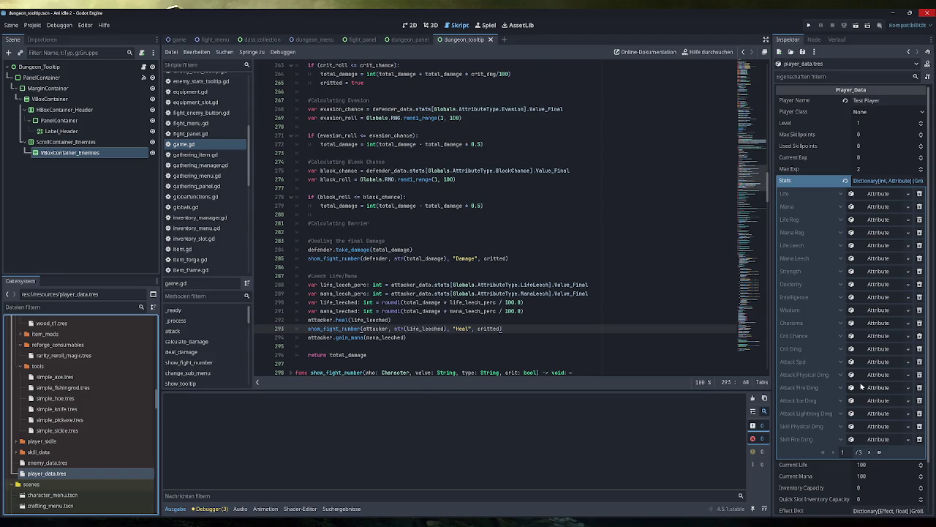
Step: Set player_data's Life Leech Value Base to 100, then save and run the game
left_click(869, 451)
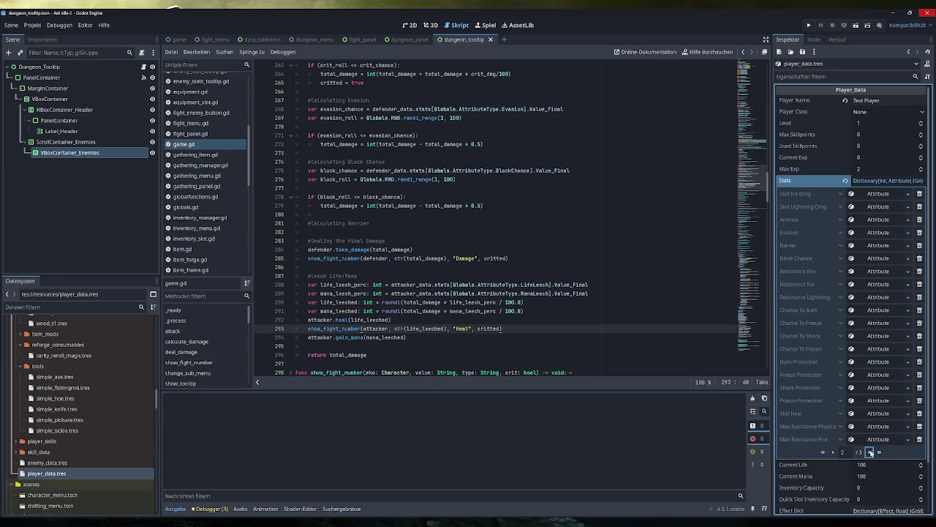
left_click(833, 452)
left_click(867, 247)
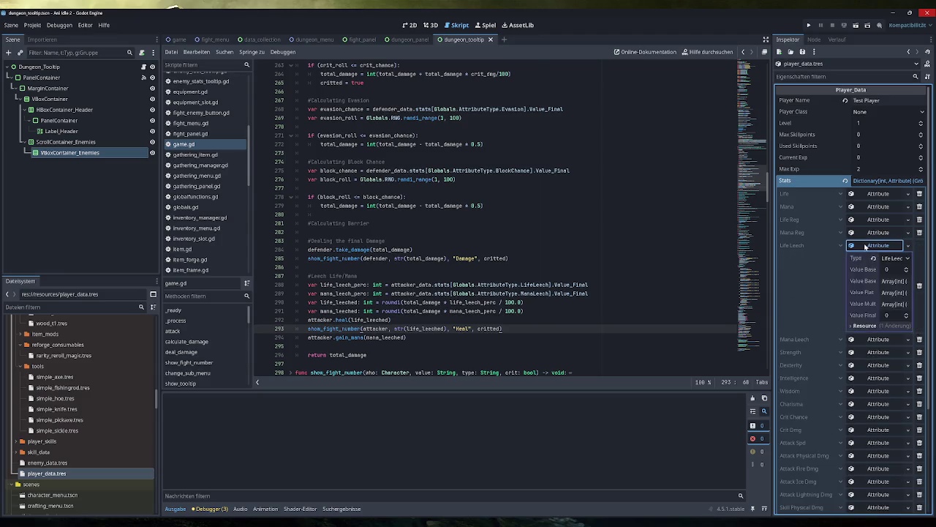
left_click(887, 270)
type("100")
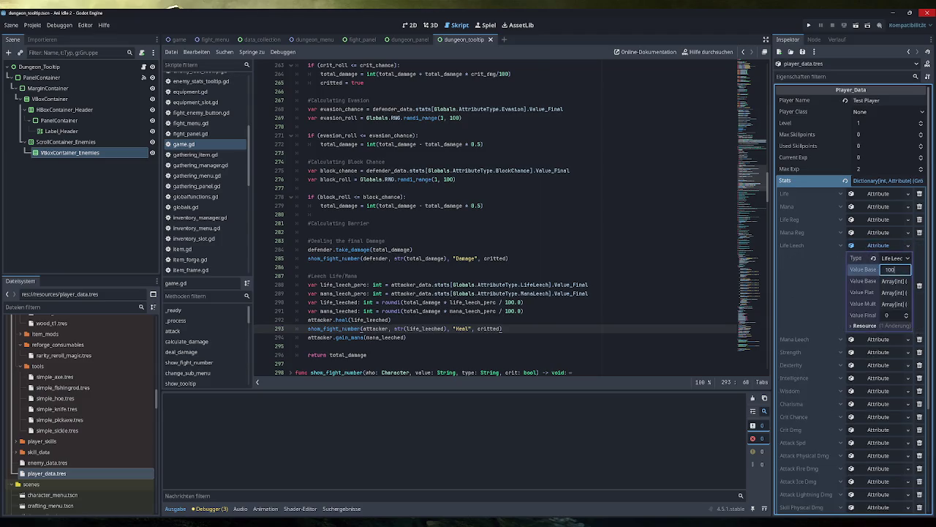
key("Return")
key("F5")
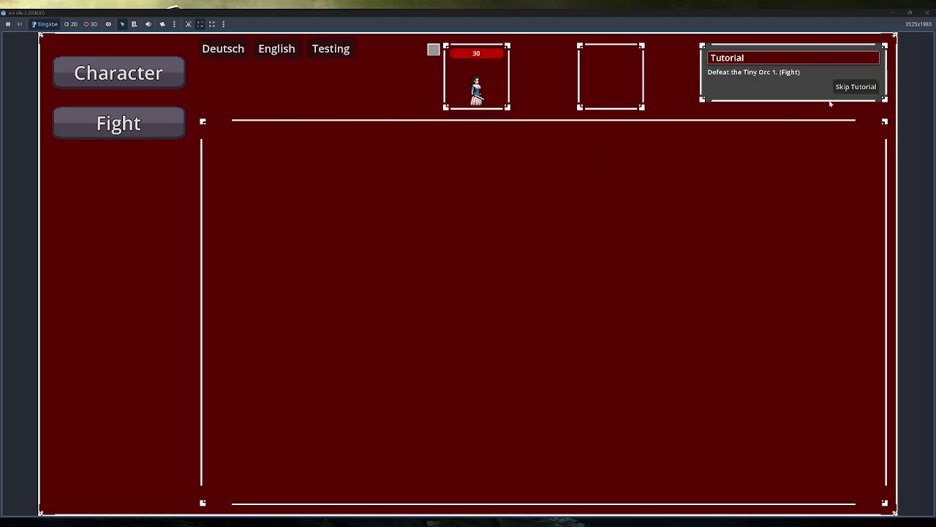
Step: Confirm Life Leech reads 100 on the Character panel, then fight Tiny Orc 1
left_click(856, 87)
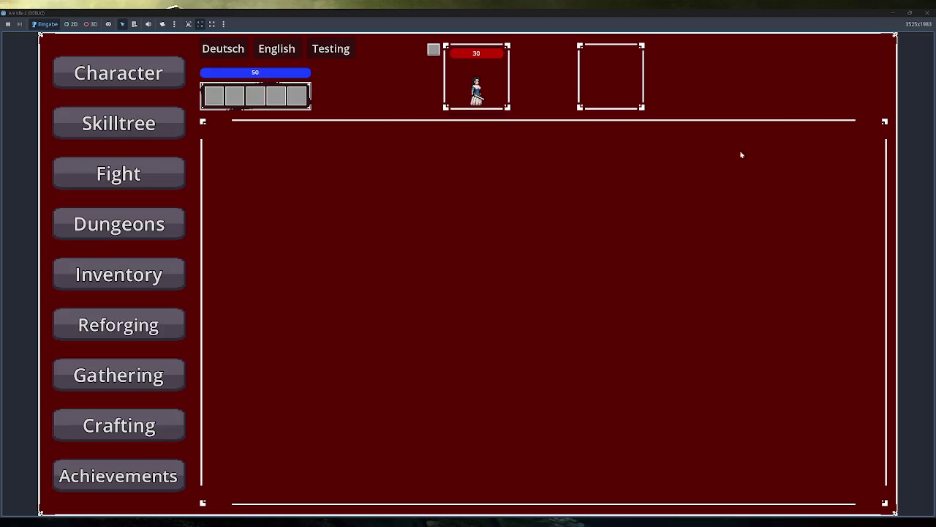
left_click(118, 72)
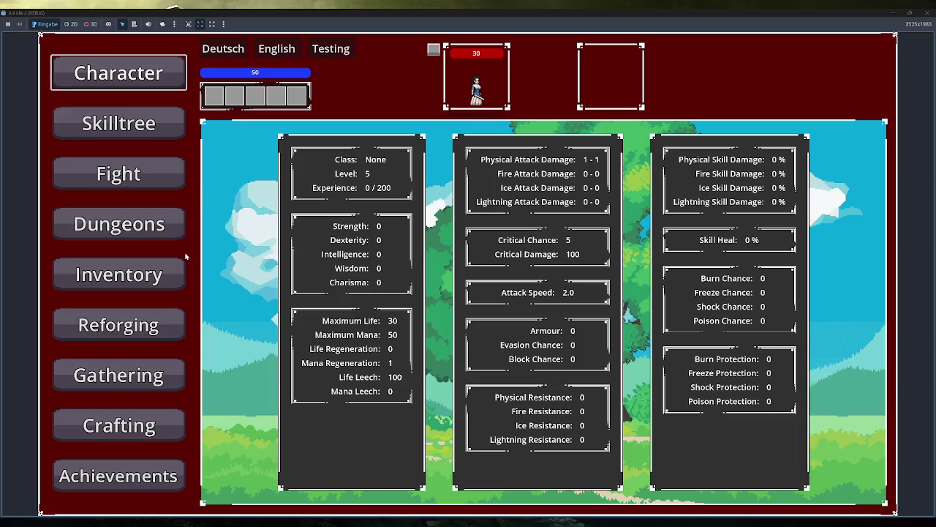
left_click(139, 179)
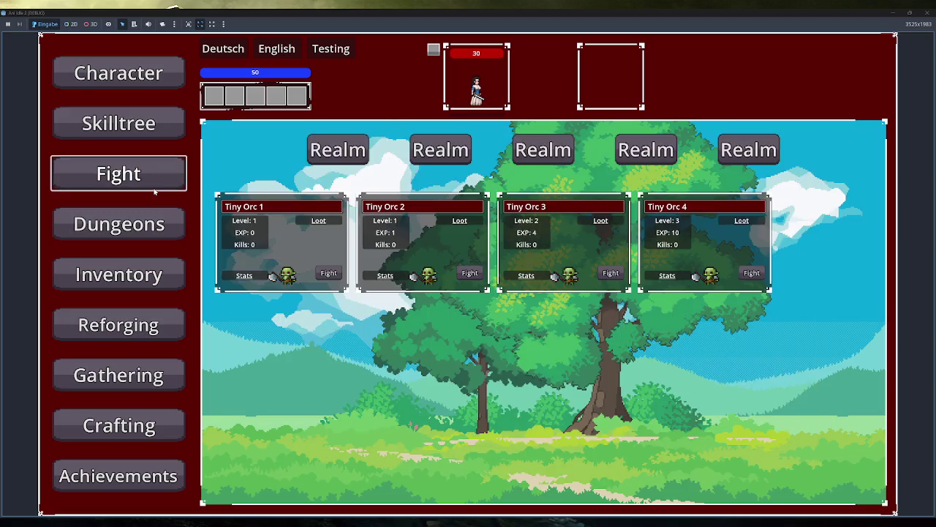
left_click(329, 273)
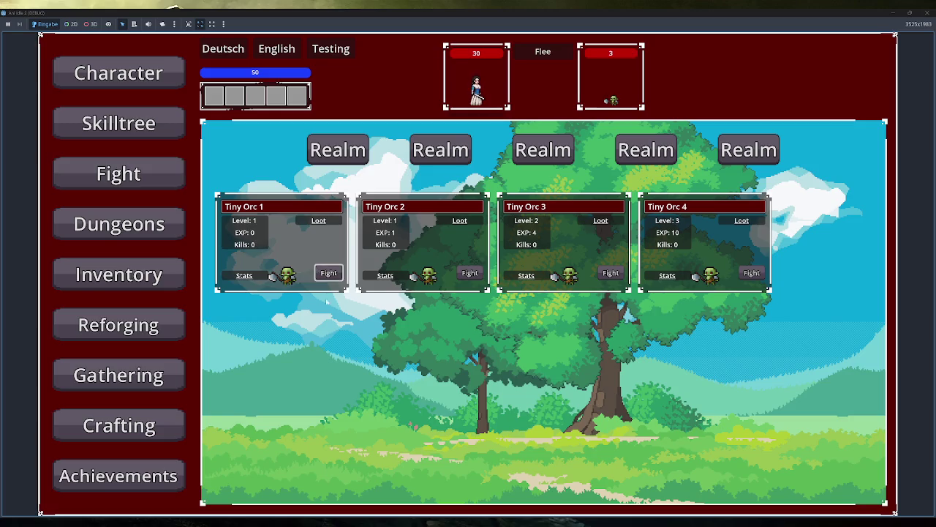
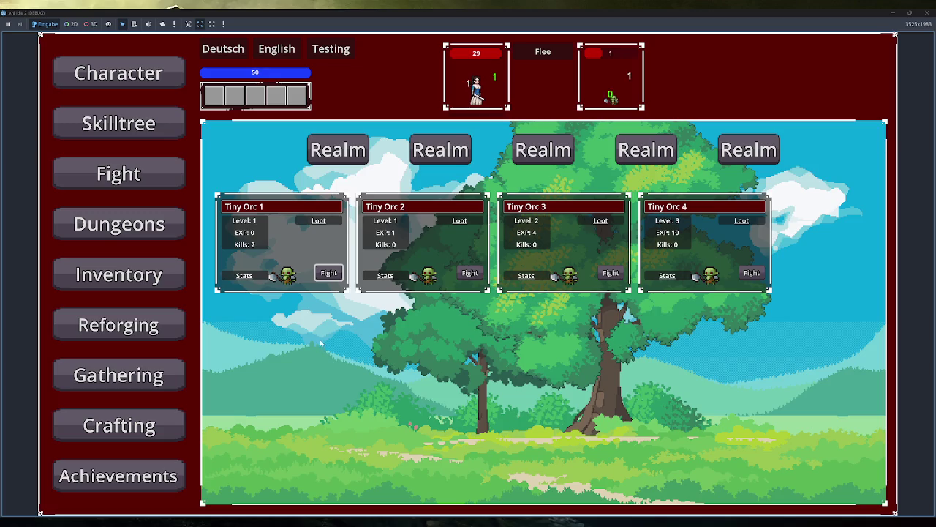
Step: Flee the battle, return to the orc realm and kill two Tiny Orc 2s with Fireball
left_click(543, 51)
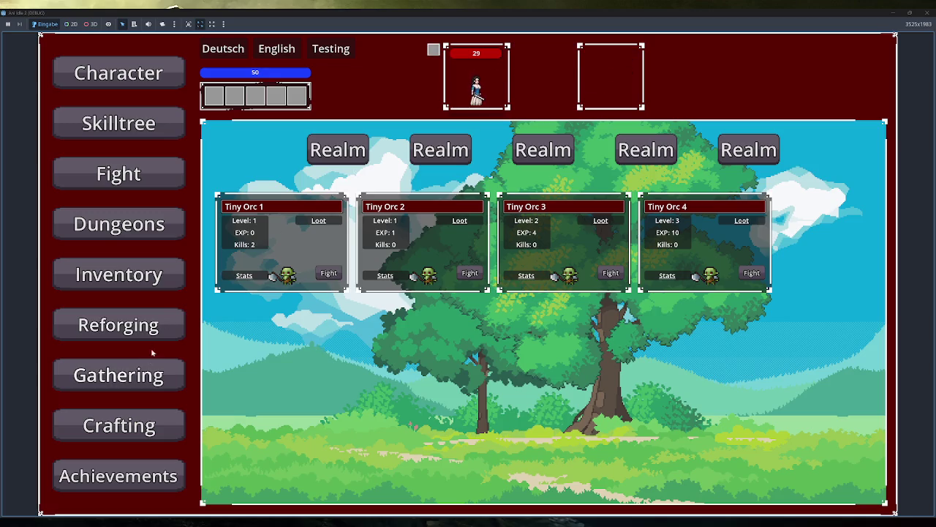
left_click(167, 267)
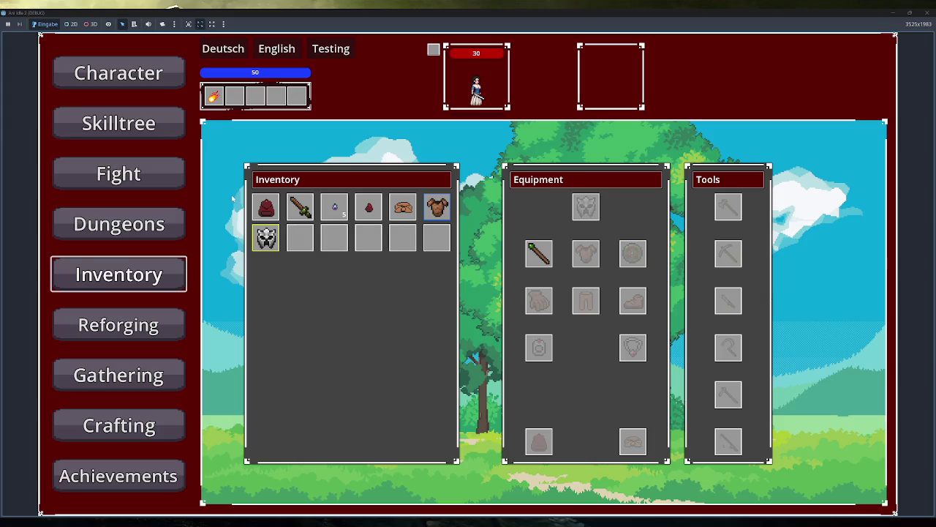
left_click(177, 173)
left_click(470, 272)
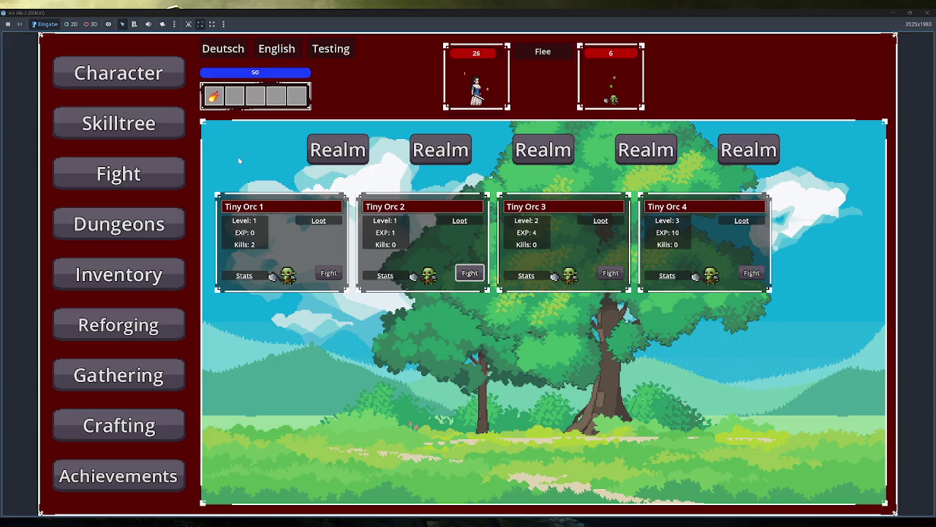
left_click(214, 96)
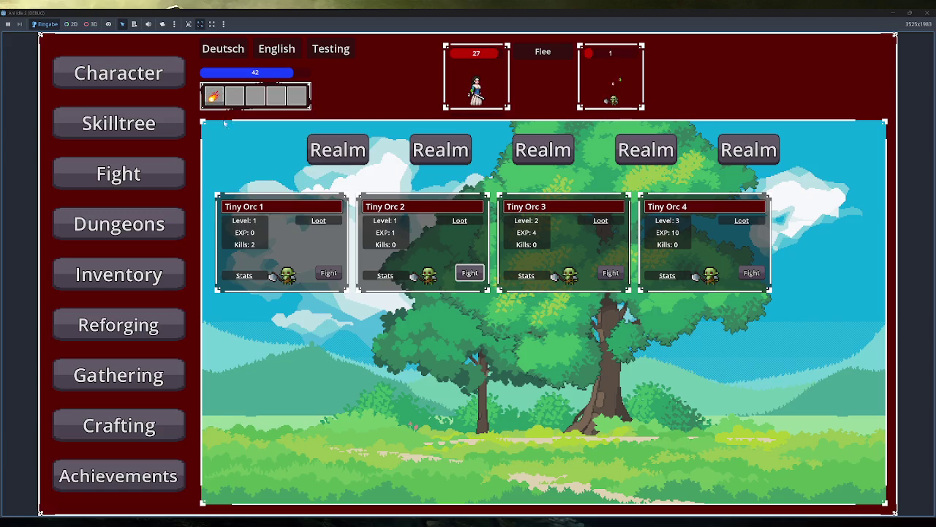
left_click(213, 96)
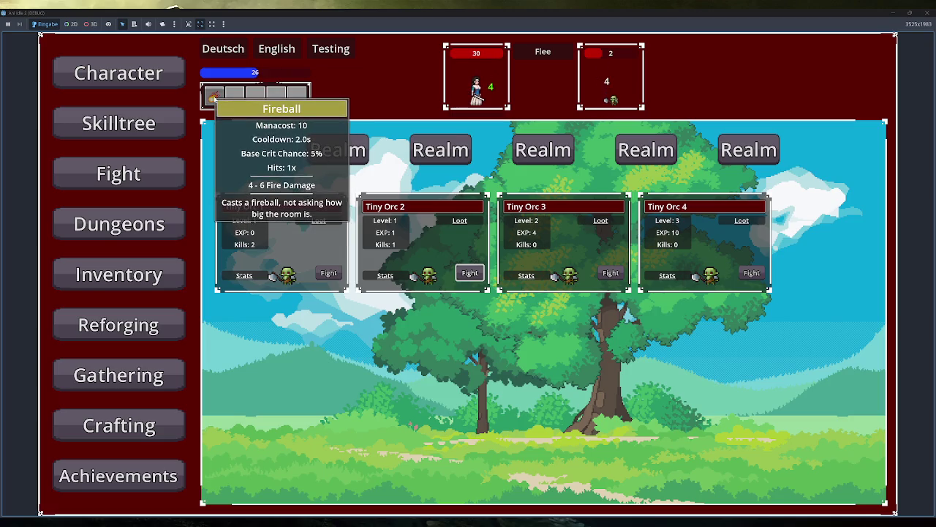
left_click(213, 96)
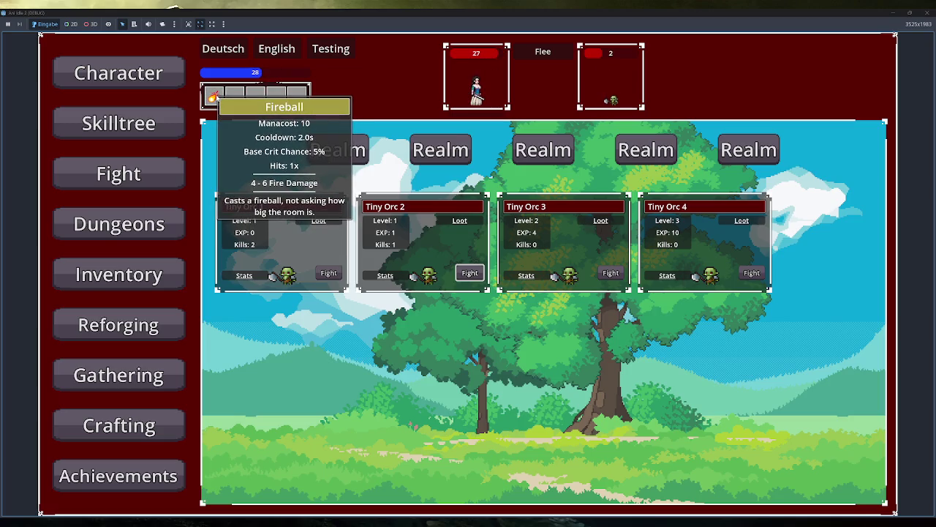
left_click(214, 96)
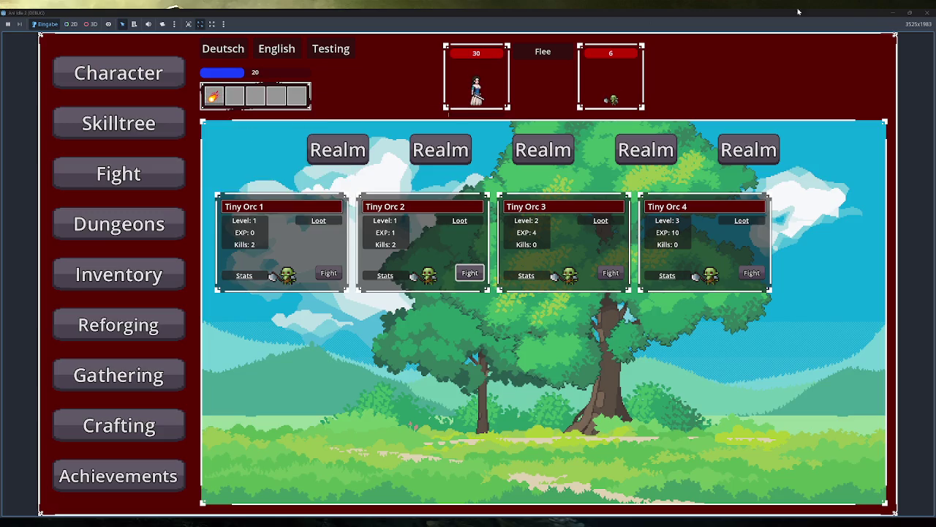
Step: Close the game, revert the Life Leech base value and set the Mana Leech base value to 100
left_click(927, 13)
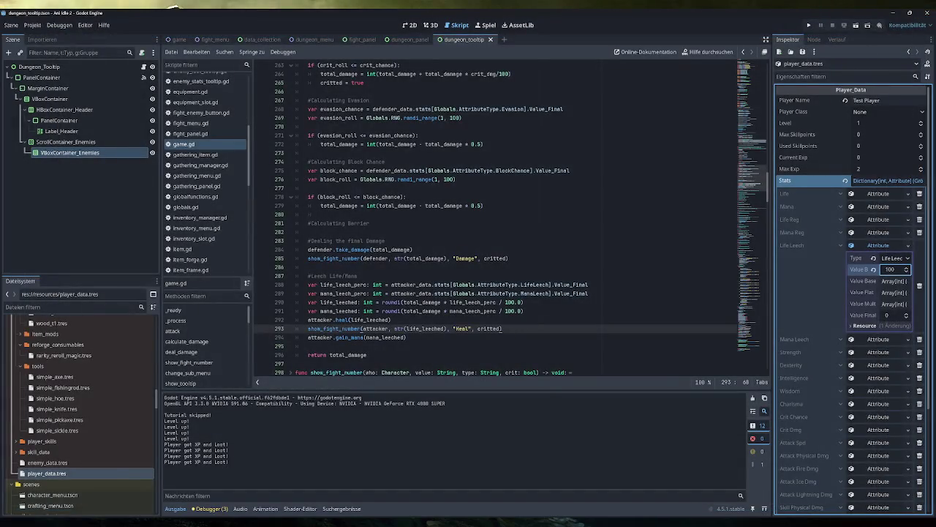
left_click(872, 269)
left_click(878, 339)
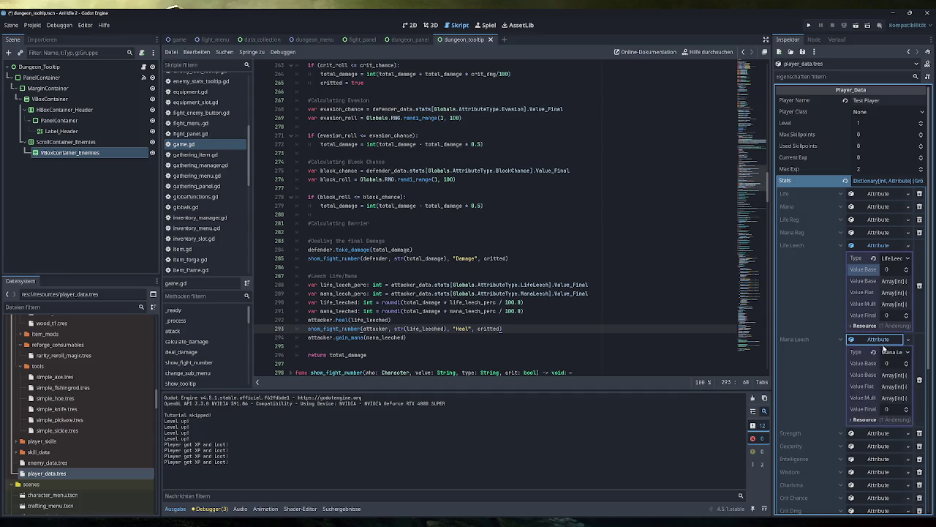
left_click(888, 363)
type("00")
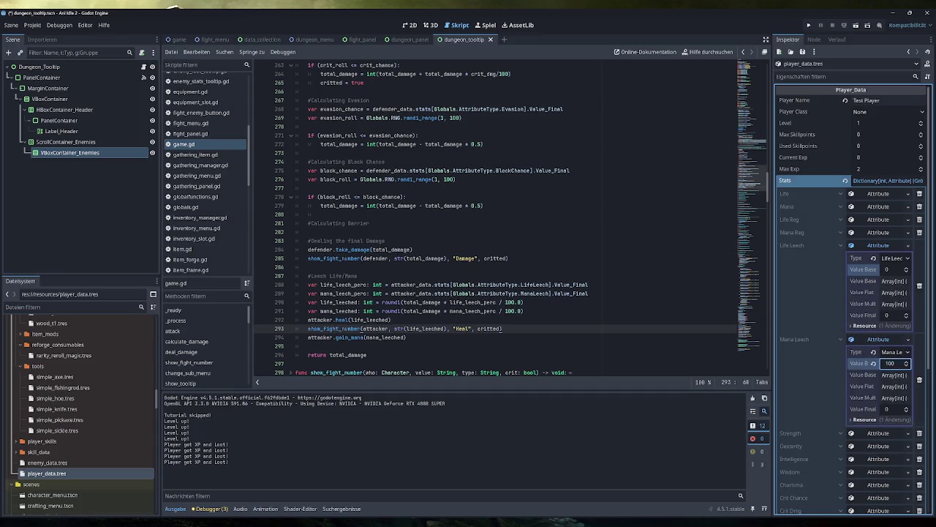
key("Return")
left_click(809, 26)
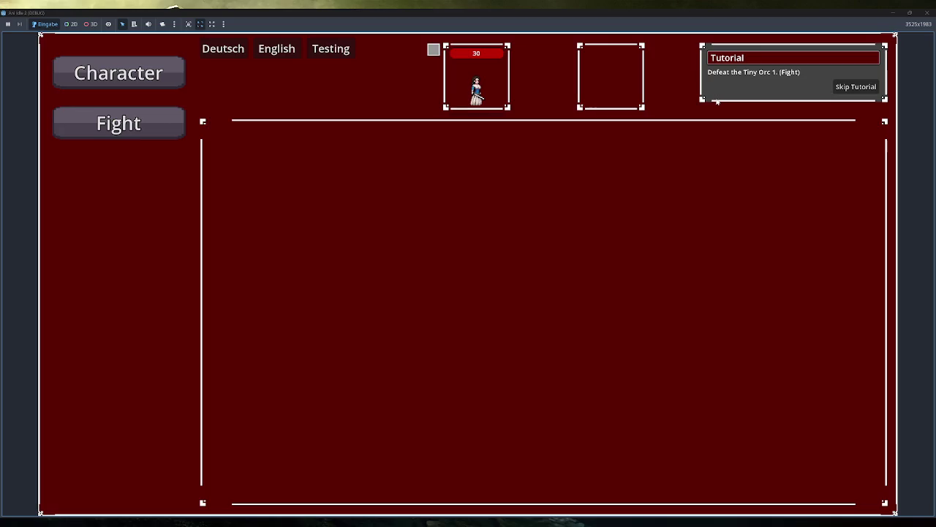
Step: Skip the tutorial and kill Tiny Orc 2 with two Fireball casts, then view the inventory
left_click(852, 87)
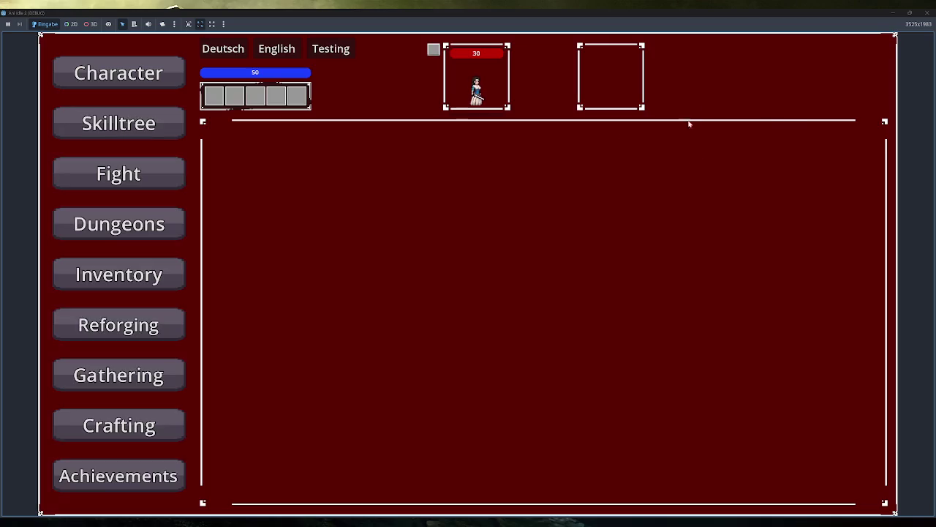
left_click(162, 180)
left_click(173, 272)
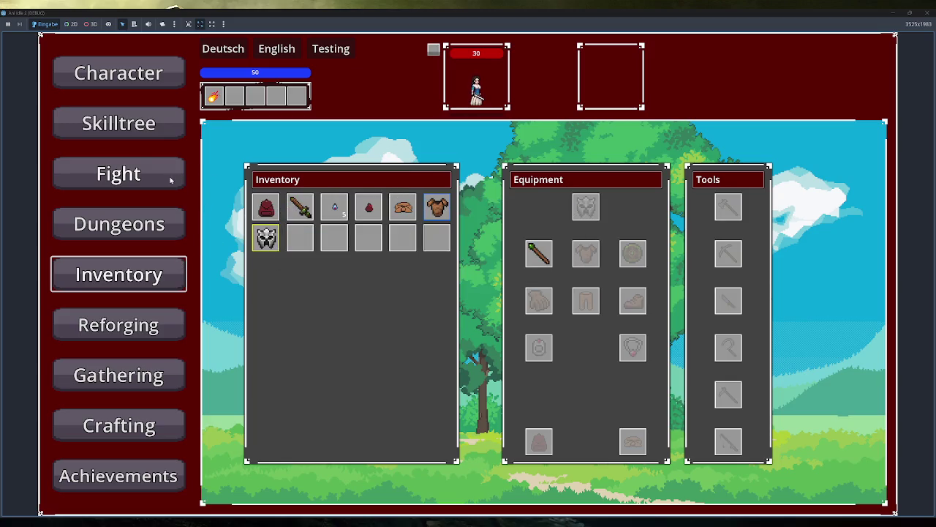
left_click(119, 173)
left_click(470, 272)
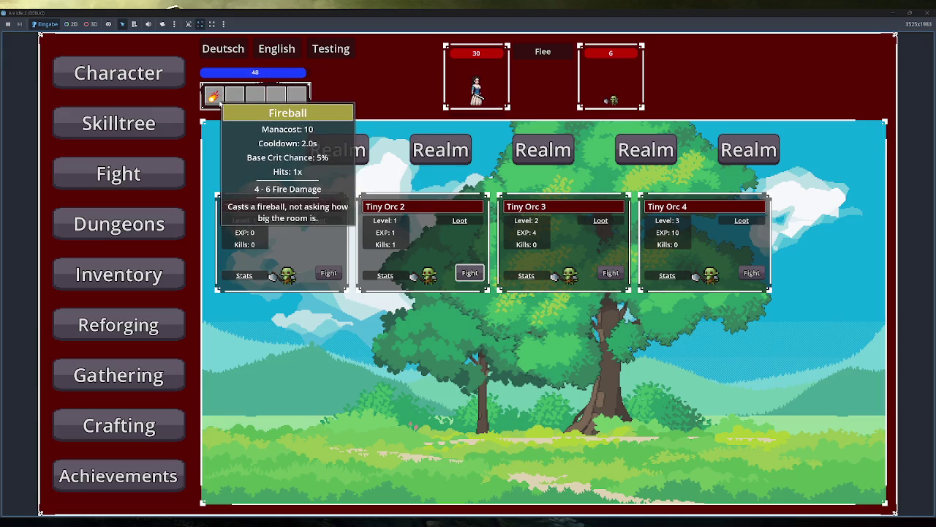
left_click(213, 95)
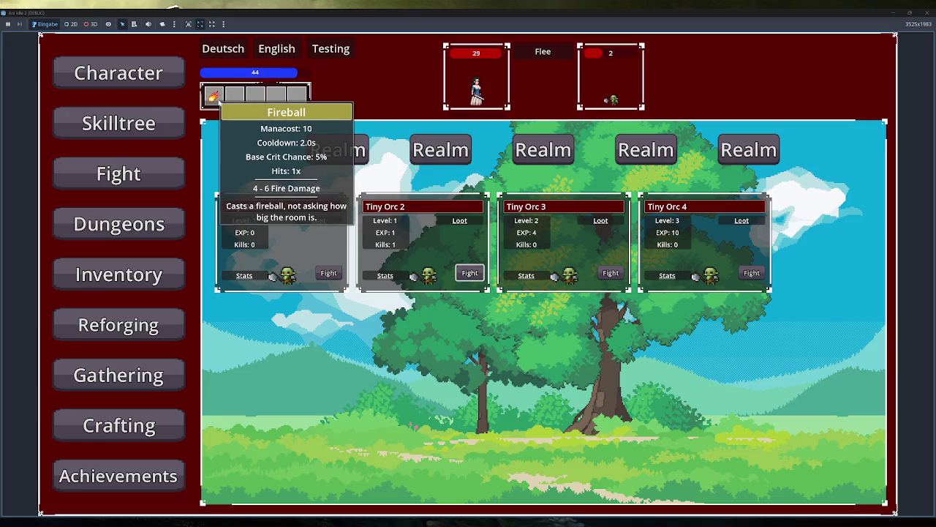
left_click(217, 100)
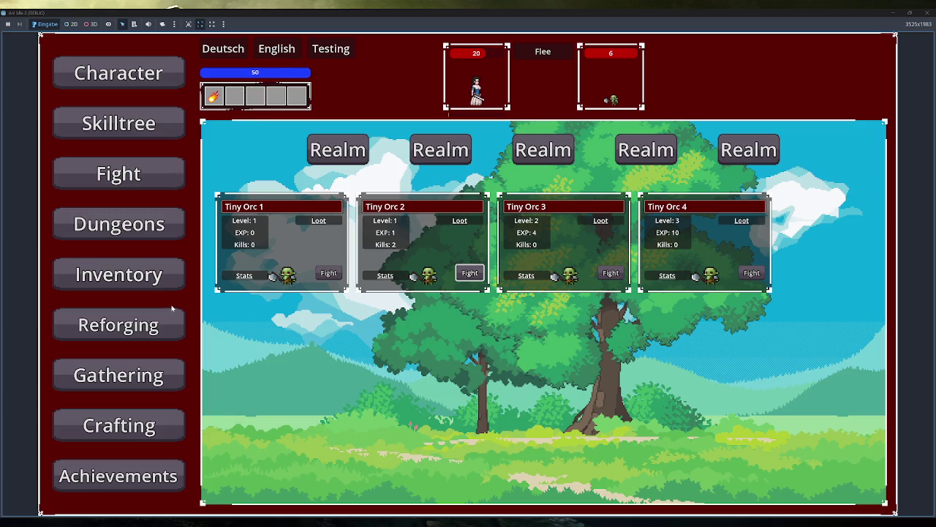
left_click(171, 275)
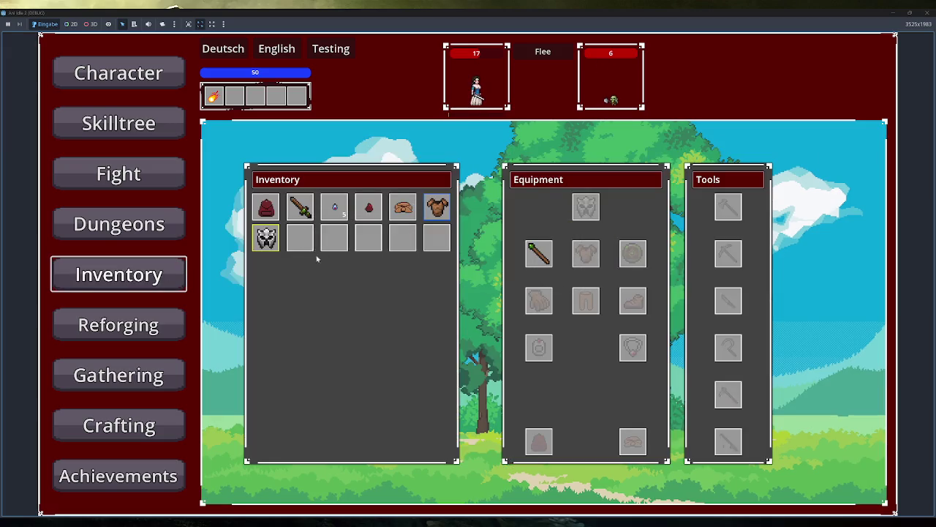
Step: Place the Simple Clothes in the Reforging slot and reroll their magic stats six times
mouse_move(267, 236)
mouse_move(442, 208)
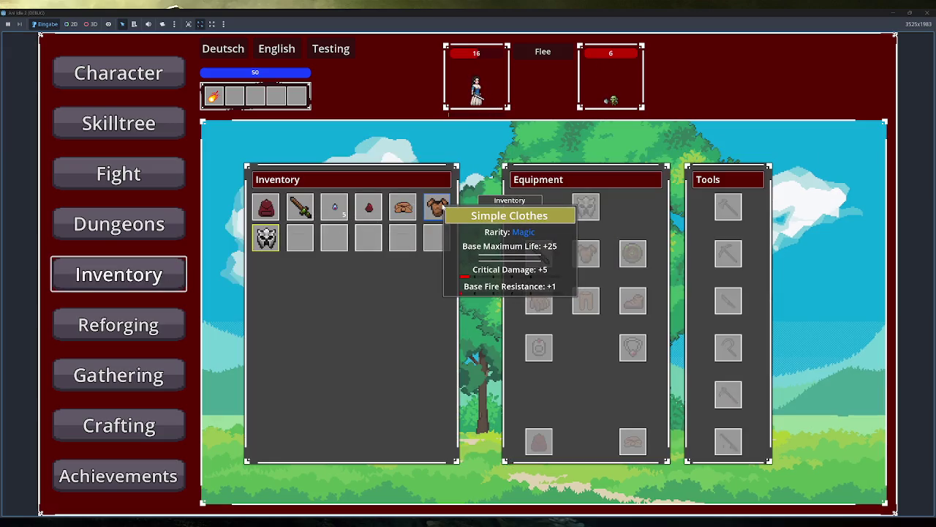
left_click(118, 325)
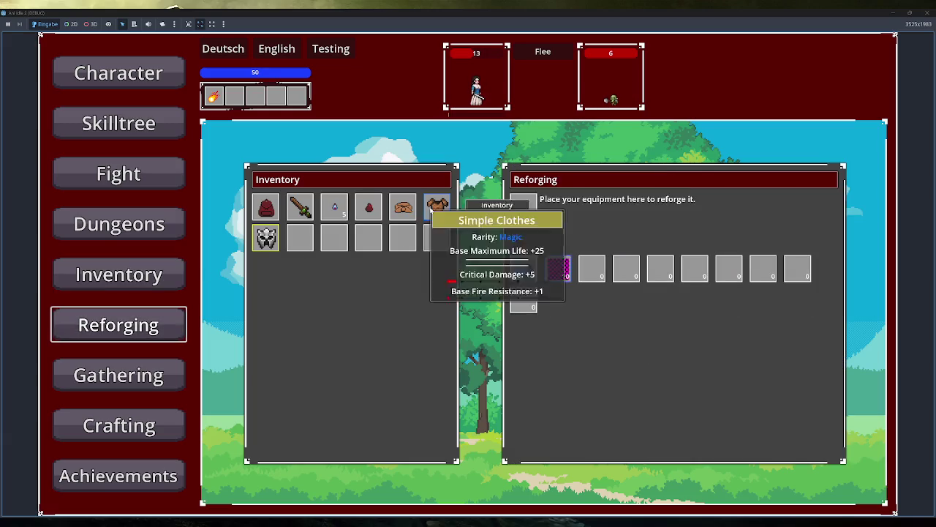
left_click_drag(437, 208, 536, 214)
left_click(558, 270)
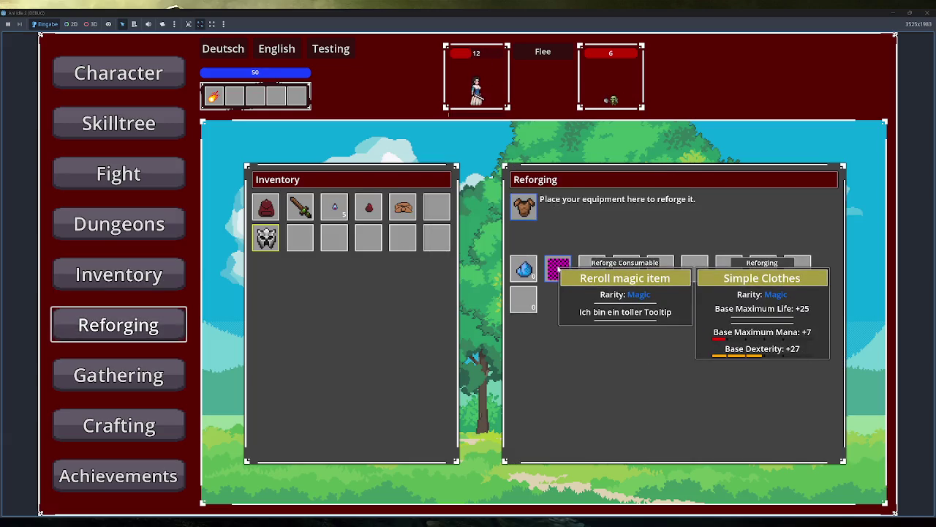
left_click(558, 270)
left_click(558, 270)
left_click(558, 270)
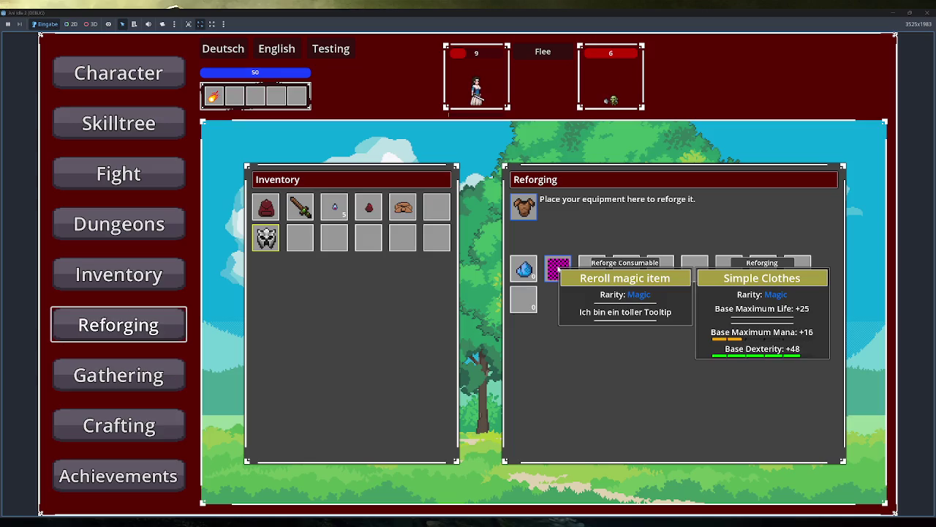
left_click(558, 270)
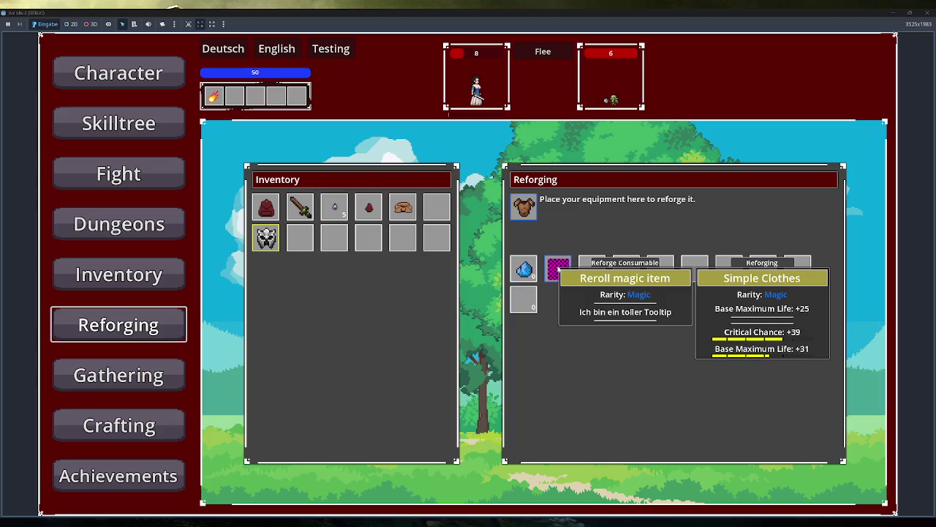
left_click(559, 270)
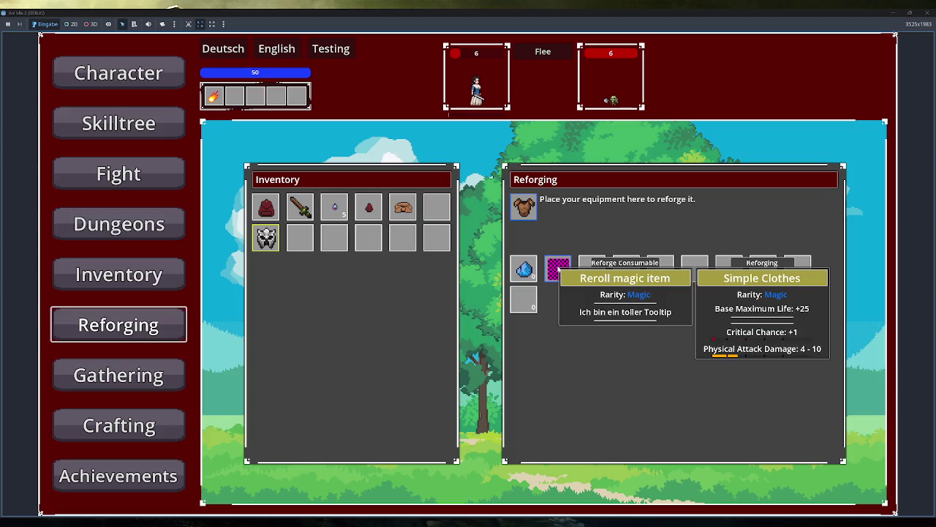
Step: Take the Simple Clothes back from Reforging and equip them in the chest slot
left_click(169, 270)
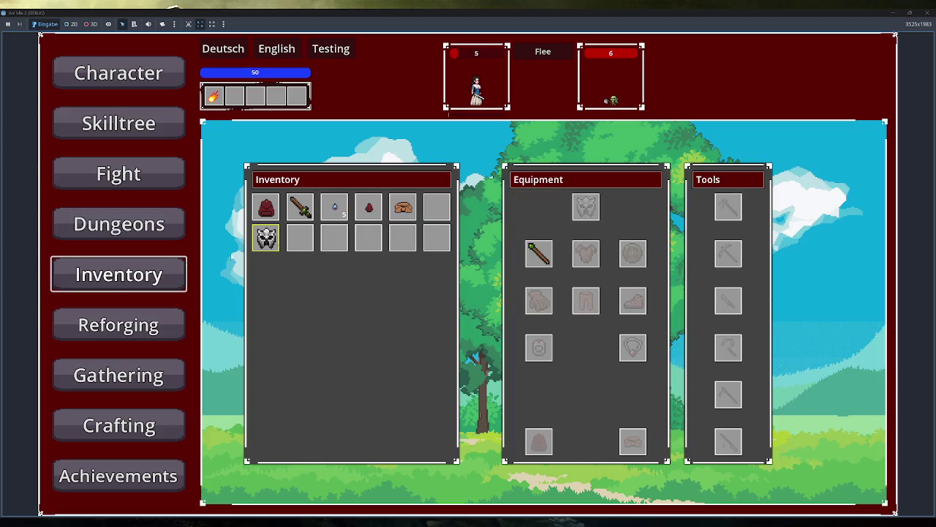
left_click(148, 328)
left_click(523, 206)
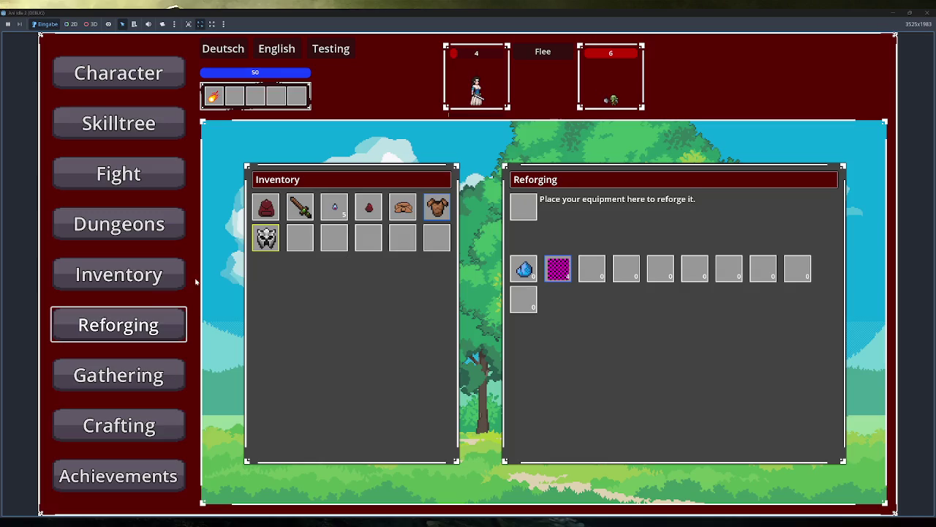
left_click(164, 284)
left_click(437, 207)
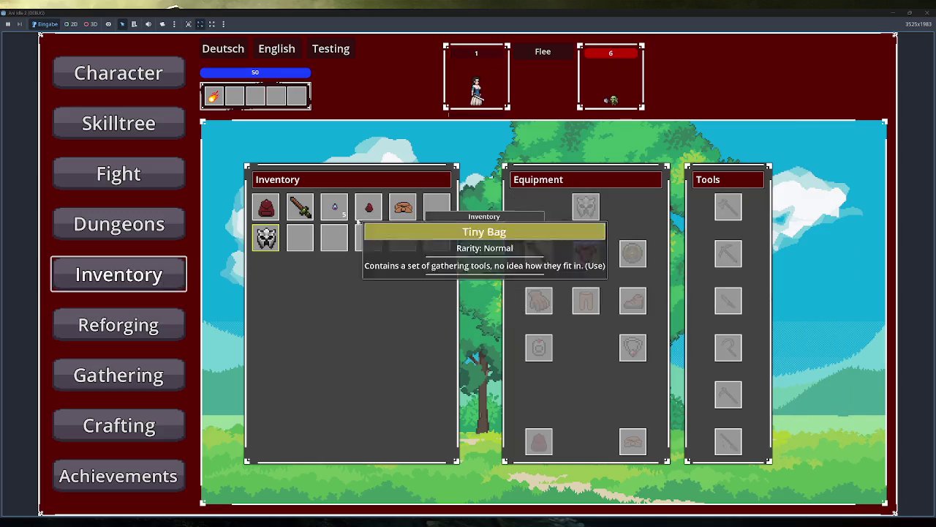
left_click(436, 207)
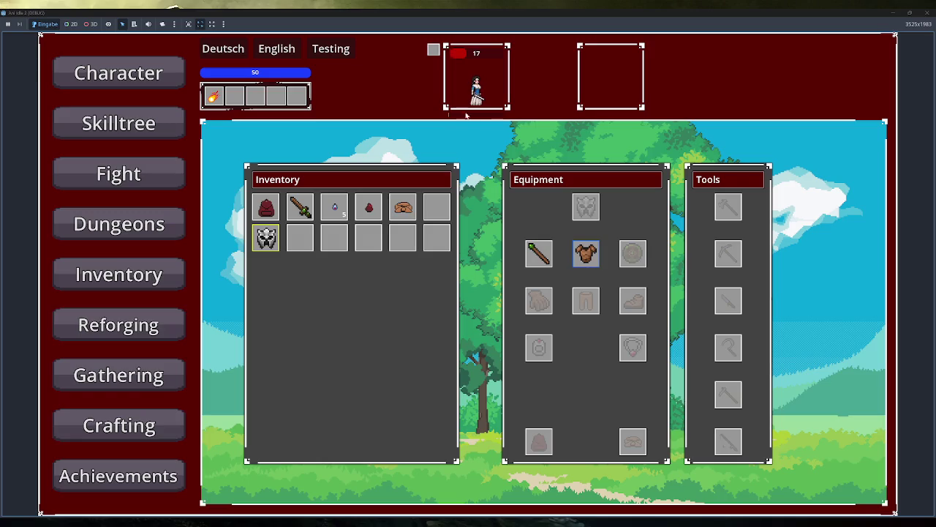
left_click(158, 270)
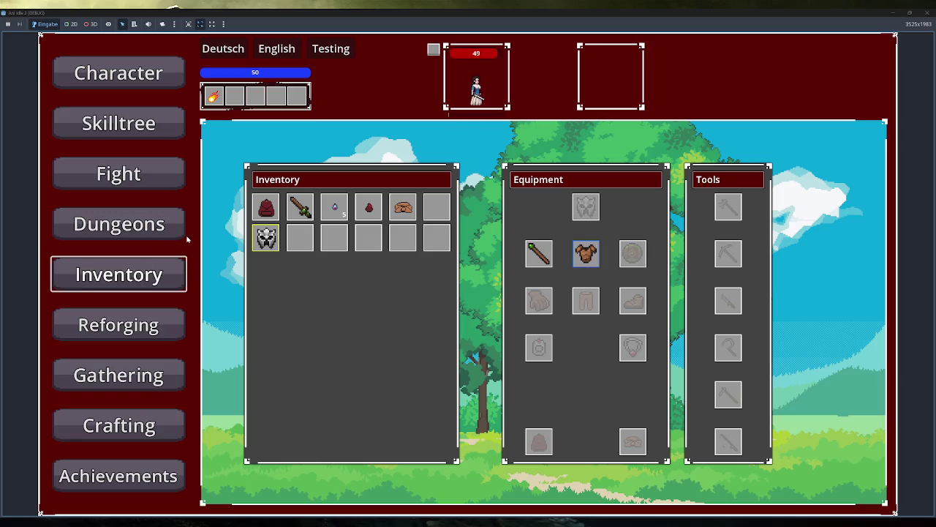
left_click(157, 183)
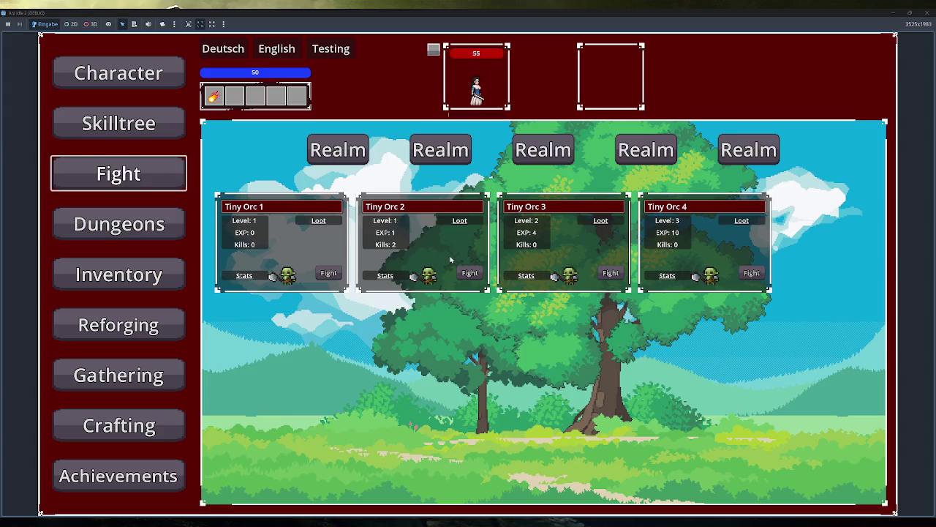
Step: Check the skill tree and inventory, then start a fight against Tiny Orc 2
left_click(174, 123)
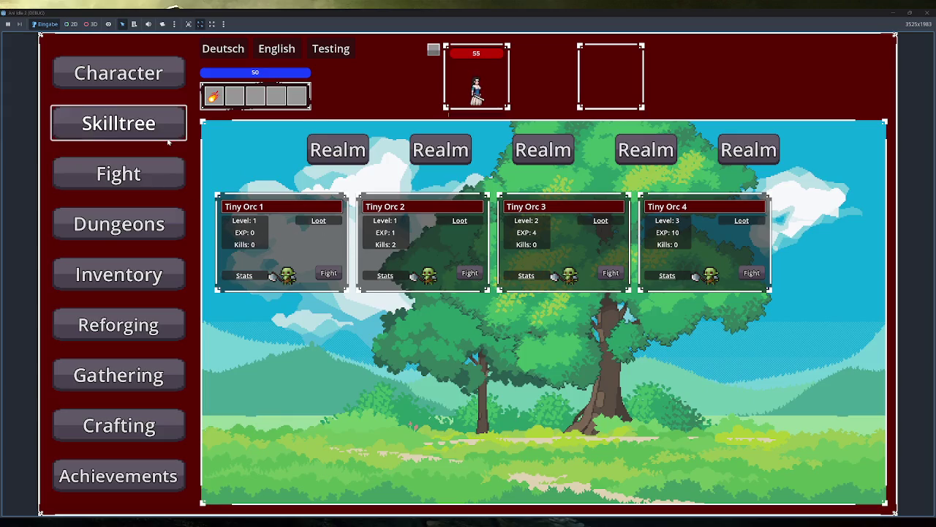
left_click(169, 276)
mouse_move(589, 253)
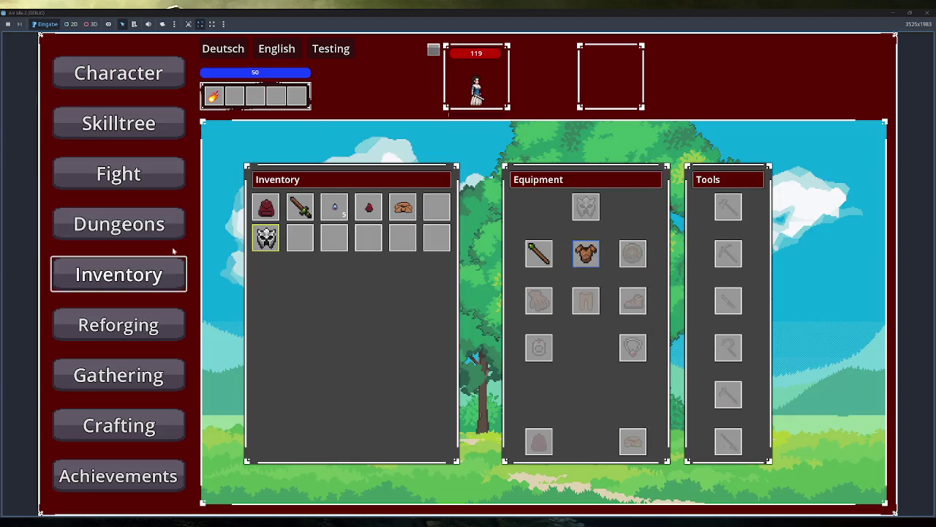
left_click(176, 178)
left_click(479, 272)
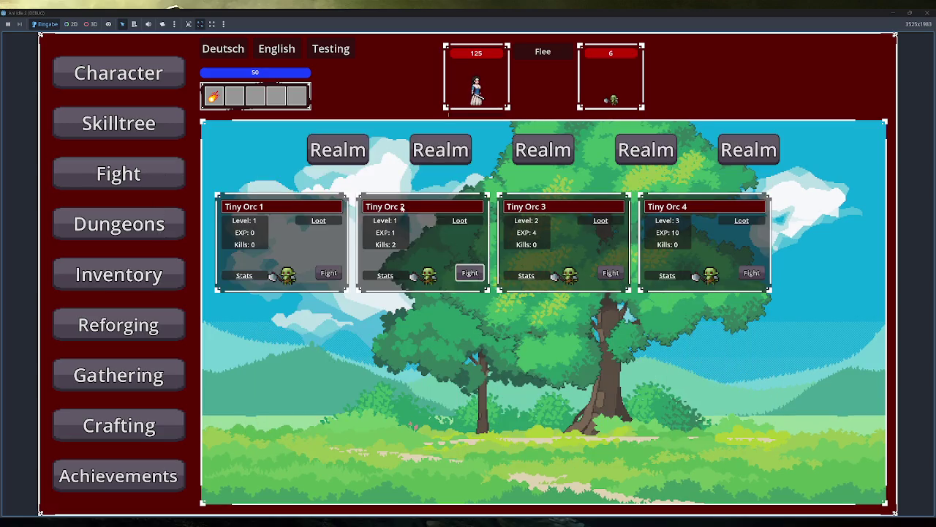
Step: Cast Fireball ten times to kill several Tiny Orc 2s in a row
left_click(214, 96)
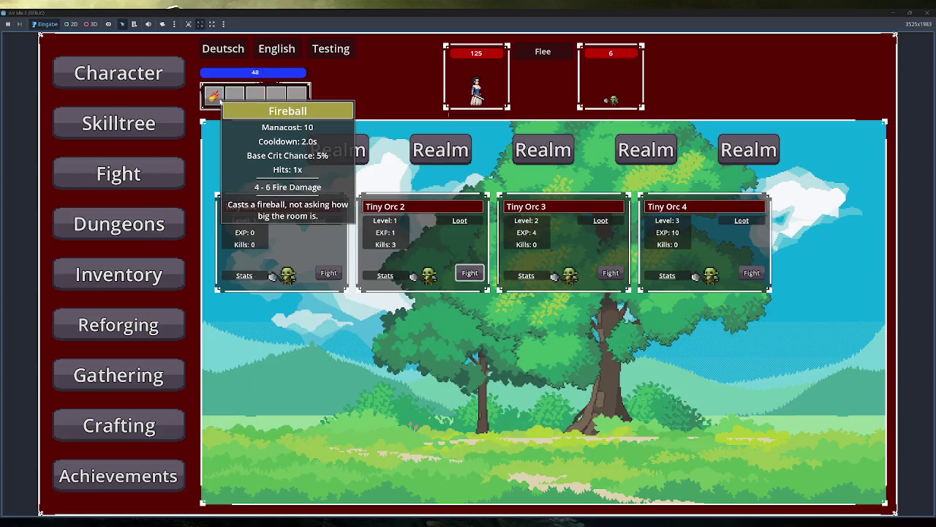
left_click(219, 102)
left_click(219, 101)
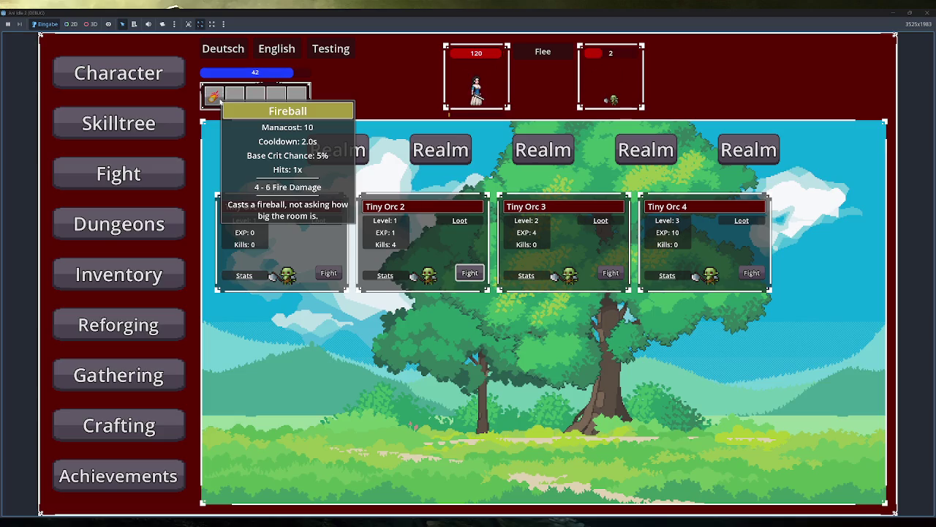
left_click(220, 101)
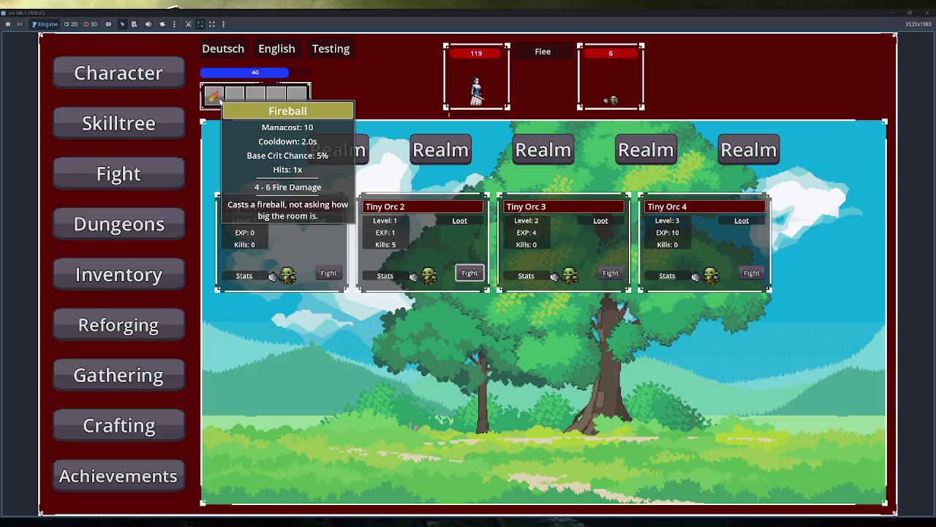
left_click(220, 101)
left_click(219, 101)
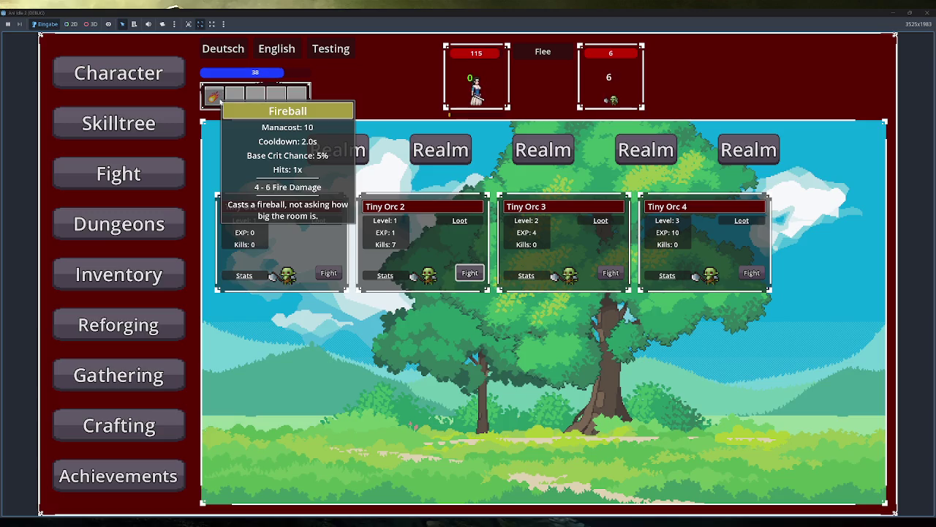
left_click(218, 100)
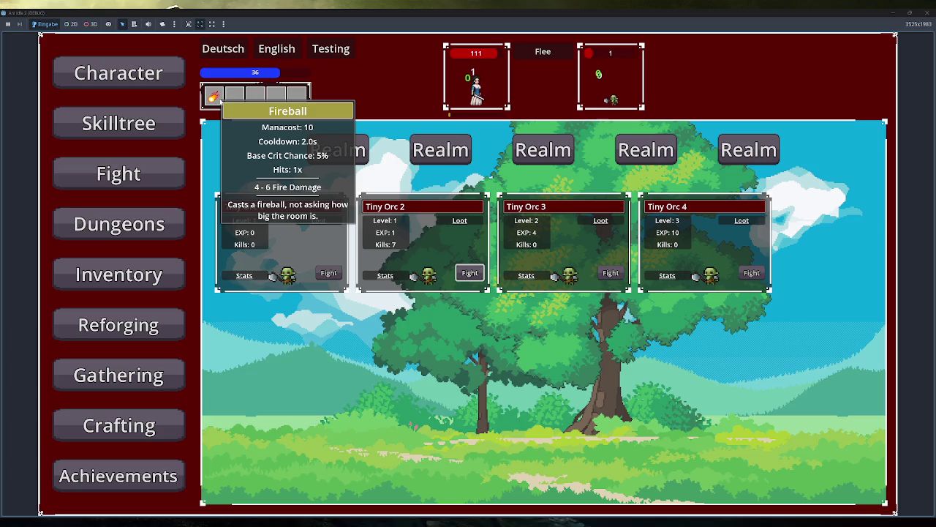
left_click(220, 101)
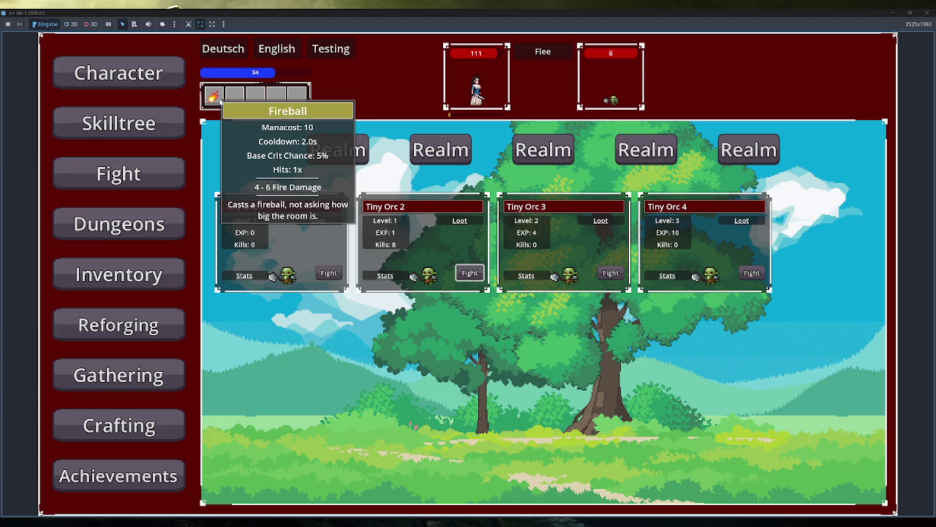
left_click(219, 100)
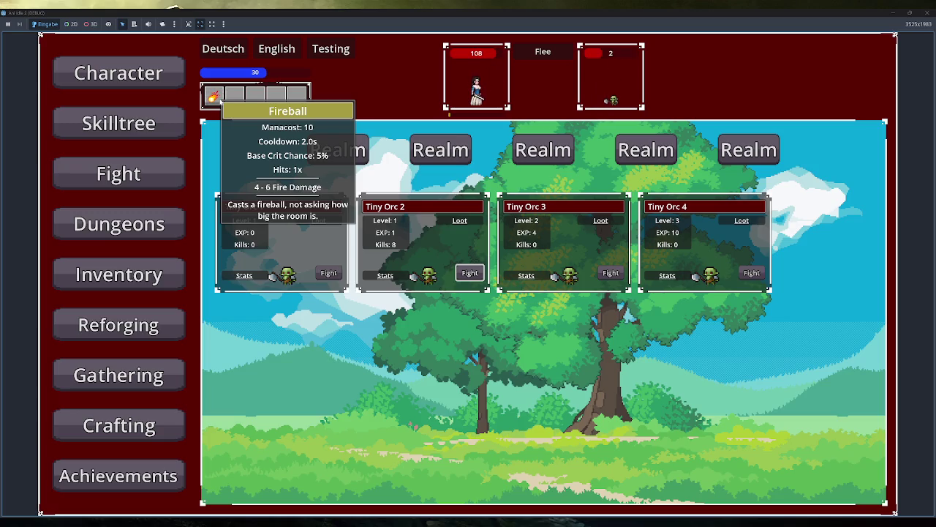
left_click(219, 101)
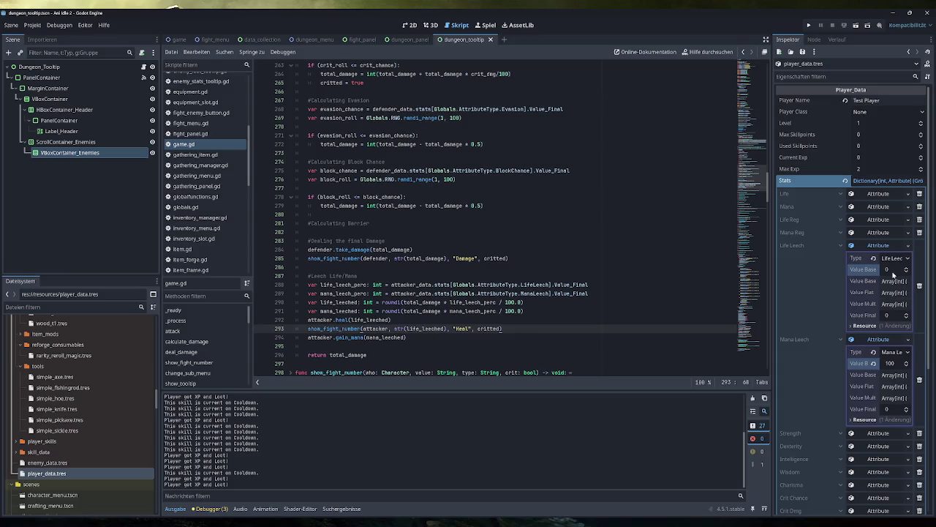
Step: Run the project from the editor toolbar to relaunch the game
left_click(808, 25)
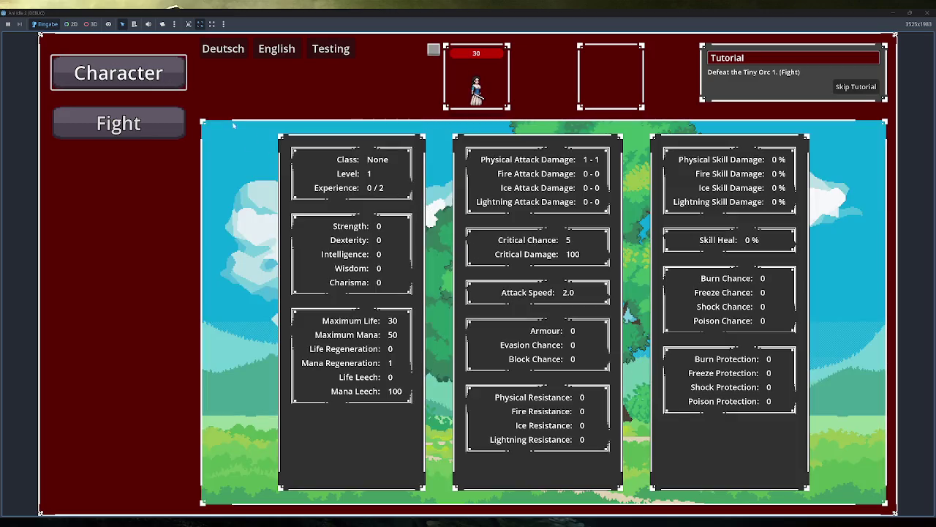
Step: Skip the tutorial and equip the Simple Staff, Simple Clothes and Simple Helmet
left_click(121, 125)
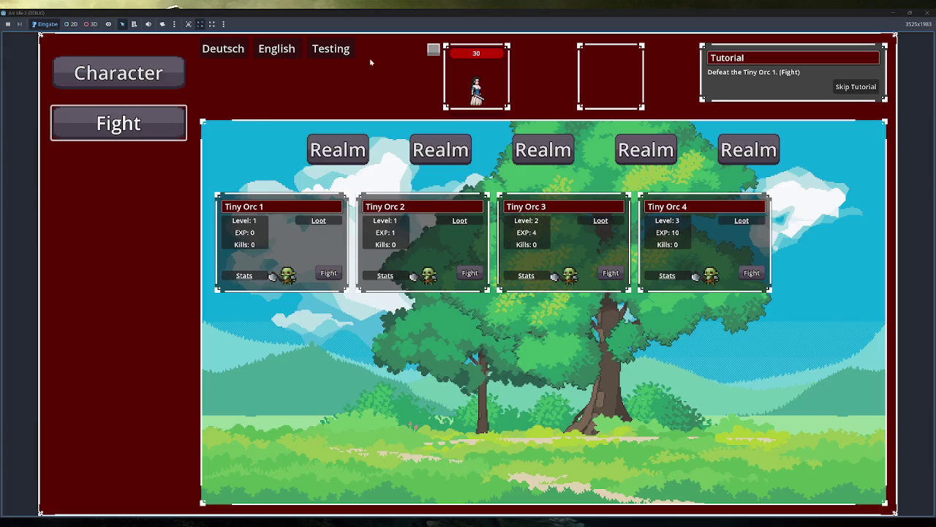
left_click(855, 86)
left_click(118, 273)
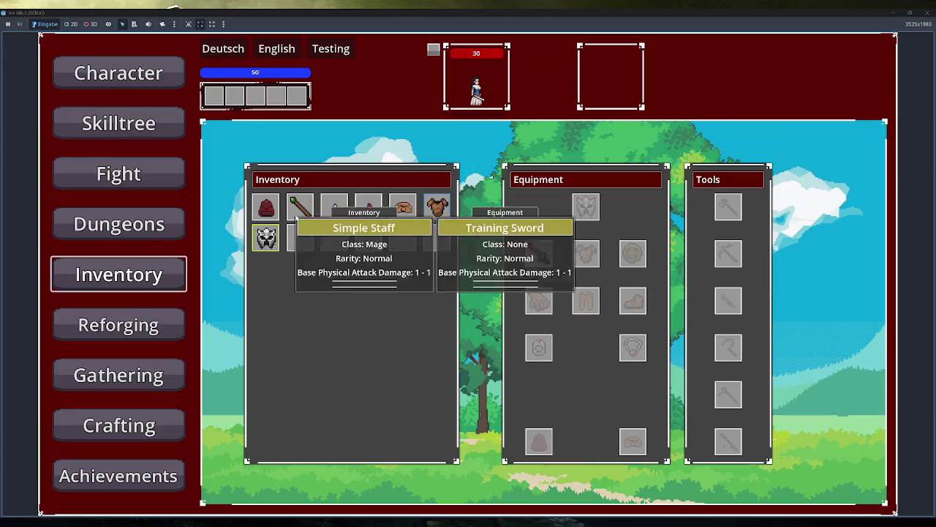
left_click(296, 216)
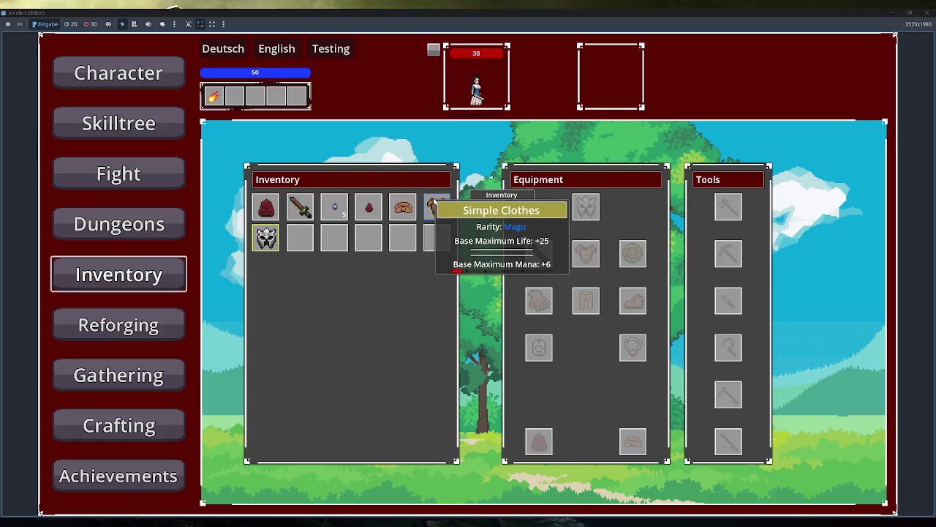
left_click(434, 202)
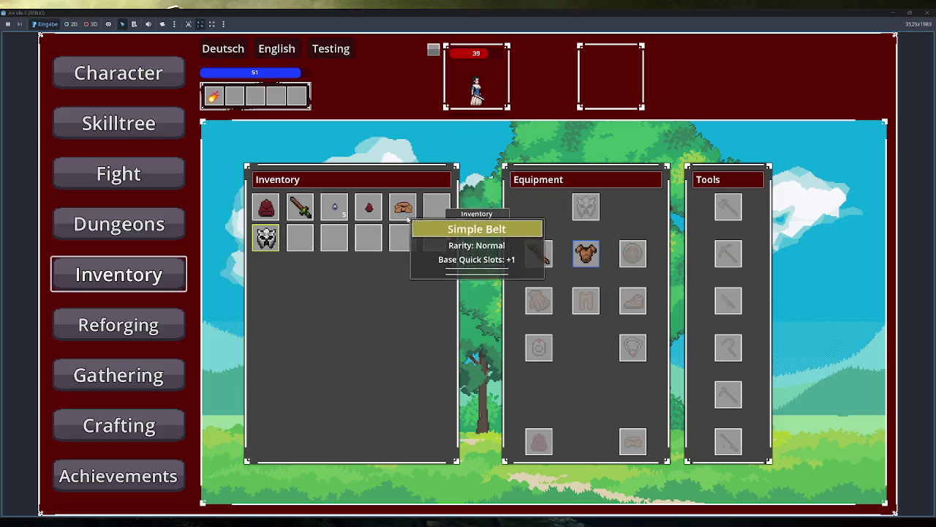
left_click(267, 238)
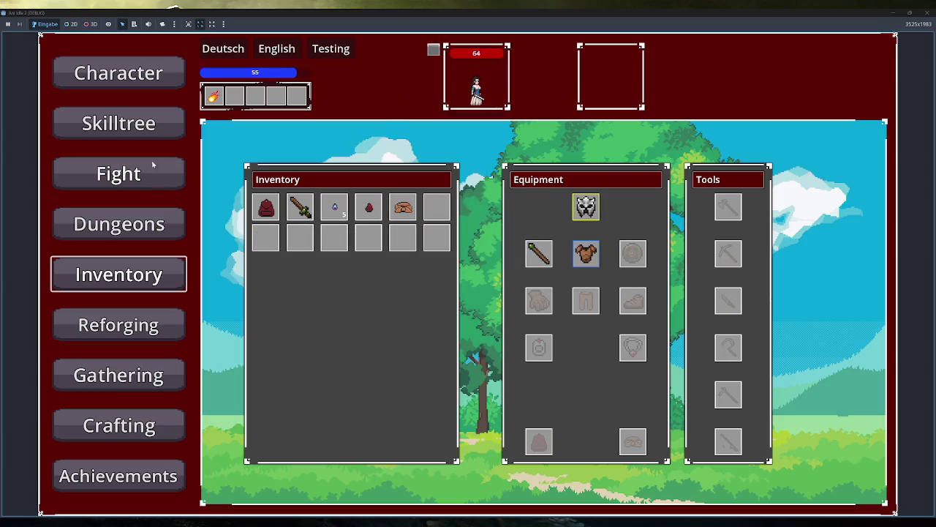
Step: Learn the centre skill-tree node and start a fight against Tiny Orc 2
left_click(119, 123)
left_click(535, 313)
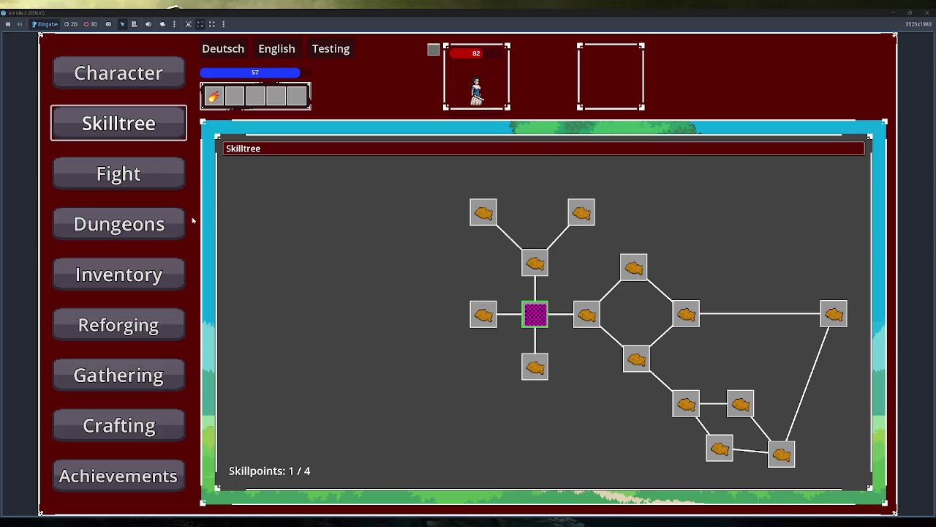
left_click(117, 176)
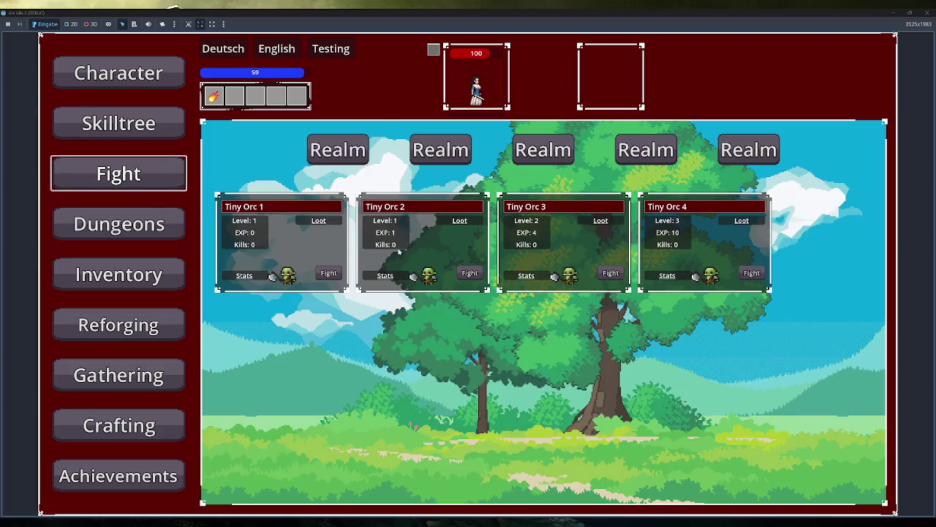
left_click(470, 272)
mouse_move(213, 96)
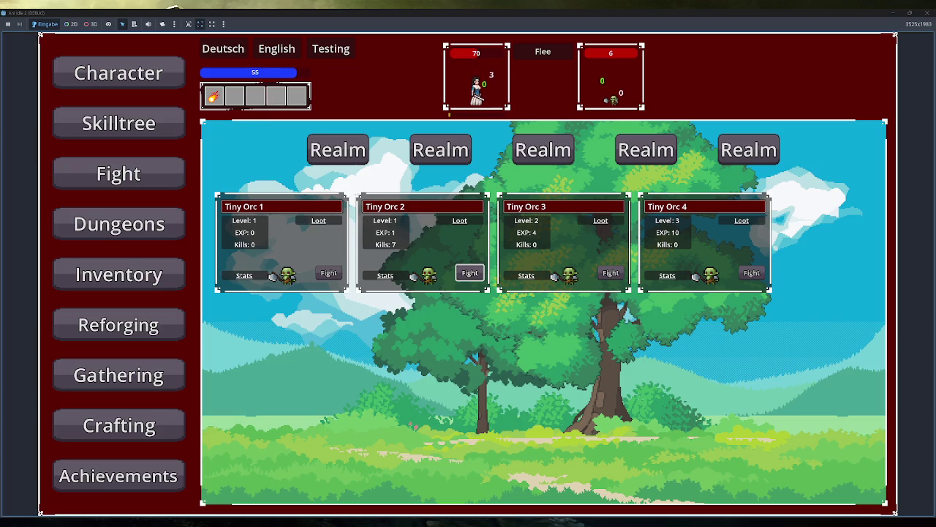
Step: Kill more Tiny Orc 2s with Fireball, flee a Tiny Orc 3 fight, and stop the game with F8
left_click(214, 96)
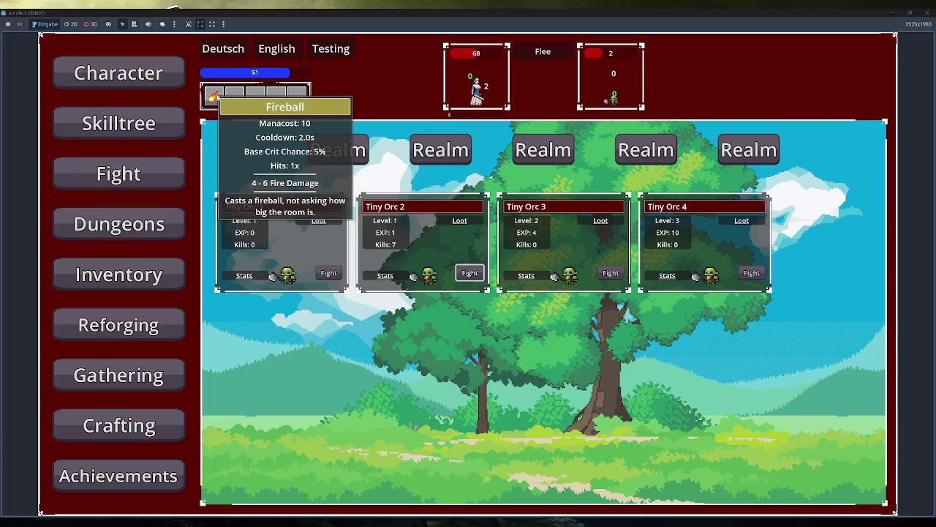
left_click(214, 96)
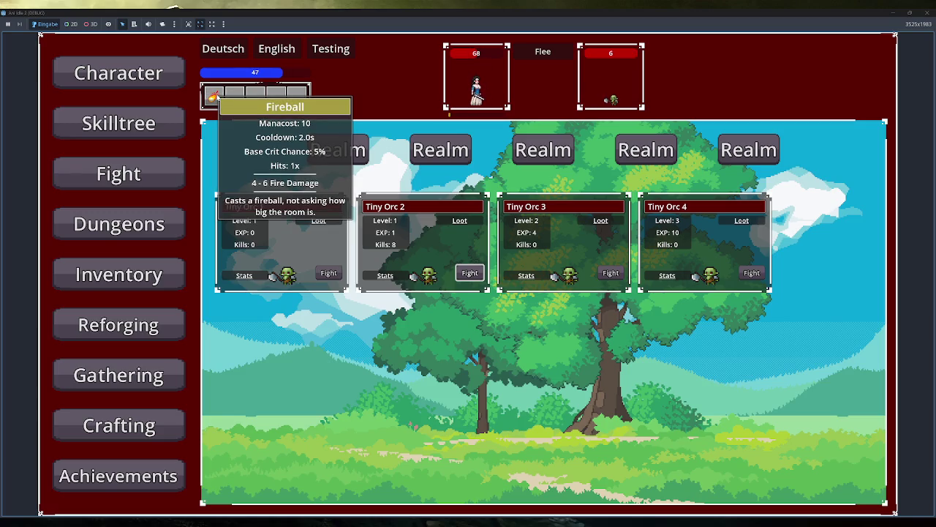
left_click(213, 96)
left_click(213, 96)
left_click(213, 96)
left_click(610, 272)
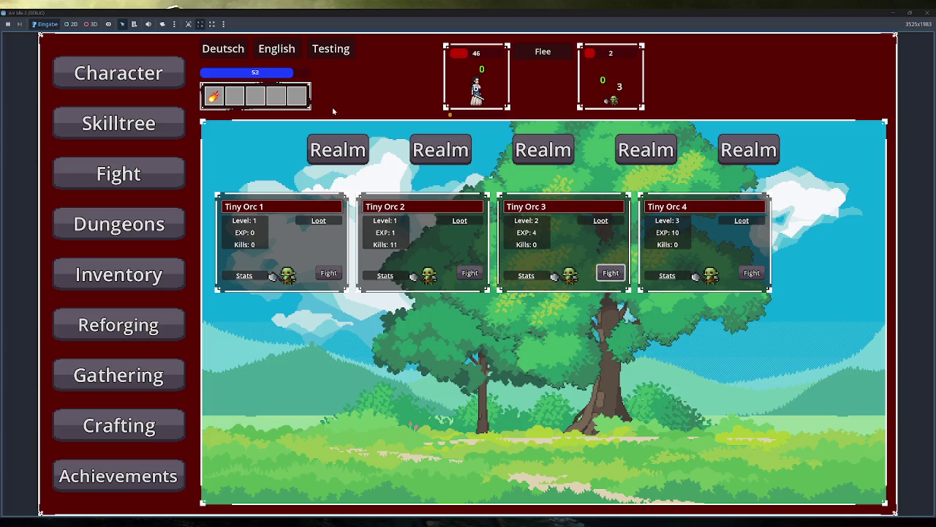
left_click(557, 54)
key("F8")
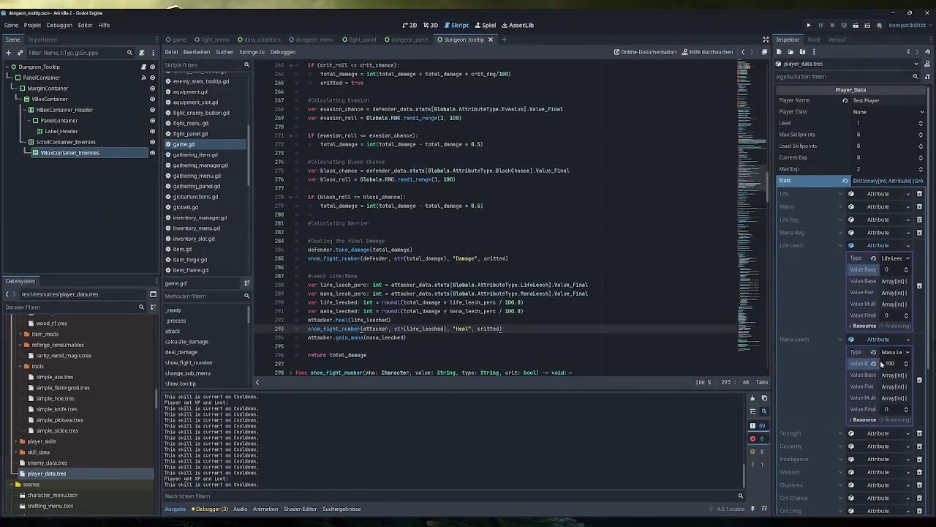
Step: Reset Mana Leech base to 0, then add the Obsidian to-do 'Life+Mana Leech pro Element oder auf andere Art begrenzen?'
left_click_drag(887, 364, 838, 363)
key("alt+Tab")
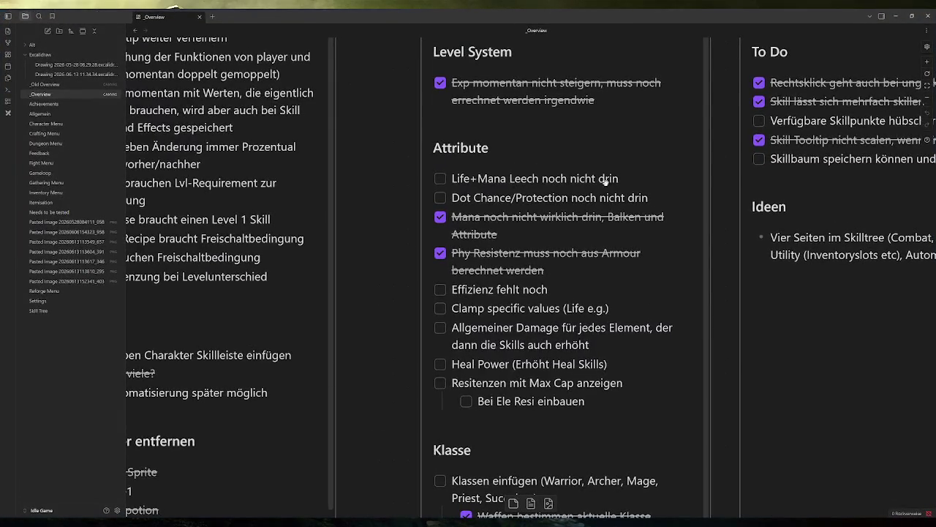
double_click(609, 180)
key("Return")
key("Return")
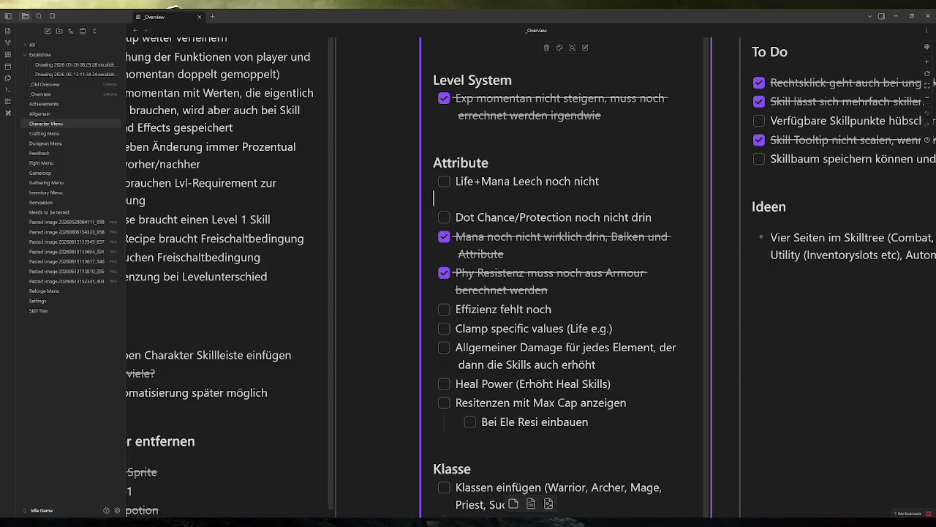
type("- [ ] ")
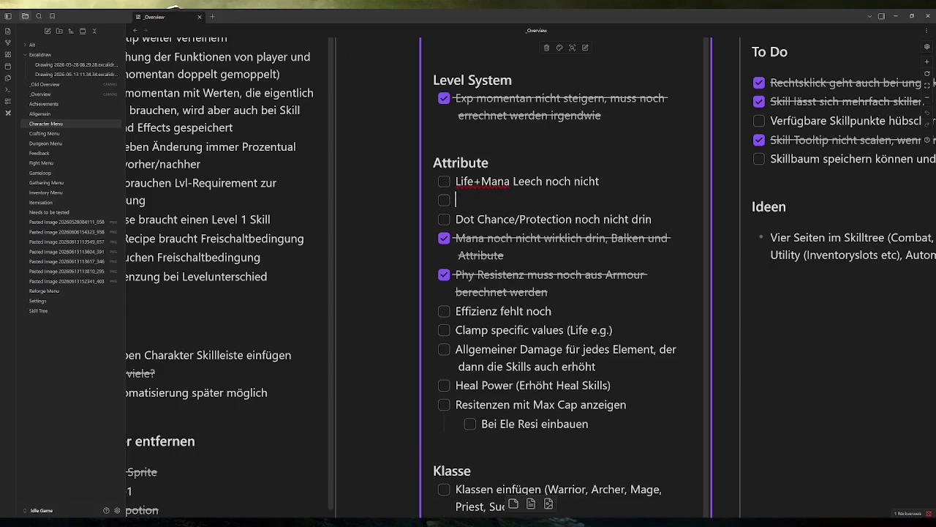
type("Life+M")
type("a")
type("na Lee")
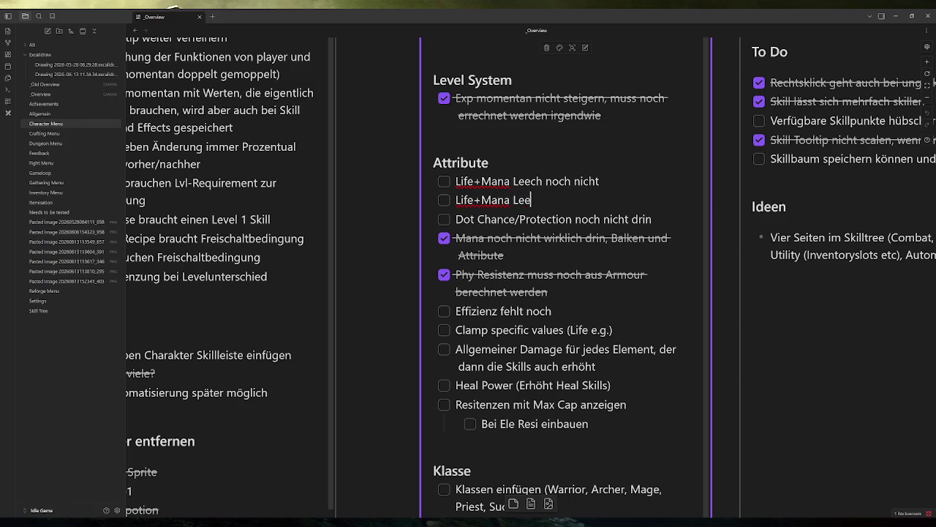
type("ch pro Eleme")
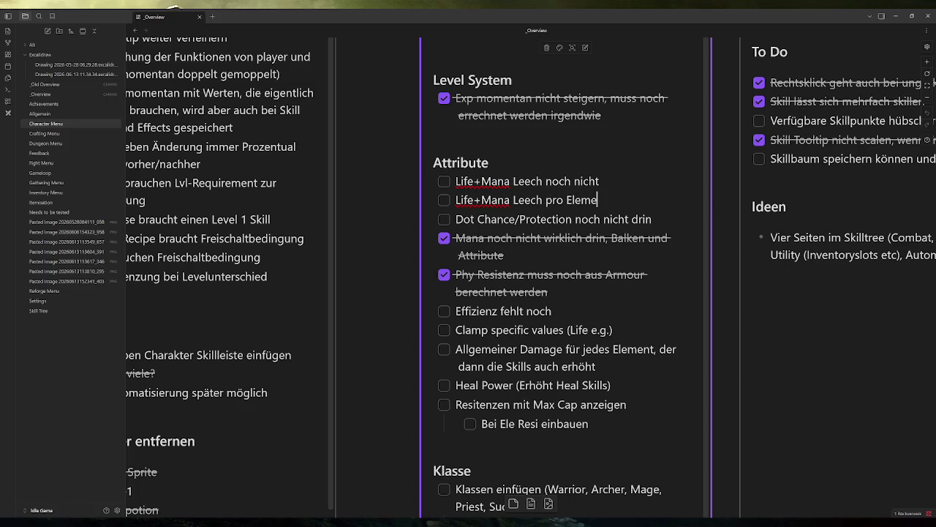
type("nt ")
type("oder auf and")
type("eren")
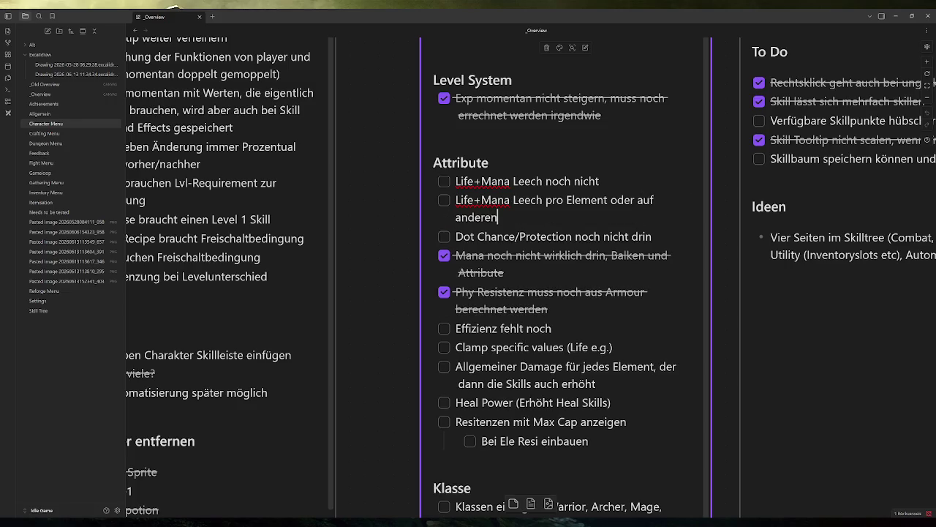
key("BackSpace")
type(" Art begrenzen?")
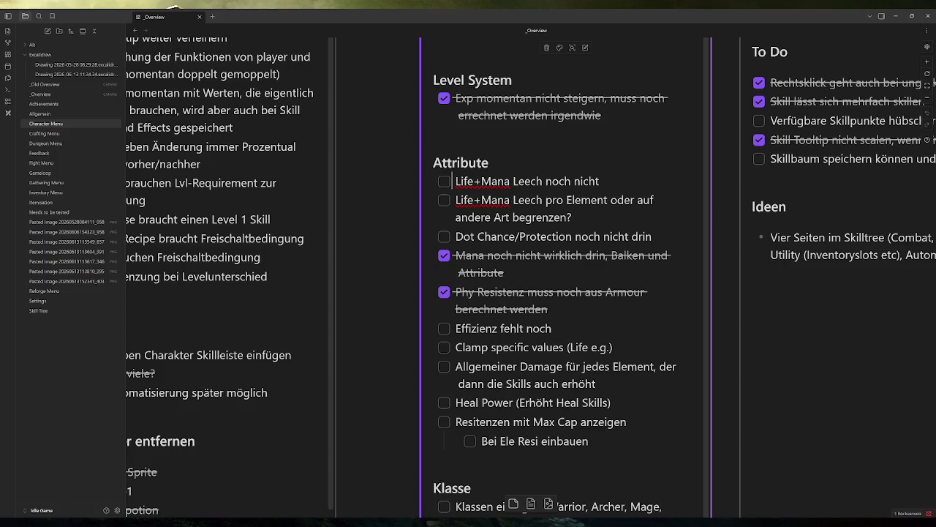
Step: Mark the 'Life+Mana Leech noch nicht' item as done on the Attribute card
left_click(402, 195)
left_click(439, 179)
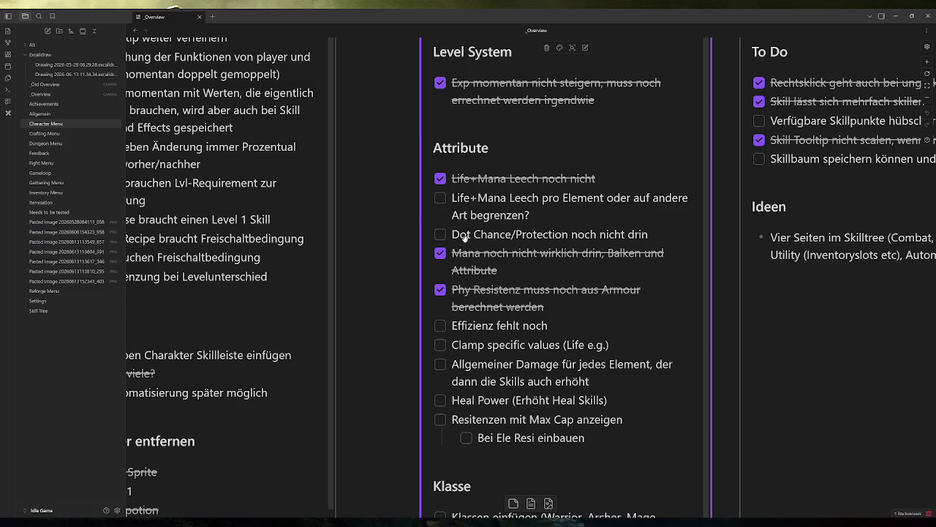
key("alt+Tab")
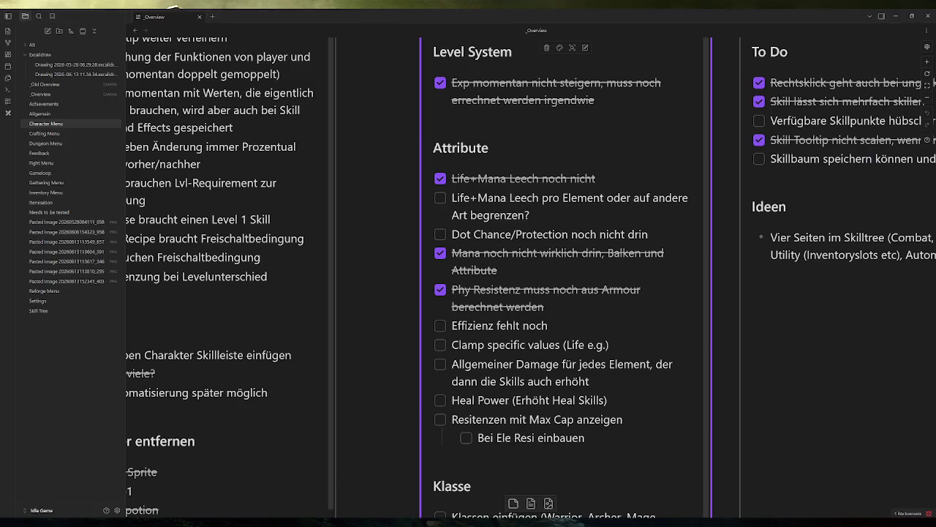
Step: Run the game, skip the tutorial, view Character stats, then open the Drawing 2026-05-28 Excalidraw file
left_click(808, 25)
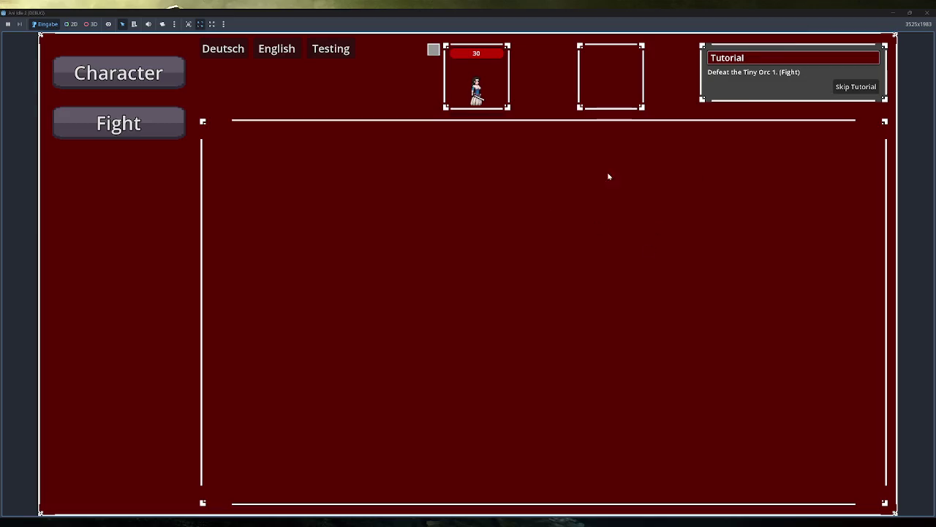
left_click(860, 86)
left_click(169, 67)
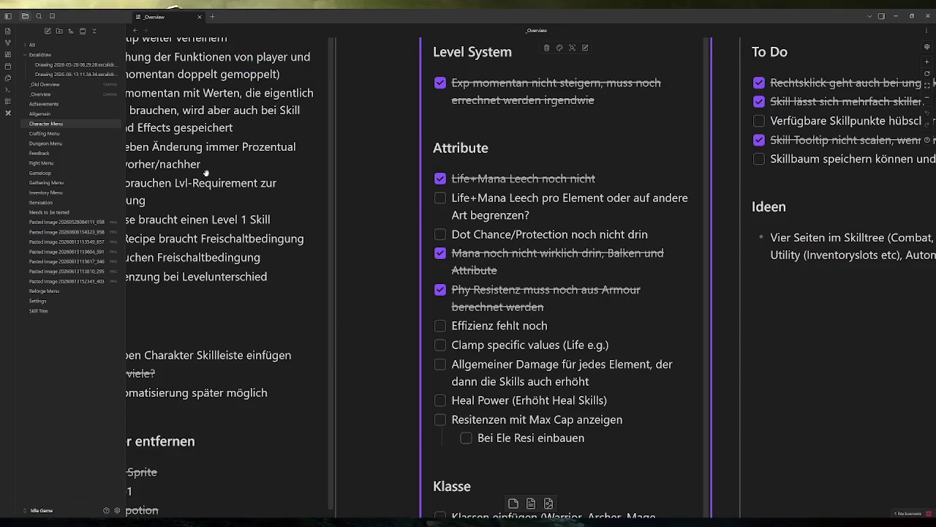
left_click(74, 65)
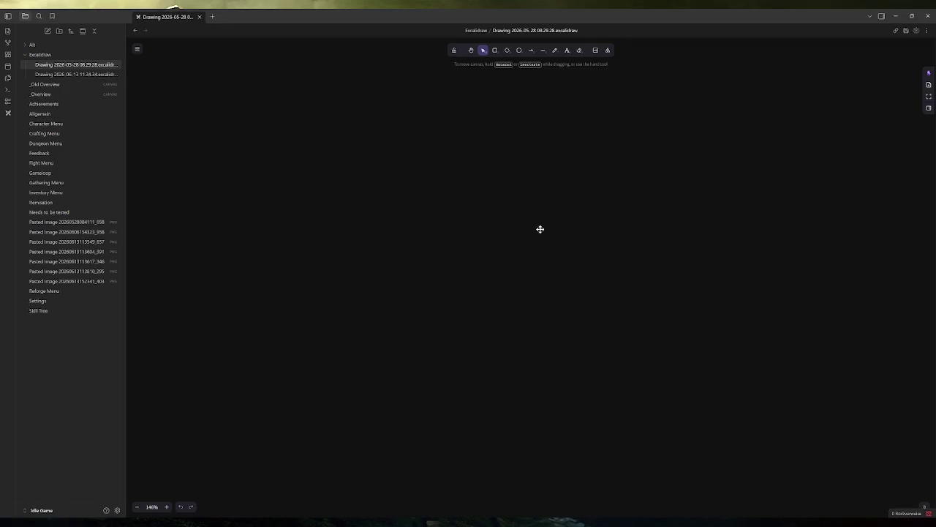
Step: Pick the Freedraw pencil and draw five white vertical strokes across the top row
scroll(680, 305, "up", 5)
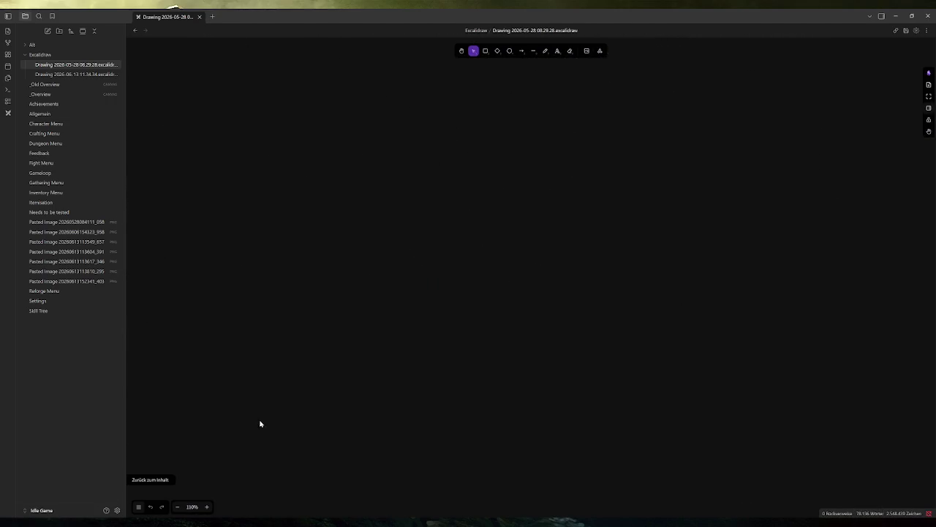
left_click(545, 52)
left_click(151, 507)
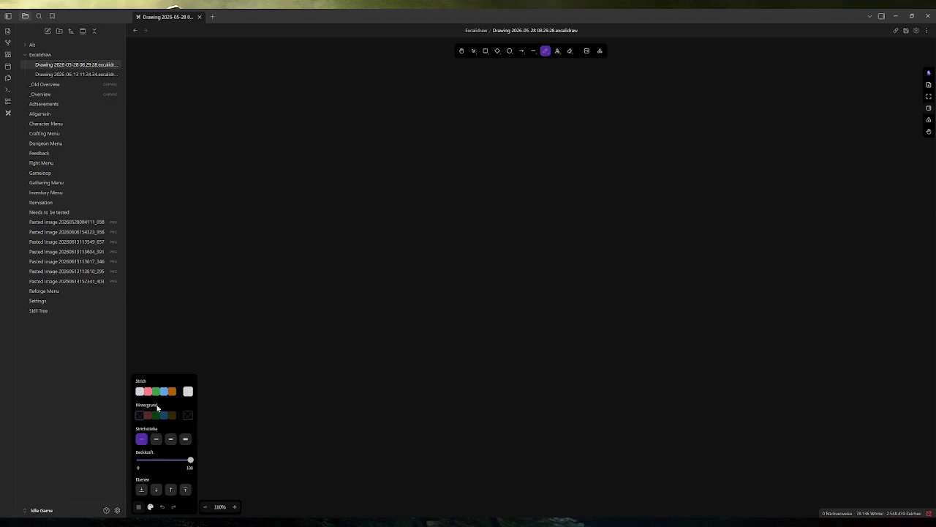
left_click_drag(299, 98, 292, 190)
left_click_drag(428, 95, 424, 188)
left_click_drag(586, 97, 581, 181)
left_click_drag(744, 92, 741, 170)
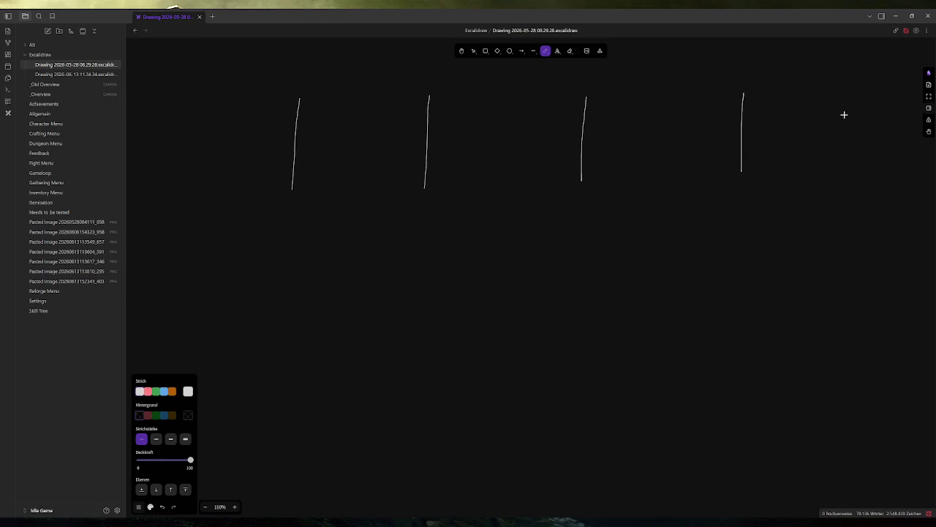
left_click_drag(861, 88, 860, 177)
Step: Add four pink strokes in the gaps and cross out the last one with an X
left_click(148, 391)
left_click_drag(363, 98, 356, 202)
left_click_drag(506, 99, 504, 180)
left_click_drag(666, 97, 664, 171)
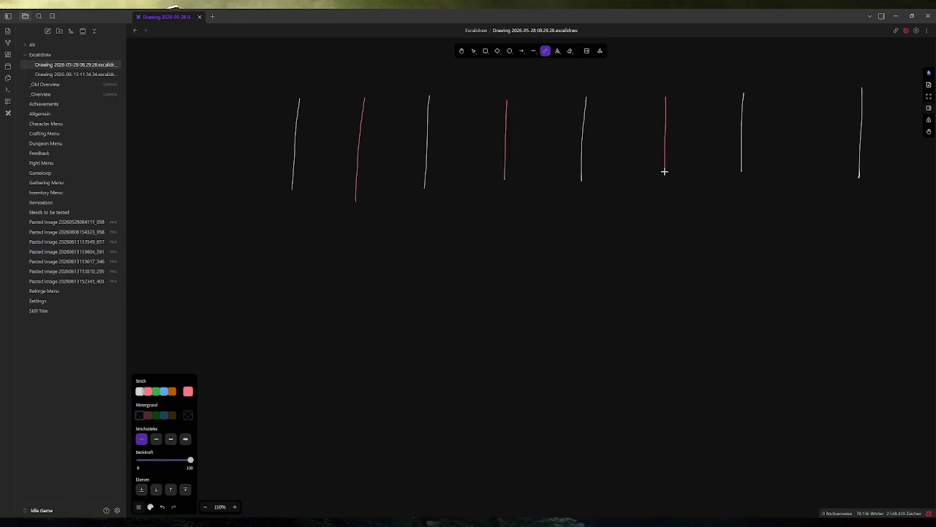
left_click_drag(802, 96, 797, 174)
left_click(140, 392)
left_click_drag(829, 94, 774, 173)
left_click_drag(781, 99, 814, 166)
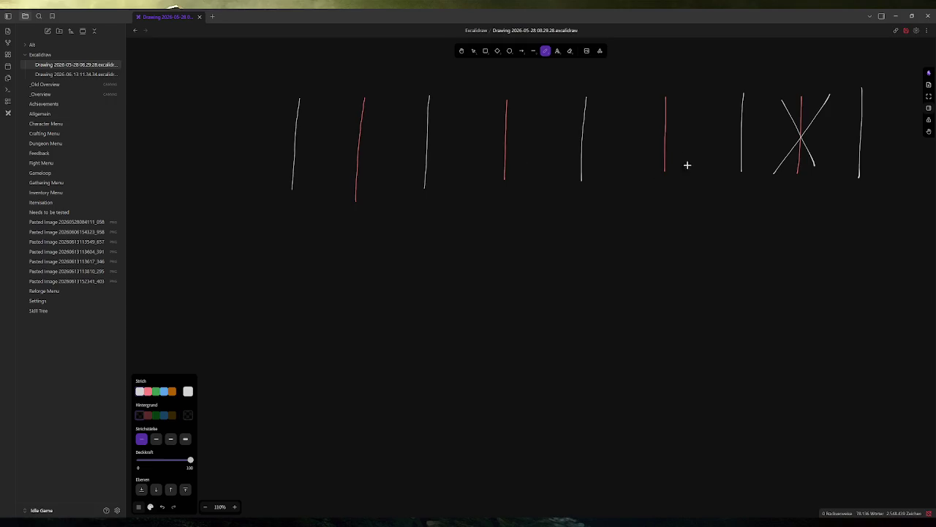
Step: Draw a second row of five white vertical strokes below the first
scroll(692, 242, "right", 3)
scroll(692, 242, "up", 2)
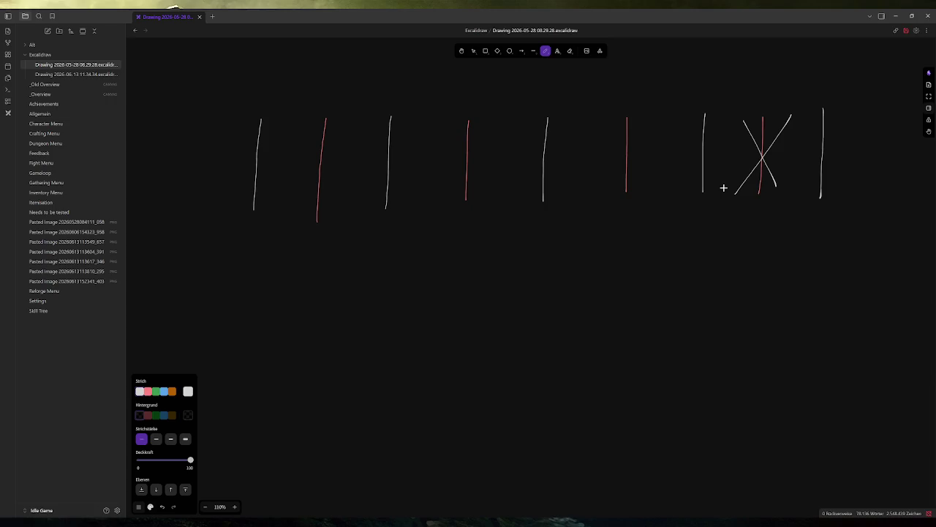
left_click_drag(247, 316, 235, 414)
left_click_drag(390, 286, 377, 422)
left_click_drag(558, 276, 550, 389)
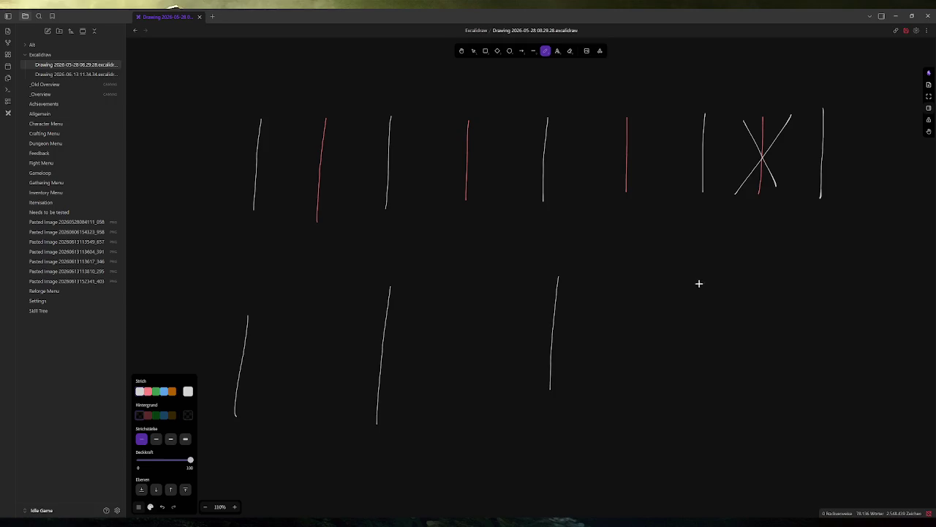
left_click_drag(698, 283, 693, 393)
left_click_drag(827, 284, 820, 388)
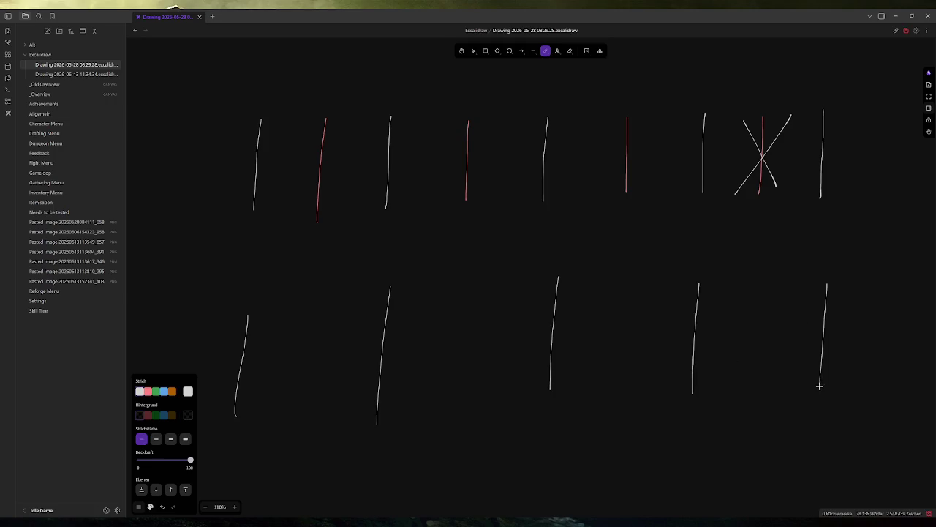
Step: Add a red stroke in a gap of the bottom row, undoing a stray scribble
left_click(147, 391)
mouse_move(705, 282)
left_mouse_down()
mouse_move(685, 401)
mouse_move(700, 286)
left_mouse_up()
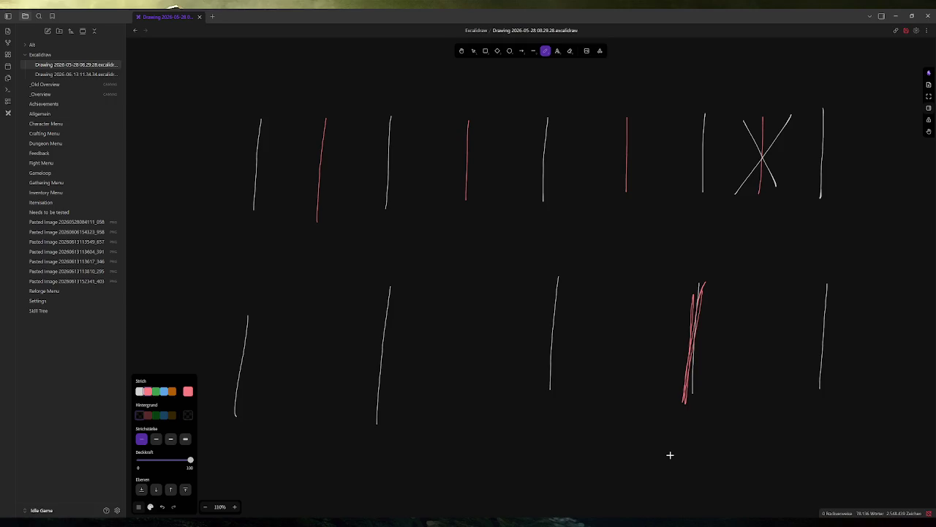
key("ctrl+z")
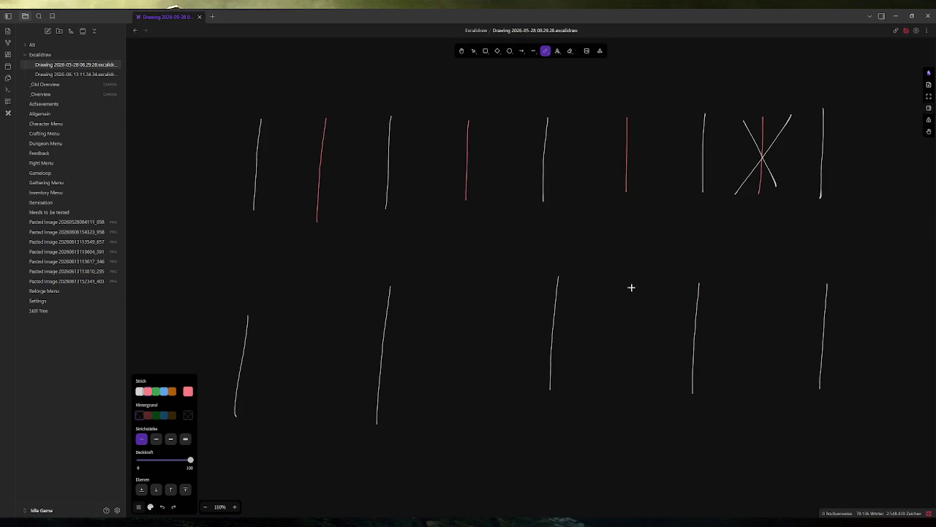
left_click_drag(630, 286, 621, 396)
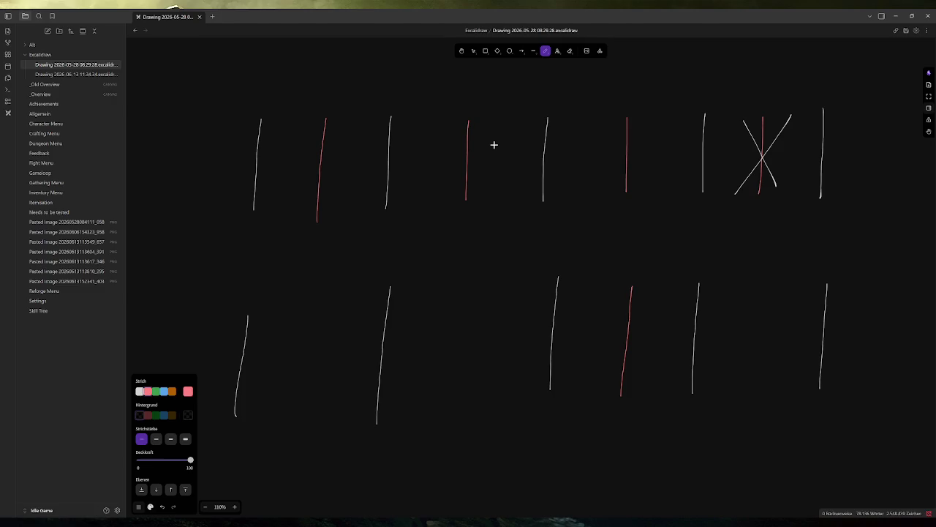
Step: Switch the stroke colour to white and draw a stroke below the rows
scroll(554, 395, "down", 5)
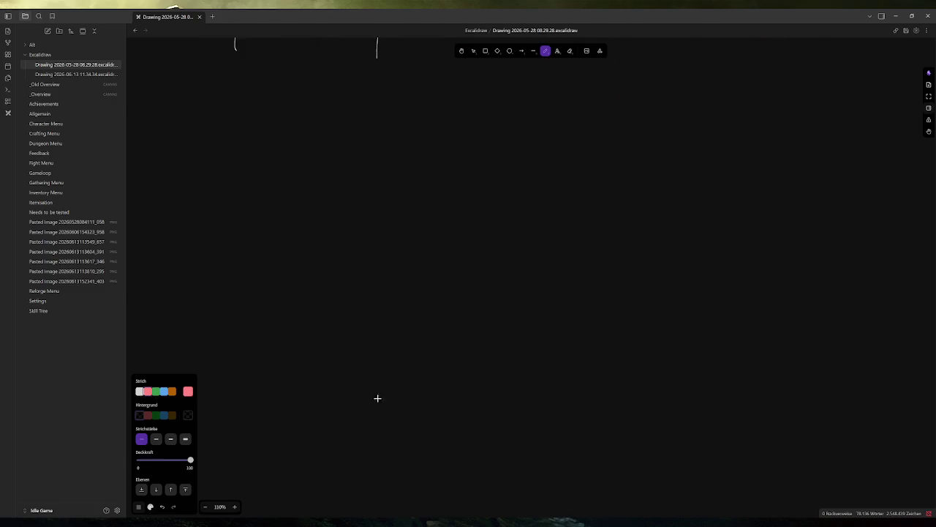
left_click(141, 392)
left_click_drag(254, 138, 248, 259)
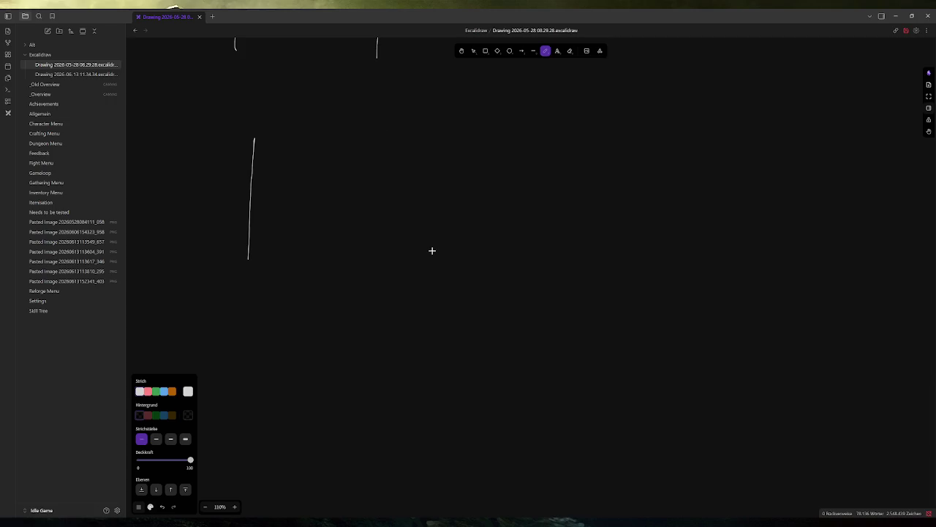
Step: Draw a long horizontal line dividing the two rows of strokes
scroll(431, 251, "up", 5)
scroll(420, 251, "down", 2)
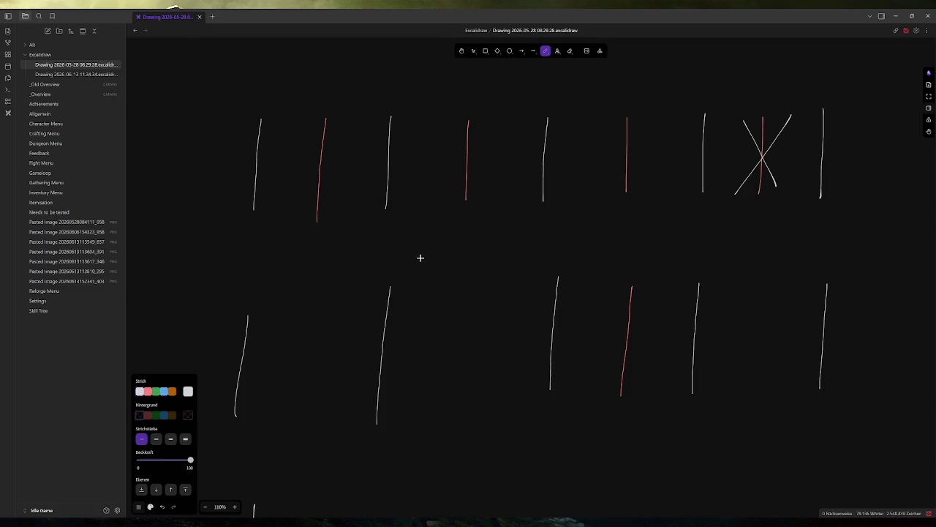
left_click_drag(191, 257, 890, 219)
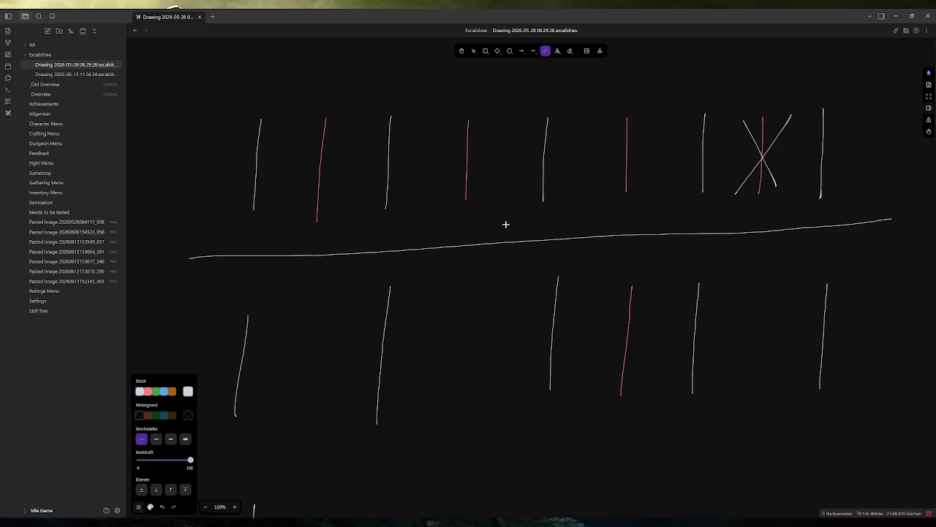
Step: Draw three small caret marks above the dividing line
left_click_drag(303, 248, 322, 250)
mouse_move(455, 234)
left_mouse_down()
mouse_move(462, 225)
mouse_move(483, 240)
left_mouse_up()
left_click_drag(617, 223, 640, 229)
Step: Loop a circle around the bottom row of strokes, then briefly check the running game
mouse_move(230, 276)
left_mouse_down()
mouse_move(487, 256)
mouse_move(491, 441)
mouse_move(256, 307)
mouse_move(304, 290)
left_mouse_up()
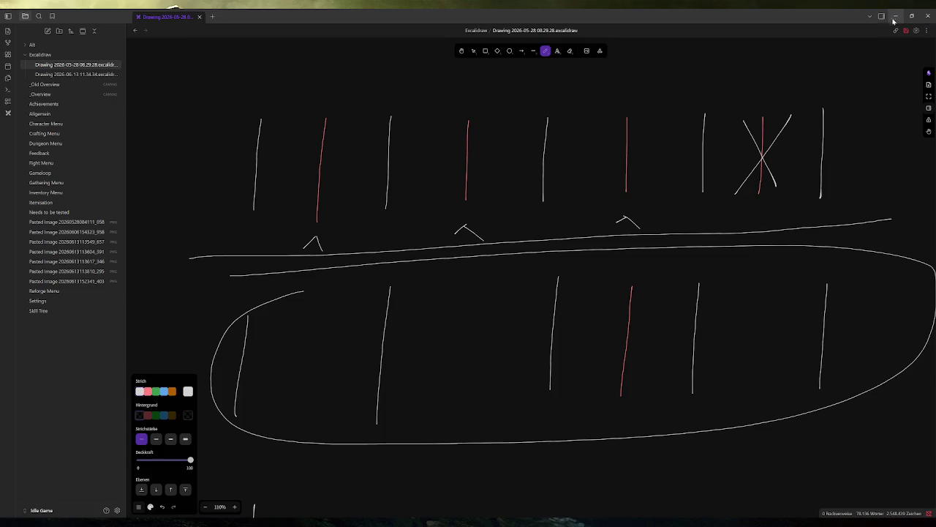
mouse_move(287, 521)
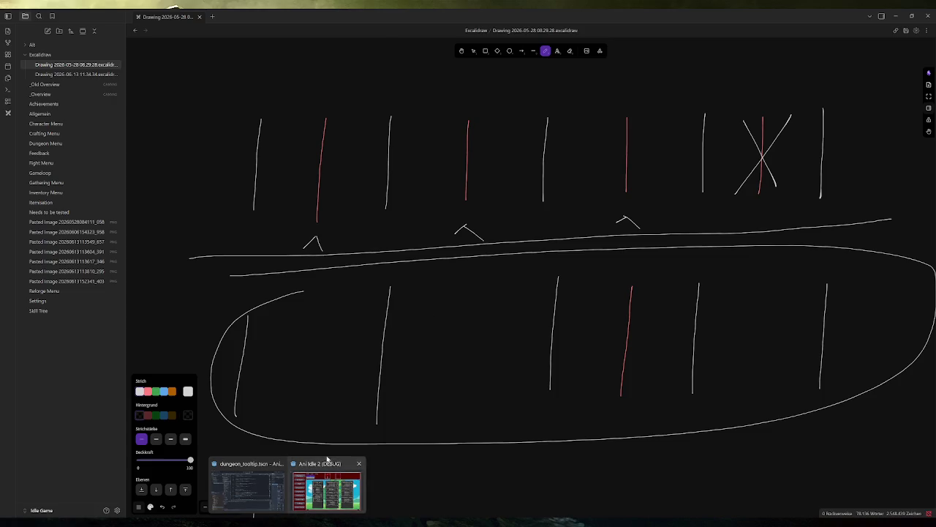
left_click(329, 486)
key("alt+Tab")
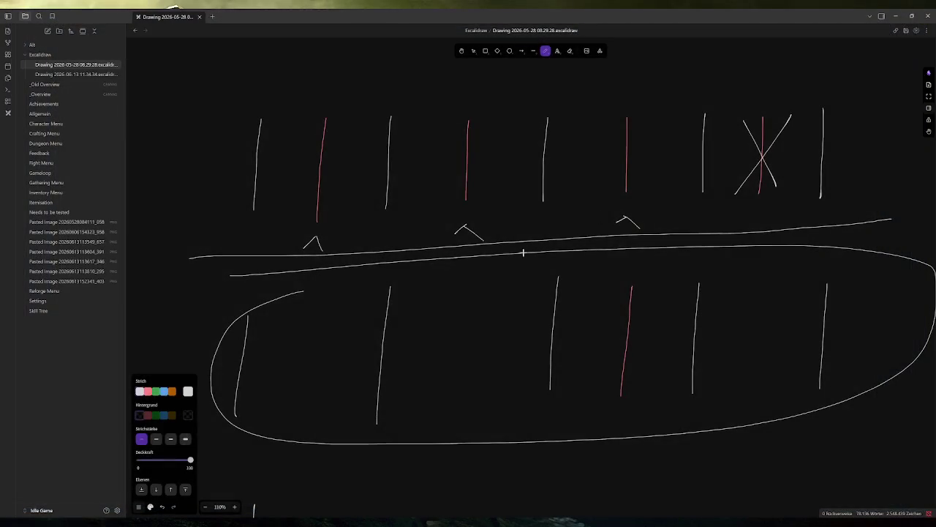
Step: Back in Godot, fold the deal_damage function in game.gd
key("alt+Tab")
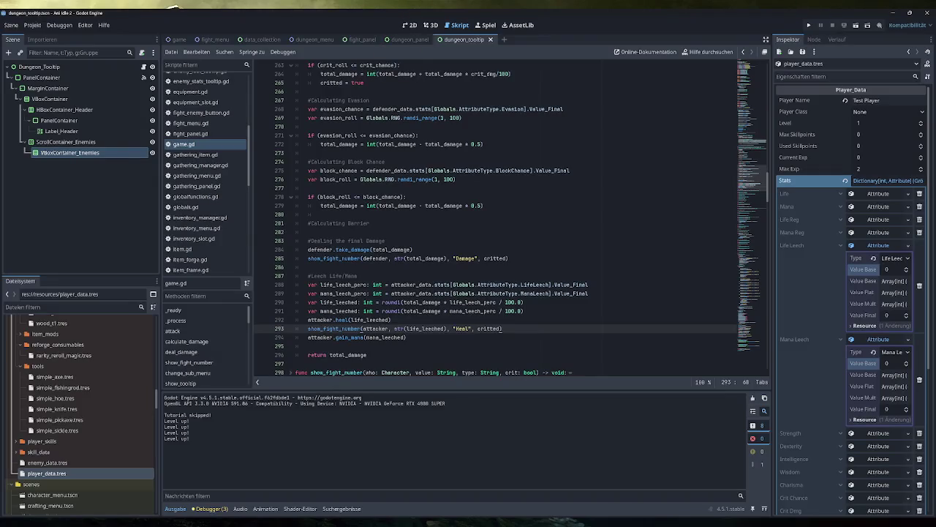
scroll(512, 219, "up", 10)
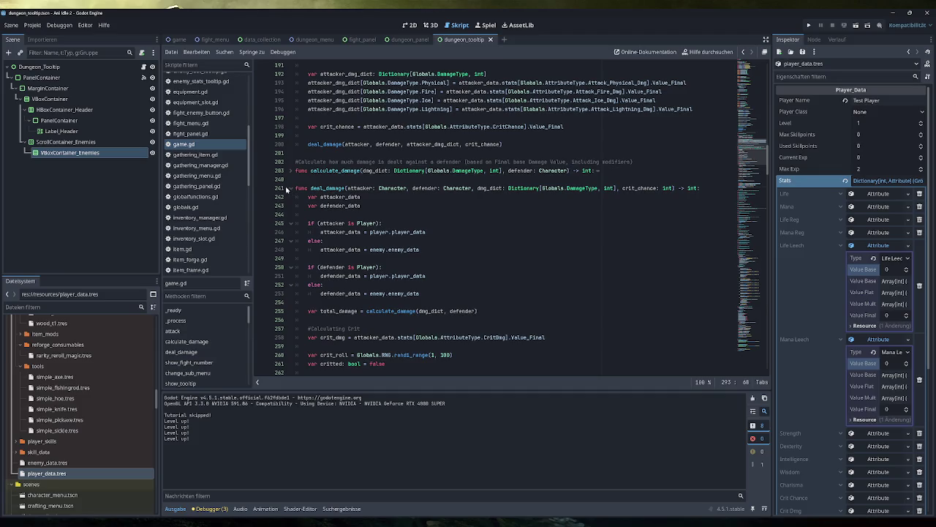
scroll(292, 201, "down", 5)
scroll(497, 220, "down", 5)
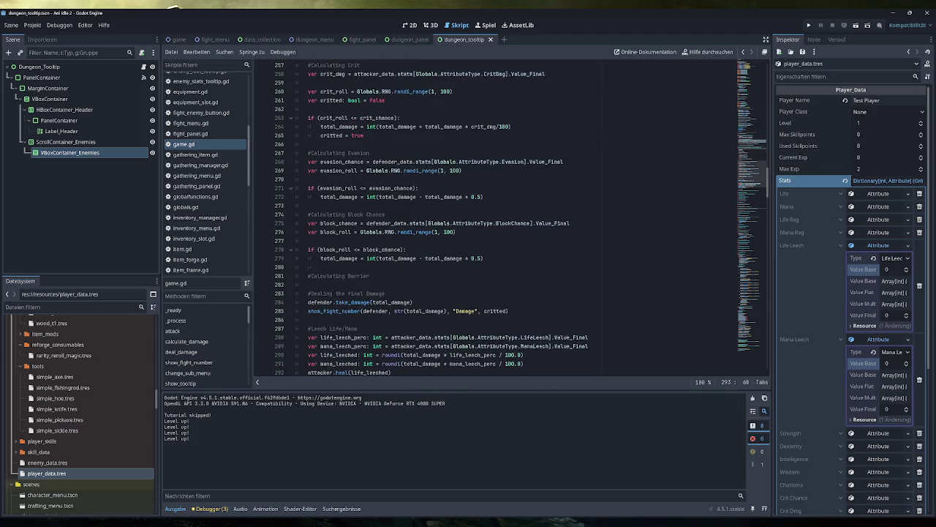
scroll(293, 168, "up", 10)
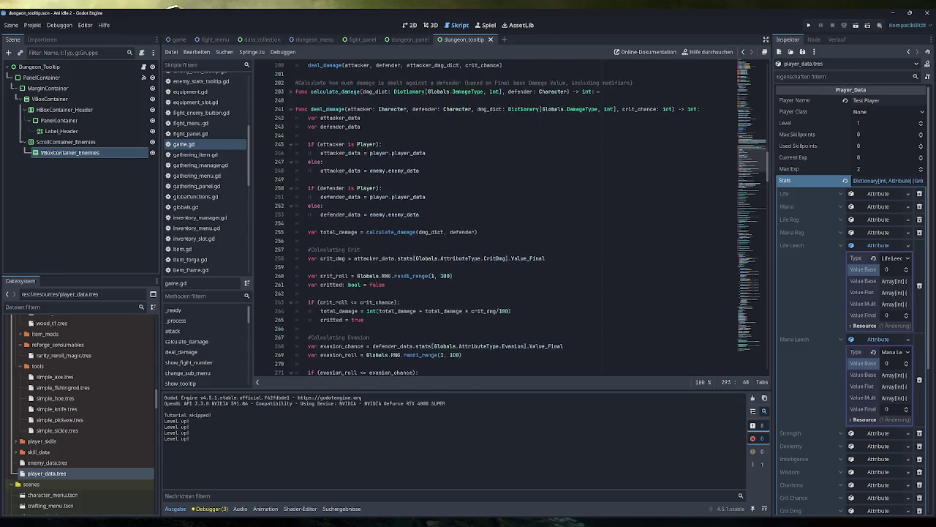
left_click(292, 162)
Step: Add two empty lines after the deal_damage call in attack()
scroll(497, 219, "up", 2)
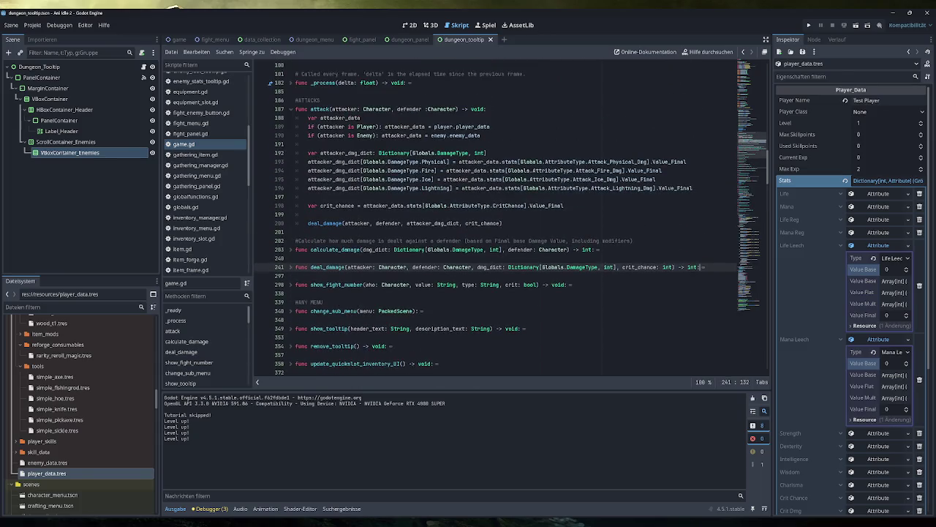
scroll(510, 218, "up", 2)
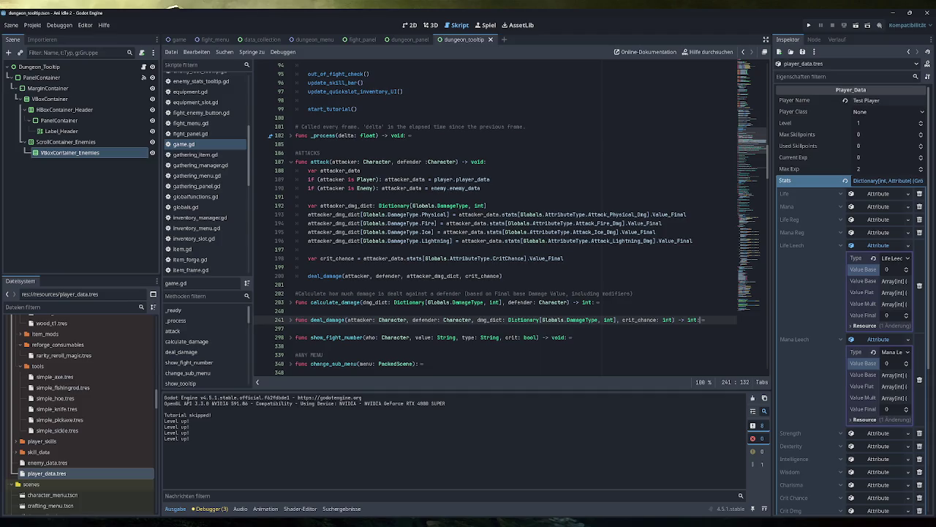
left_click(502, 276)
key("shift+Home")
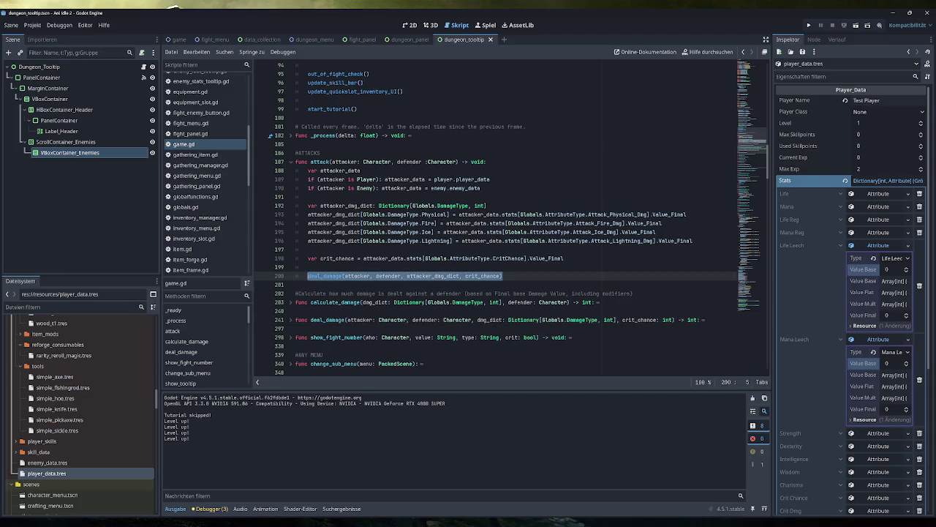
key("End")
key("Return")
key("Return")
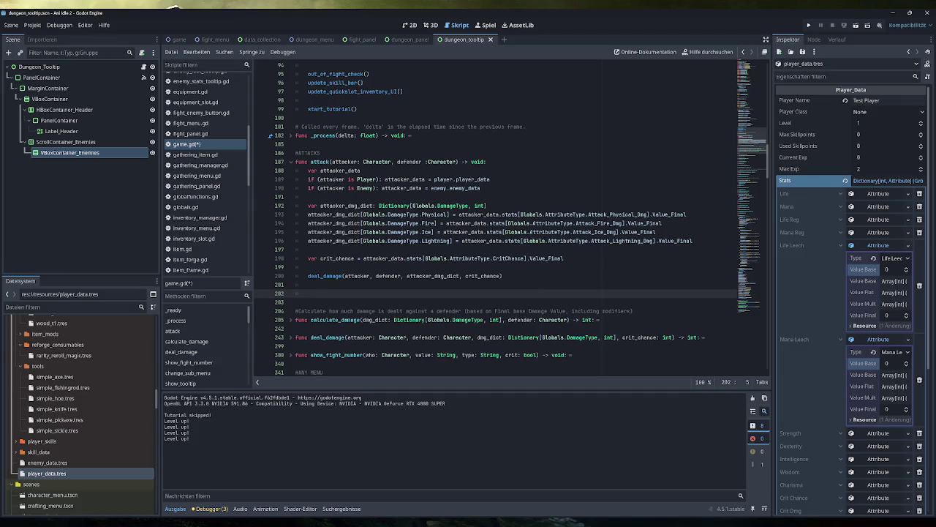
Step: Write the call deal_negative_effect(attacker, defender) after deal_damage in attack()
type("negative_effec")
key("BackSpace")
type("cts")
key("Home")
type("deal_")
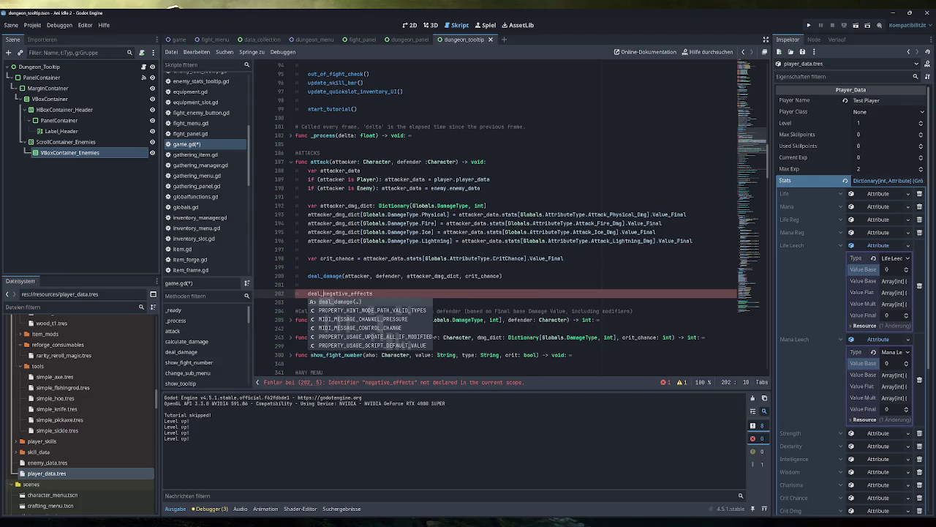
key("End")
type("(")
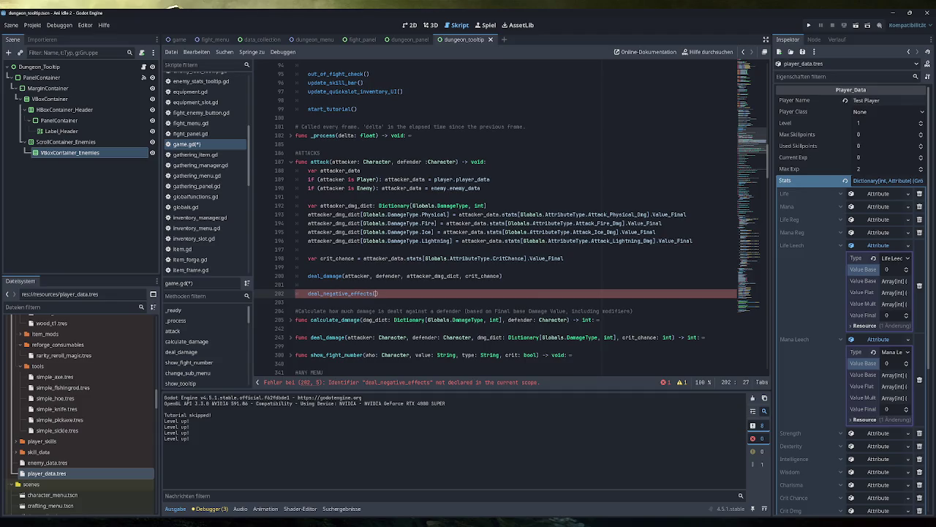
type("attacker")
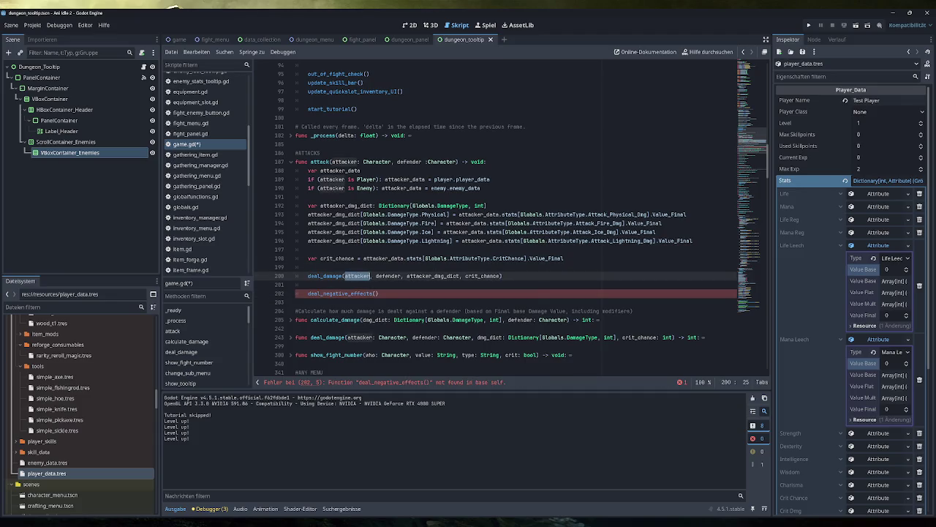
type(", ")
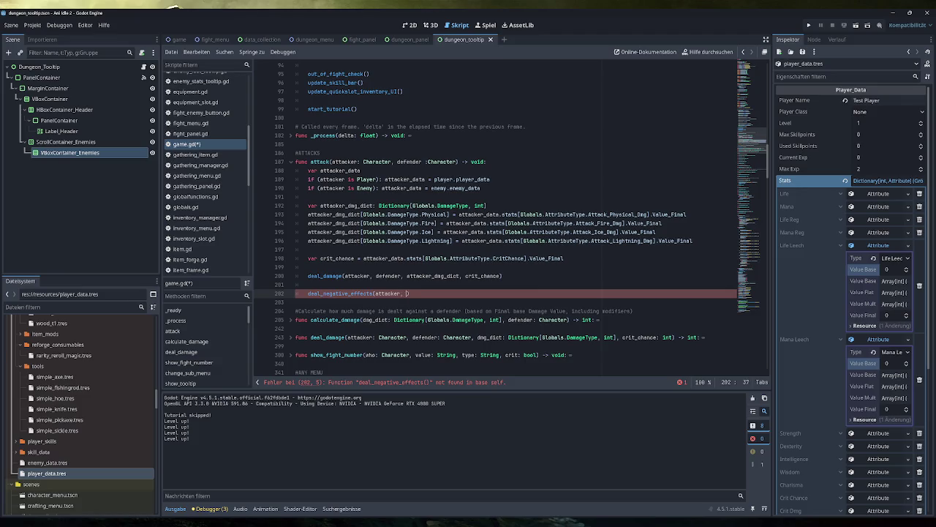
type("defender")
type(")")
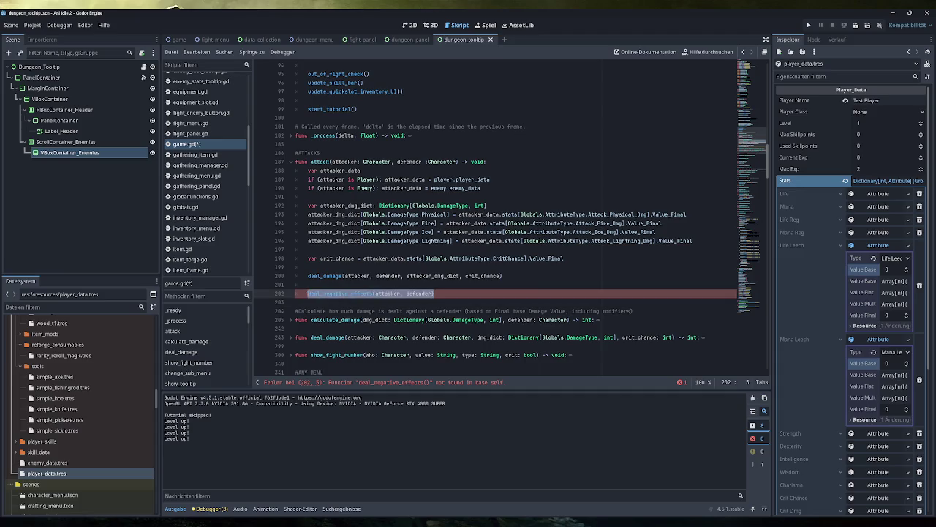
Step: Add a new line below show_fight_number for the new function
scroll(511, 219, "down", 1)
left_click(296, 337)
key("Return")
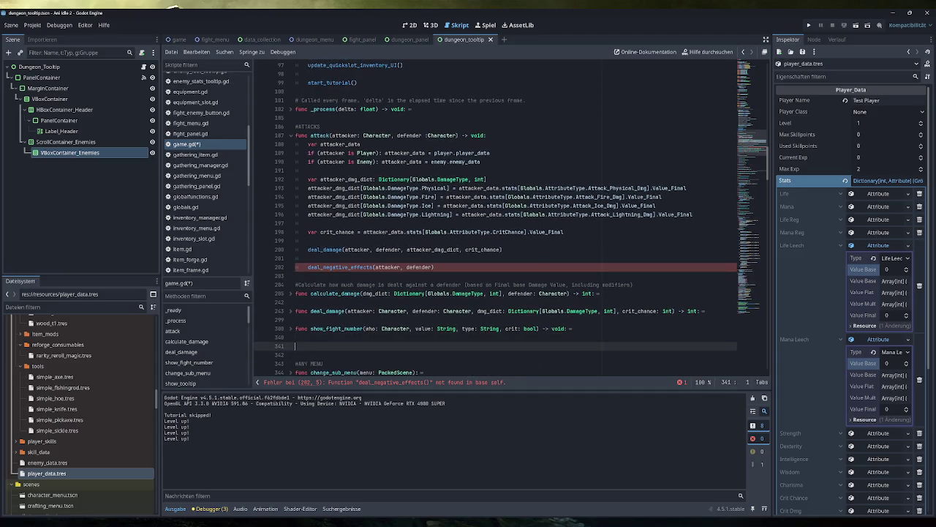
Step: Declare func deal_negative_effects(attacker, defender) -> void
type("func deal_negative_effects(attacker, defender)")
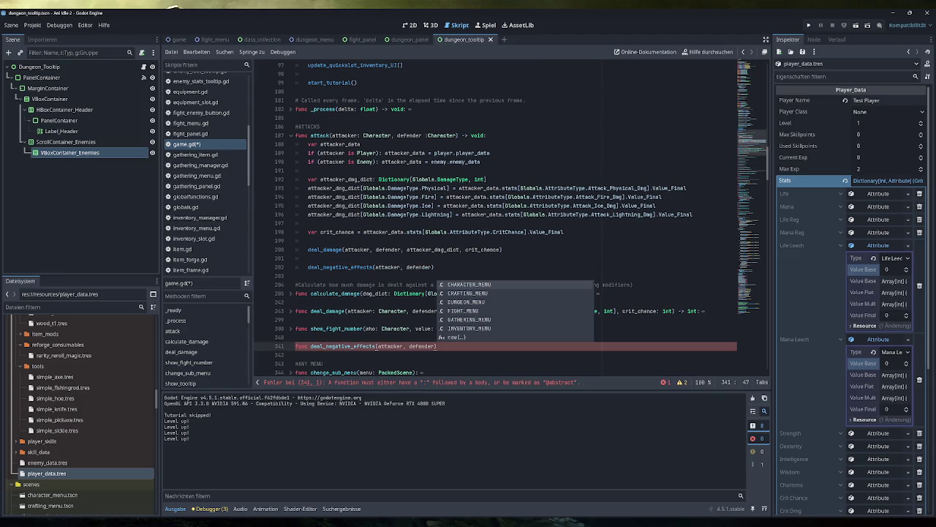
left_click(388, 346)
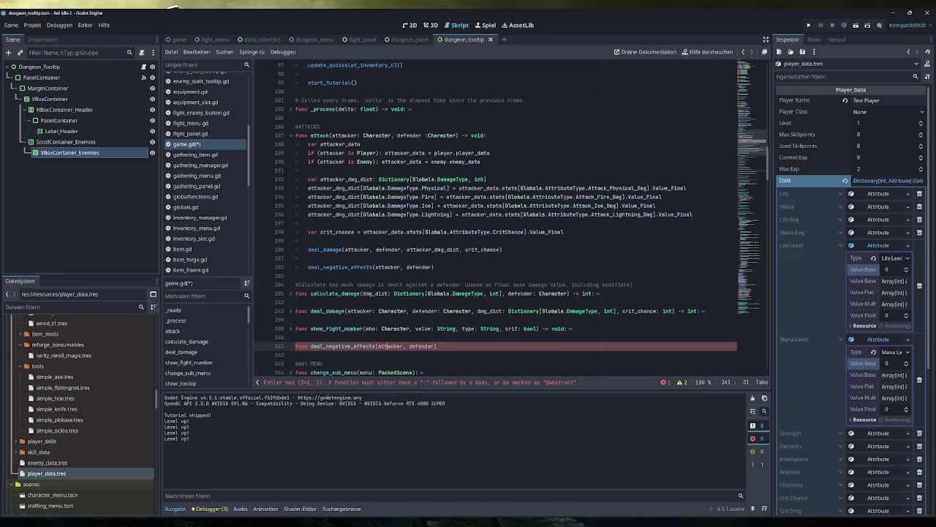
scroll(497, 220, "down", 2)
key("End")
type("-")
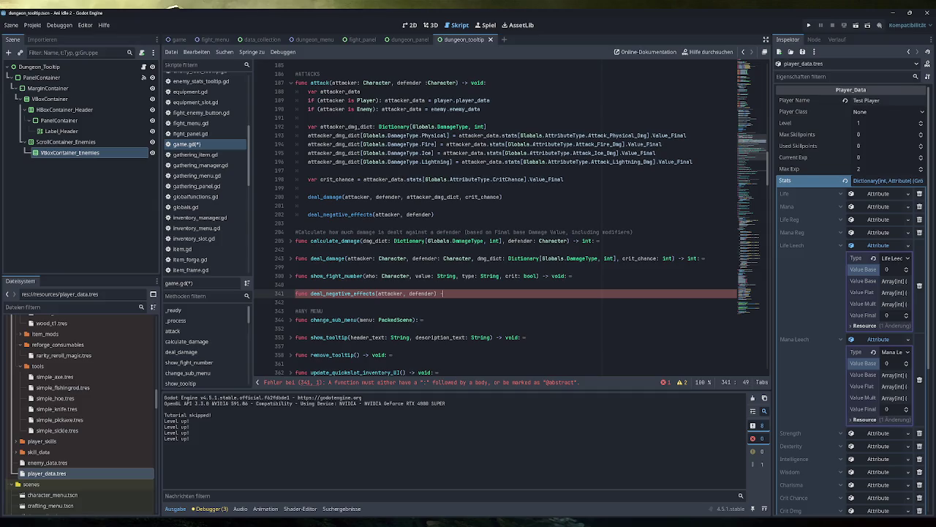
type("> void")
key("Return")
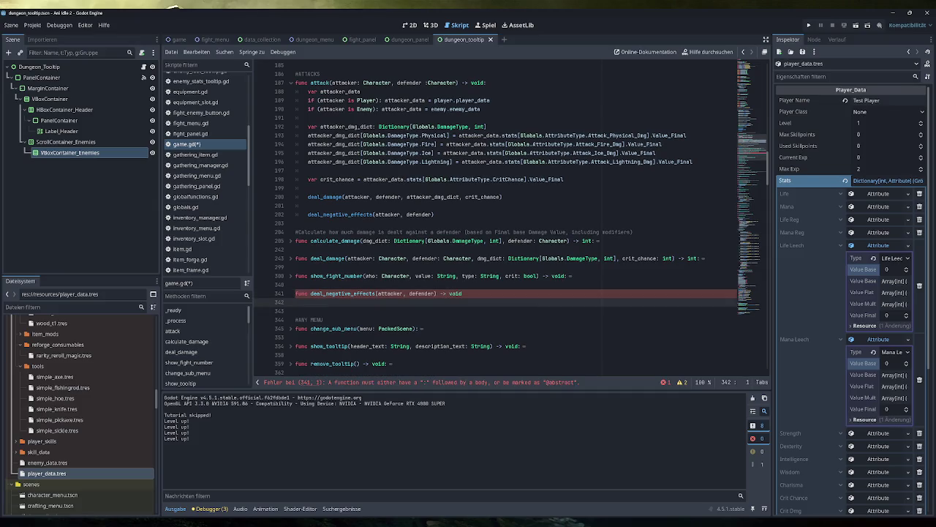
Step: Move the attacker and defender data-lookup lines from deal_damage into deal_negative_effects
key("Up")
key("Up")
key("shift+Up")
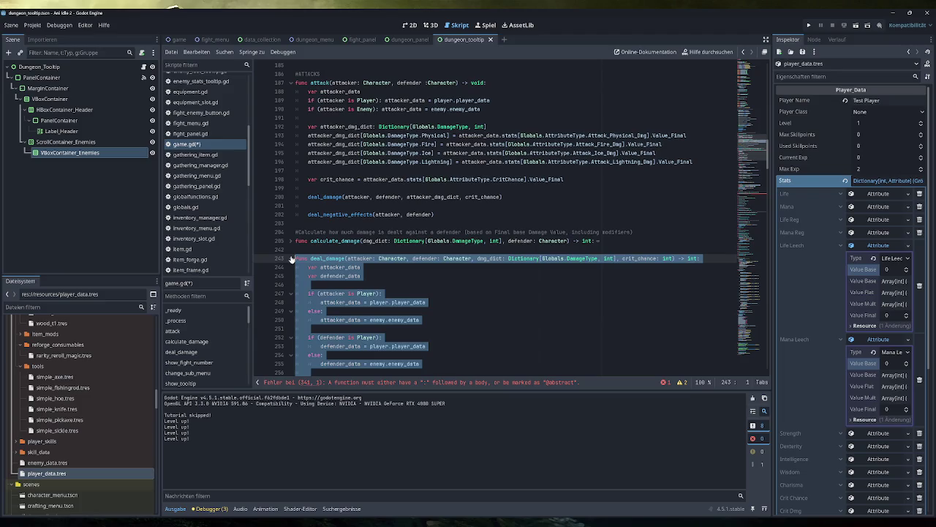
scroll(498, 219, "down", 1)
scroll(498, 220, "down", 2)
left_click(308, 249)
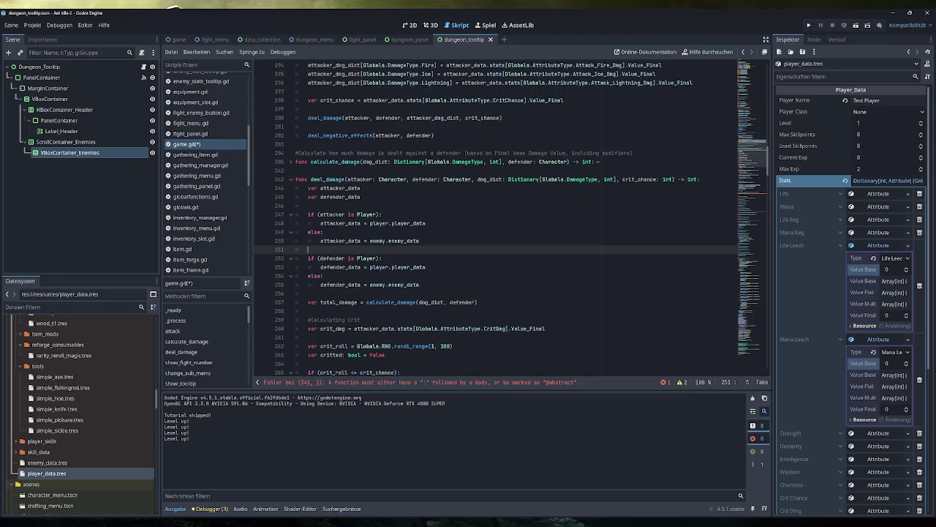
mouse_move(419, 284)
left_mouse_down()
mouse_move(307, 248)
mouse_move(307, 214)
mouse_move(292, 183)
left_mouse_up()
key("ctrl+x")
left_click(296, 223)
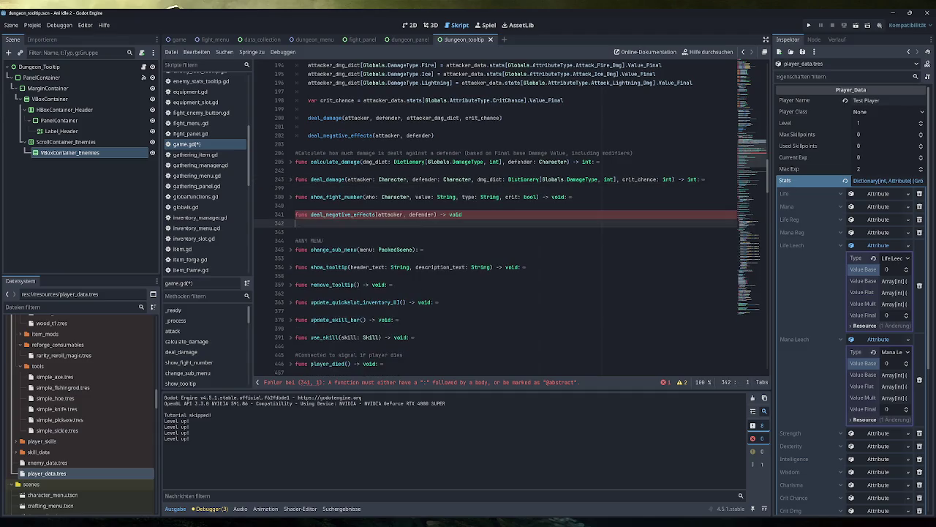
key("ctrl+v")
Step: Fix the indentation of the pasted lookup lines inside deal_negative_effects
left_click_drag(420, 320, 296, 223)
key("Tab")
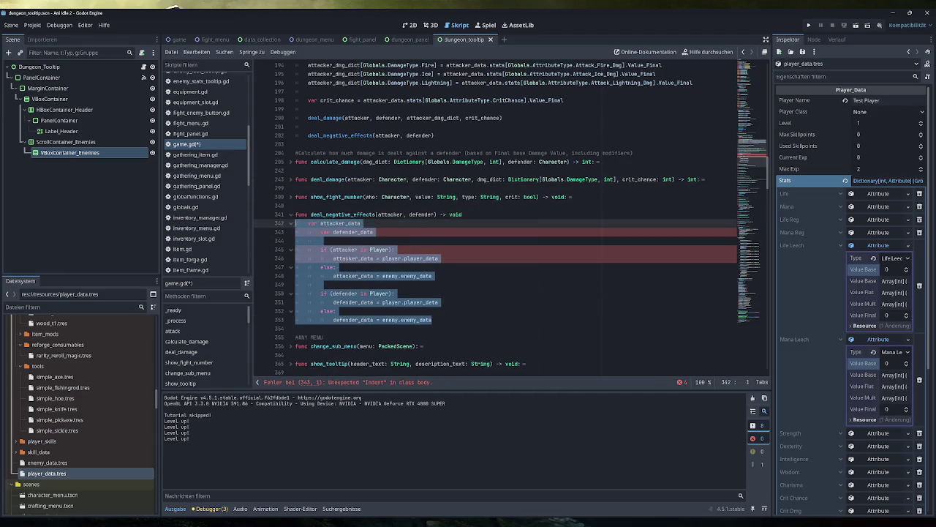
left_click(395, 250)
left_click(432, 320)
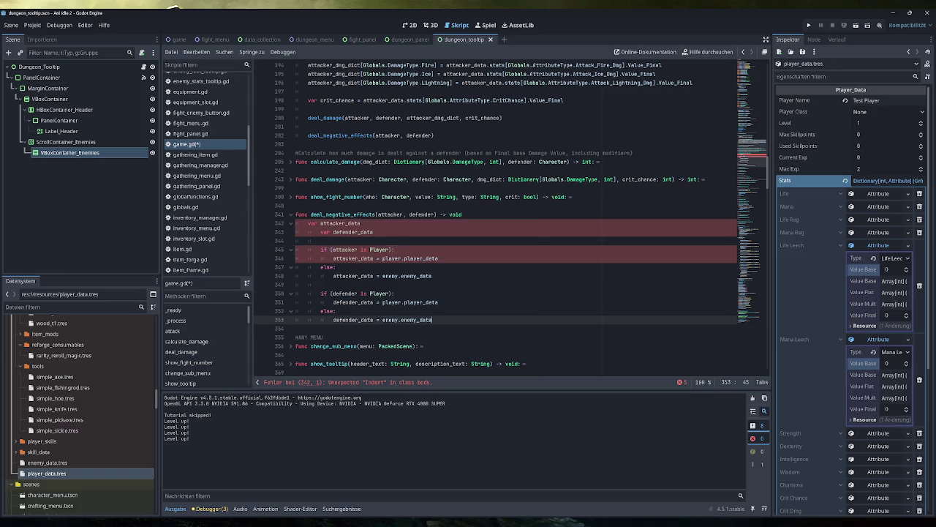
left_click_drag(432, 320, 295, 232)
key("shift+Tab")
left_click(419, 320)
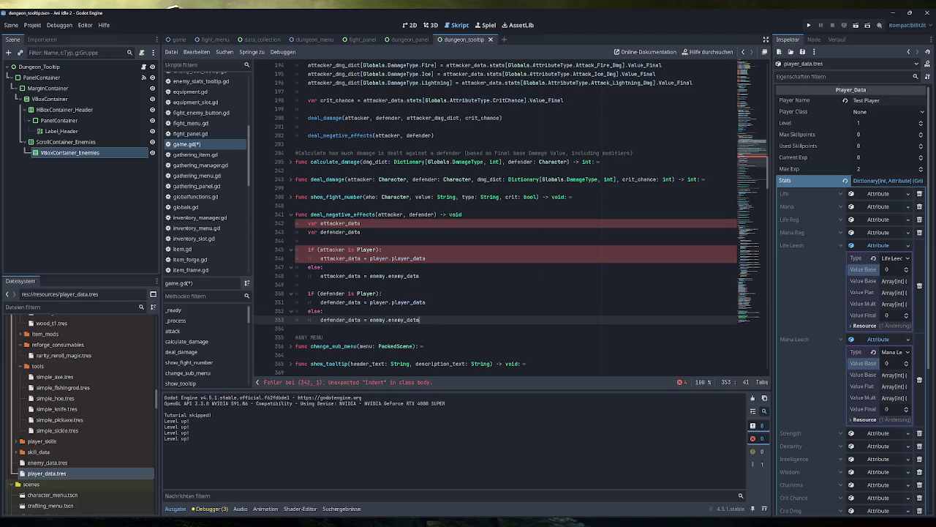
left_click(340, 249)
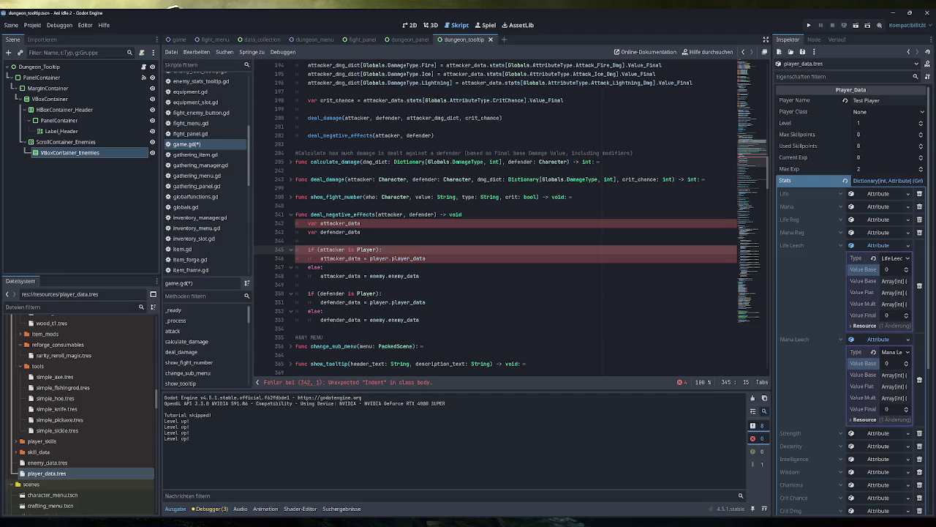
left_click(361, 232)
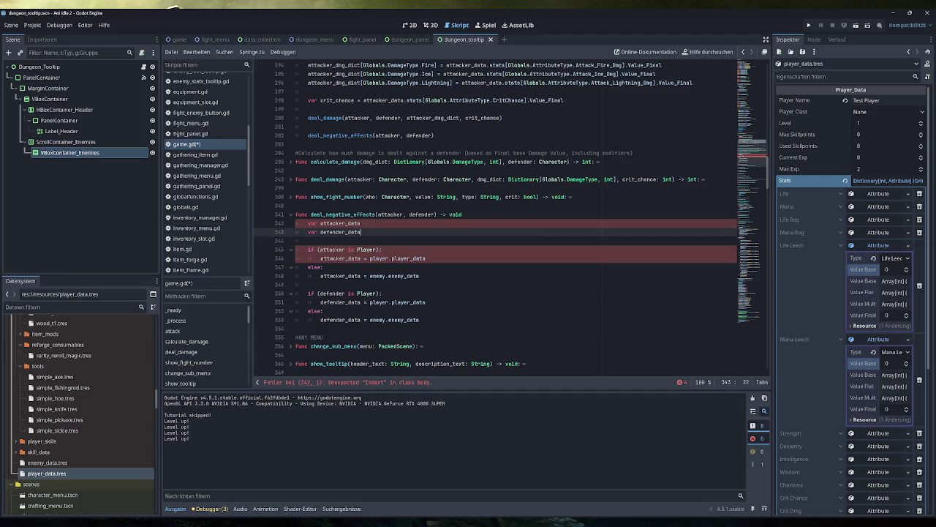
left_click(462, 214)
Step: Add the declaration's colon and declare burn_chance and freeze_chance after the lookups
type(":")
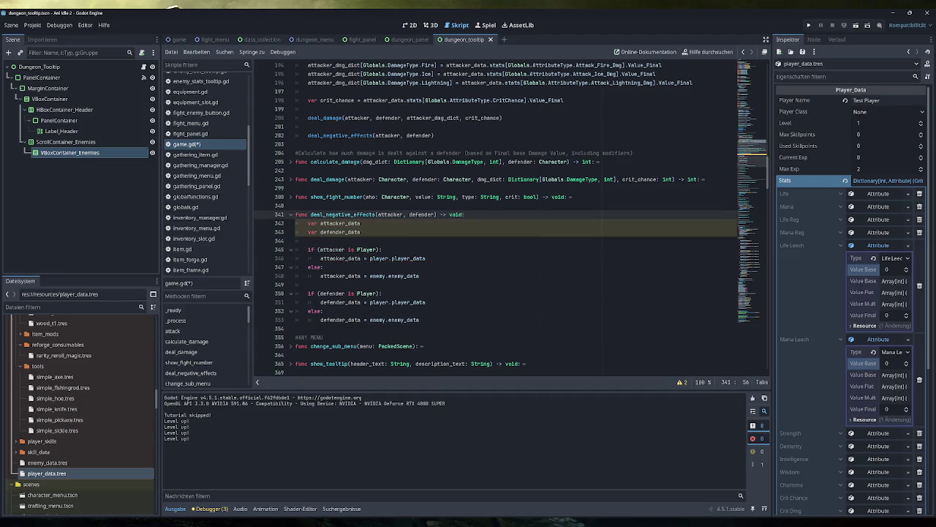
left_click(381, 250)
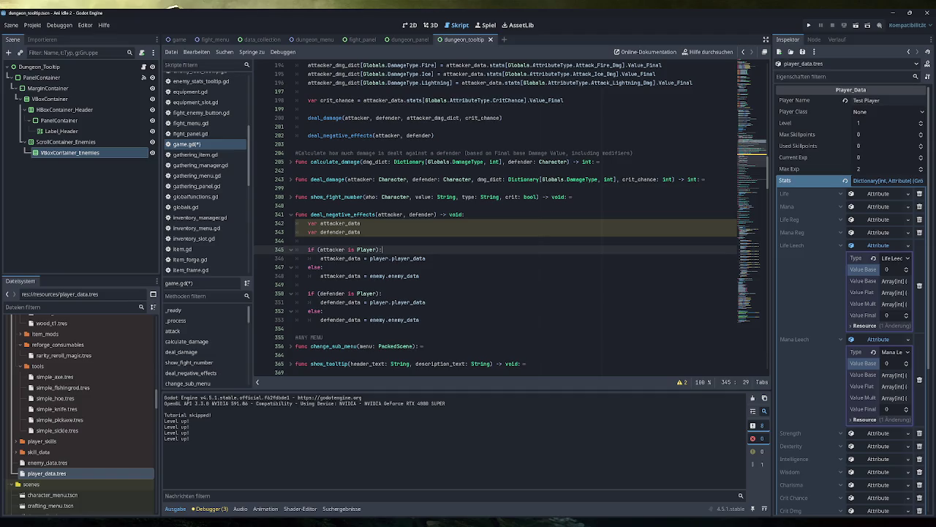
left_click(419, 320)
key("Return")
key("Return")
type("var")
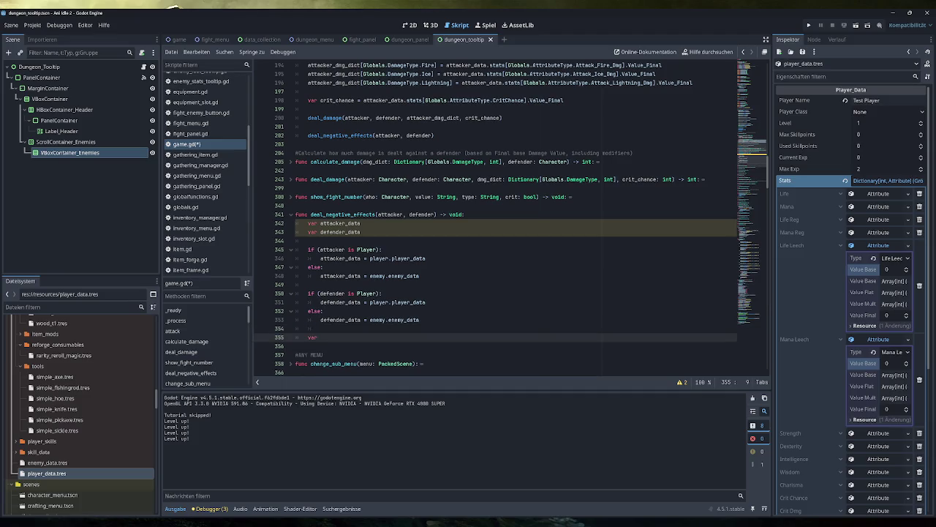
type("d")
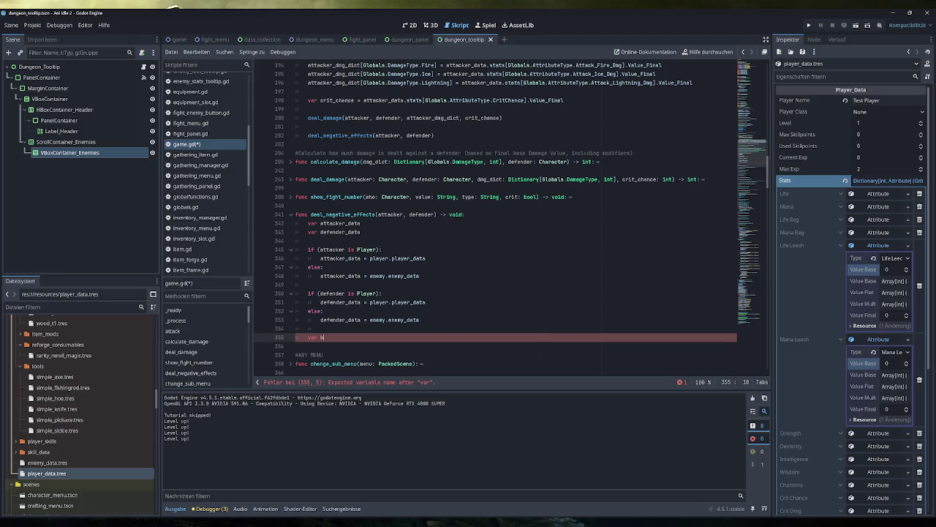
type("urn_chance")
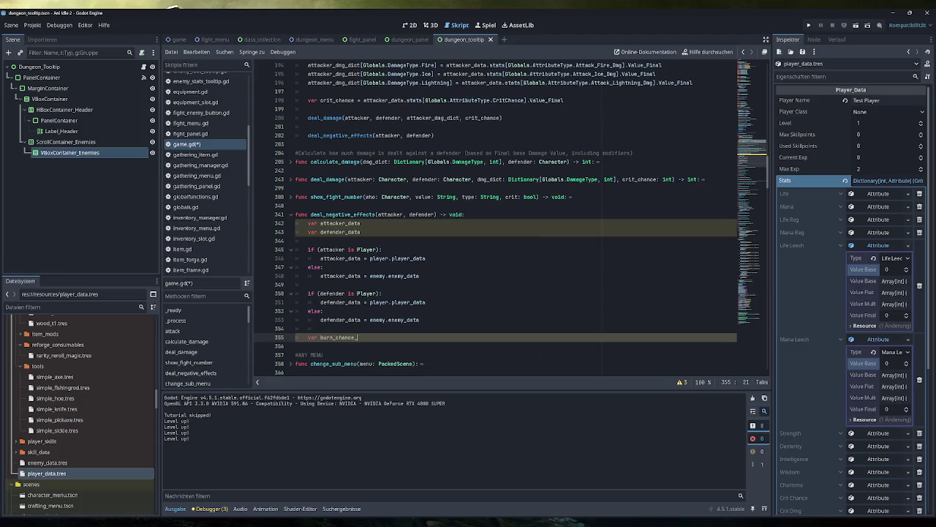
key("Return")
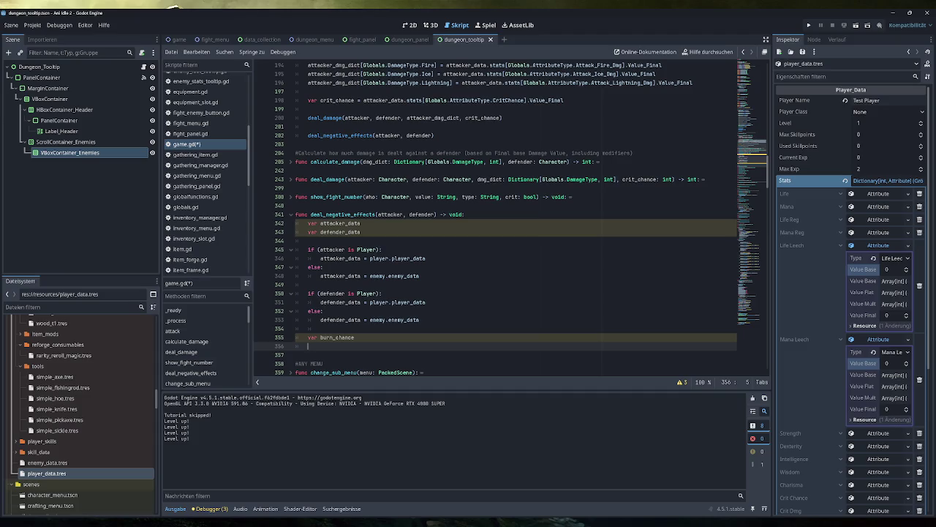
type("var freeze")
type("_chance")
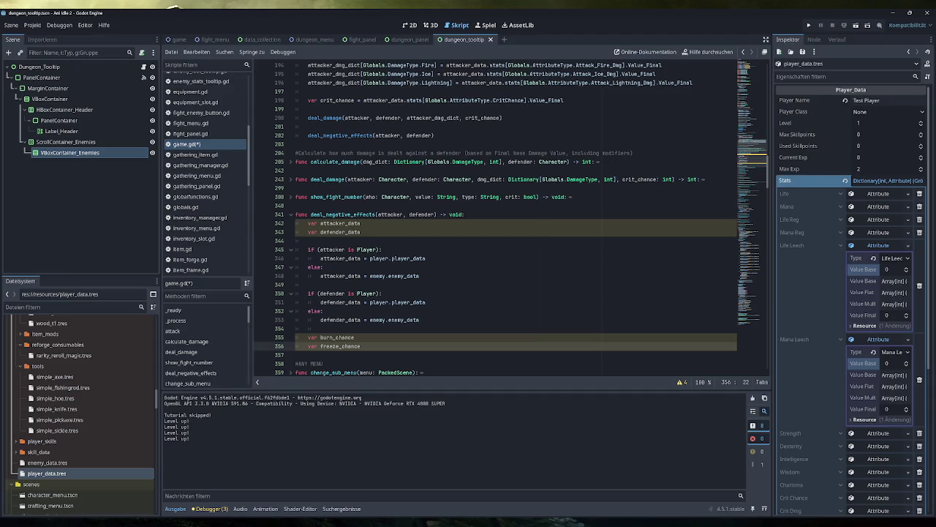
Step: Declare shock_chance and posion_chance, removing the extra empty line after them
key("Return")
type("var ")
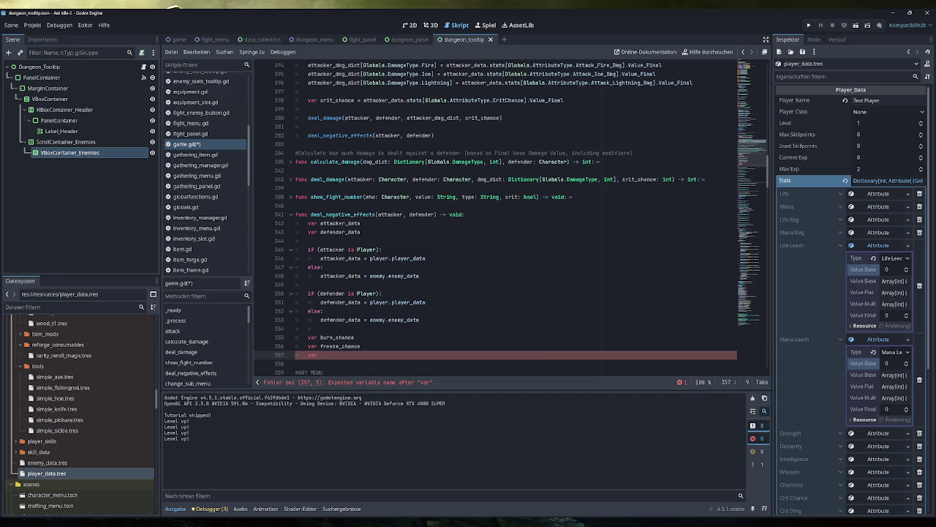
type("shock_chance")
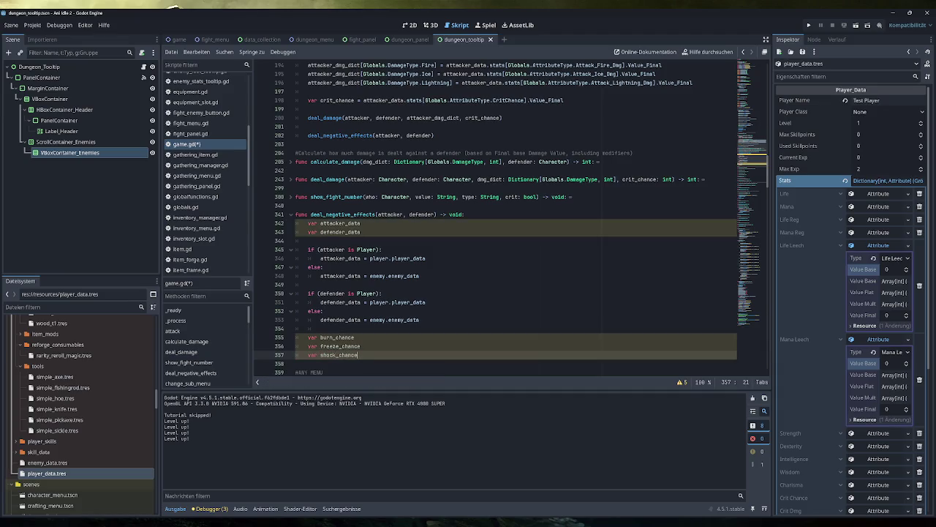
key("Return")
type("var posi")
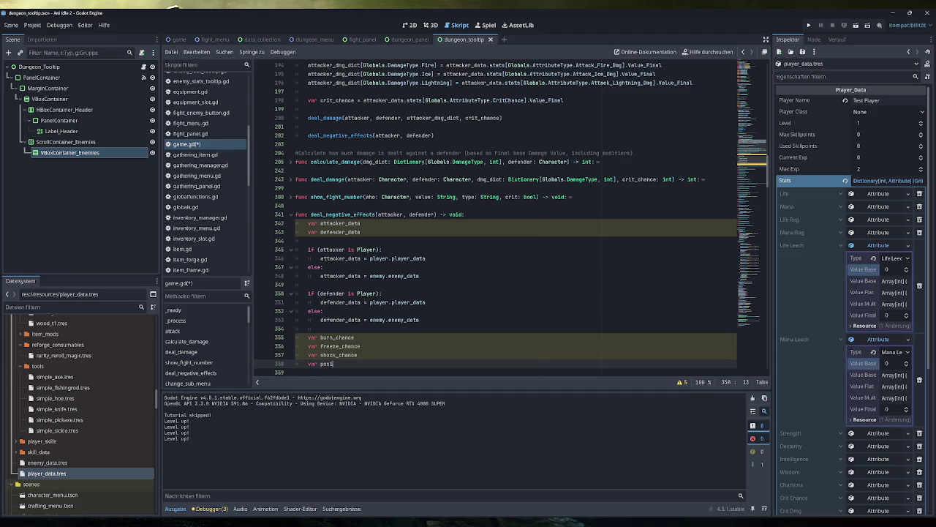
type("on_chance")
key("Return")
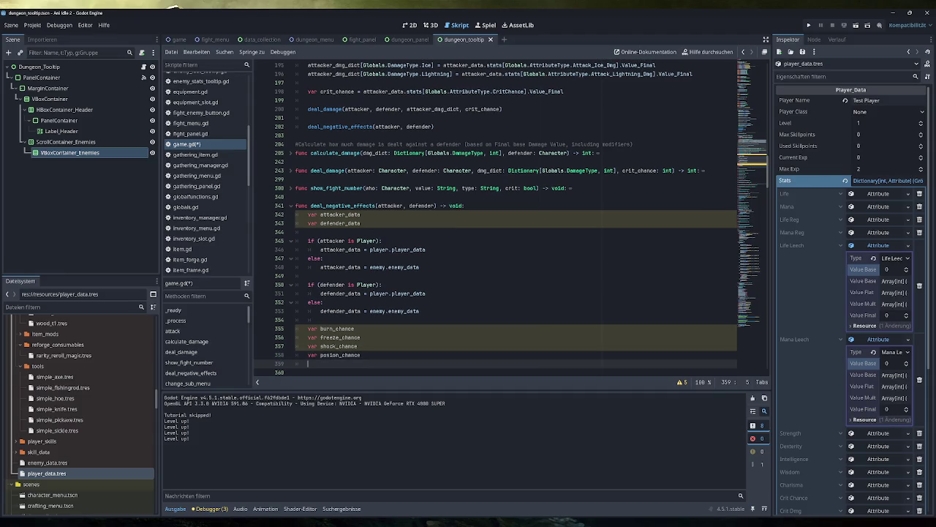
scroll(495, 217, "down", 2)
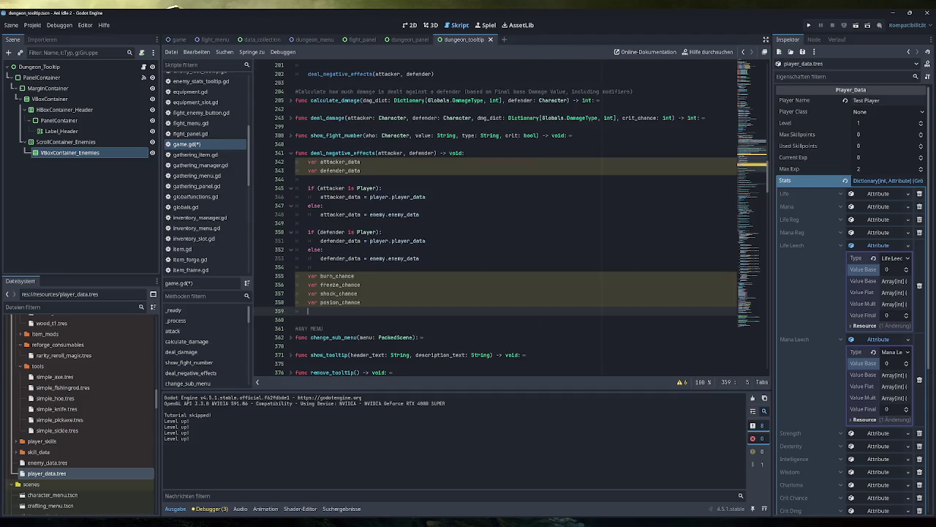
key("BackSpace")
key("ctrl+shift+Left")
key("shift+Left")
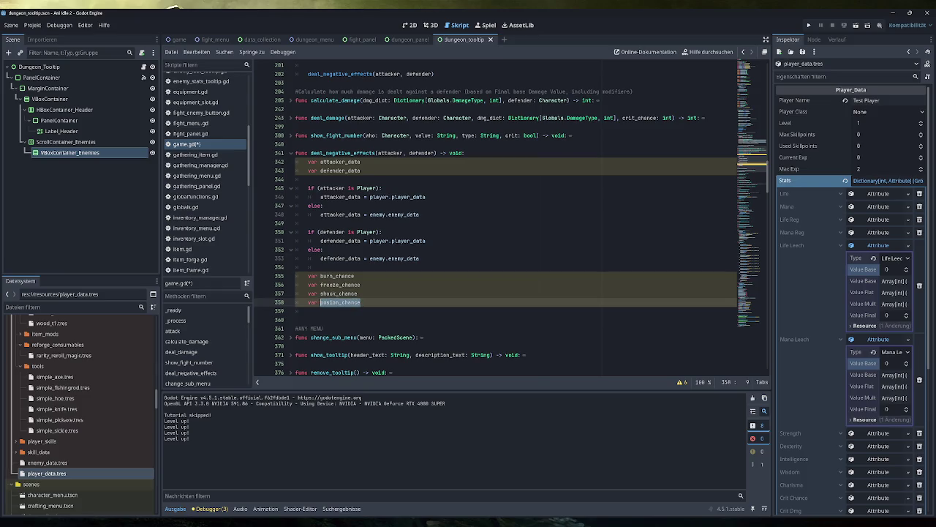
key("End")
left_click(355, 276)
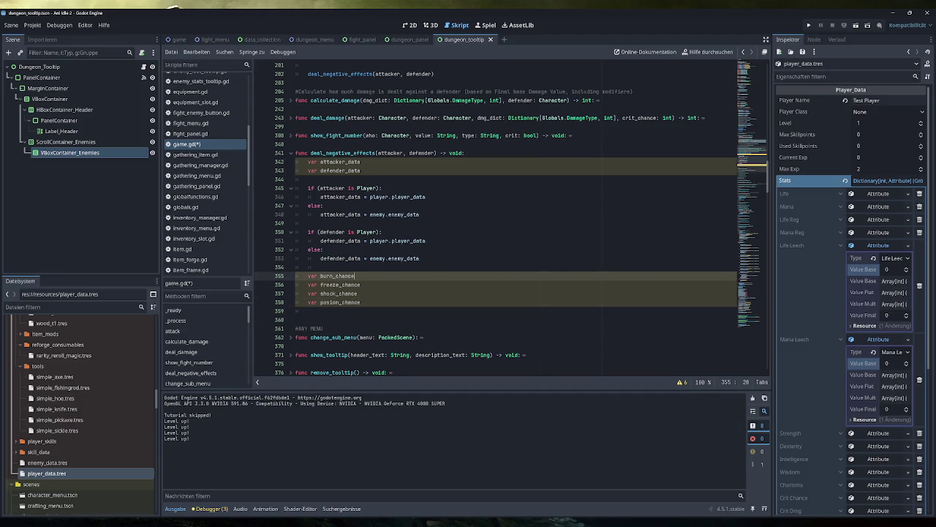
Step: Add ': int' type hints to the burn_chance and freeze_chance declarations
type(": int")
key("Escape")
key("Down")
key("Down")
key("Down")
type(": int")
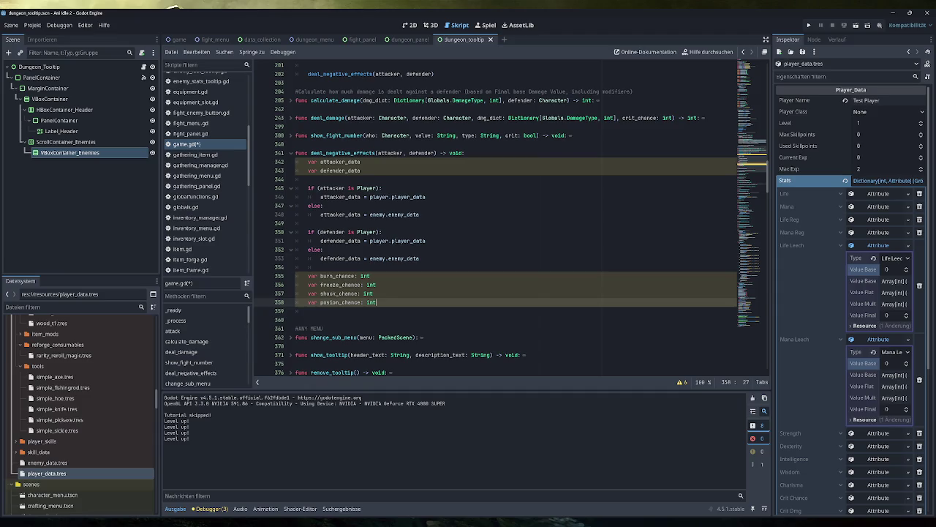
Step: Assign burn_chance = attacker_data.stats[Globals.AttributeType.ChanceToBurn].Value_Final
left_click(370, 276)
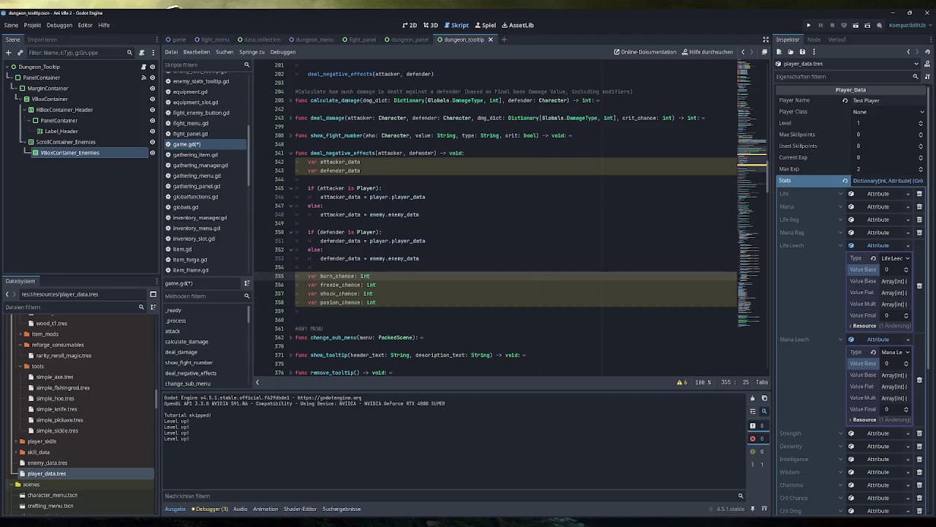
type("attacker_data.")
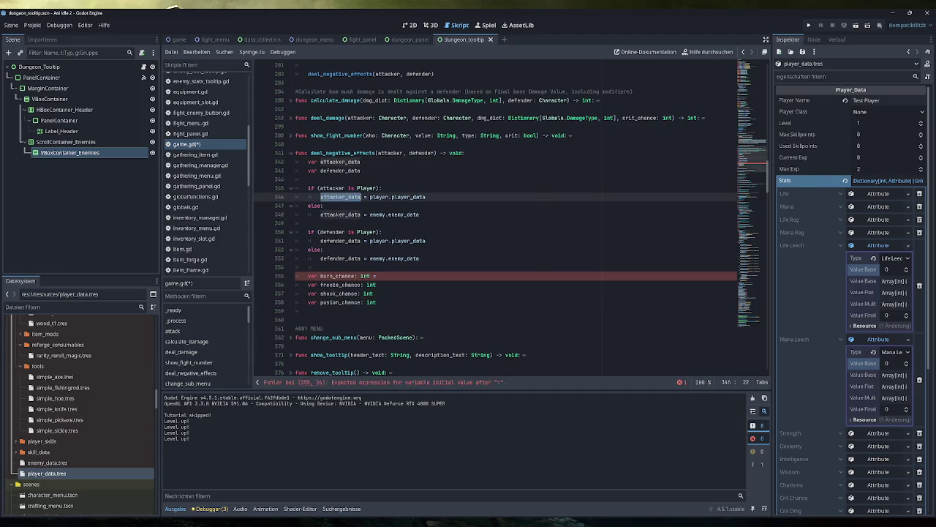
type("stats")
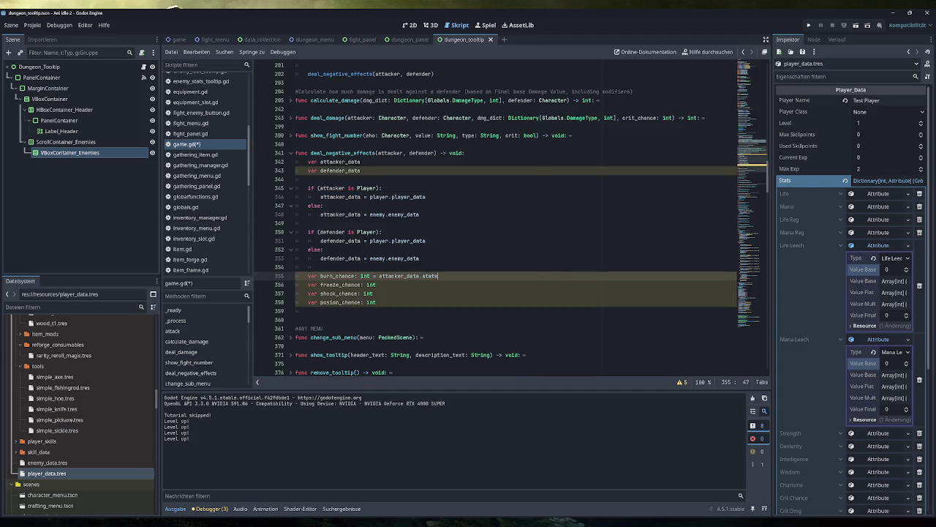
type("[Globals")
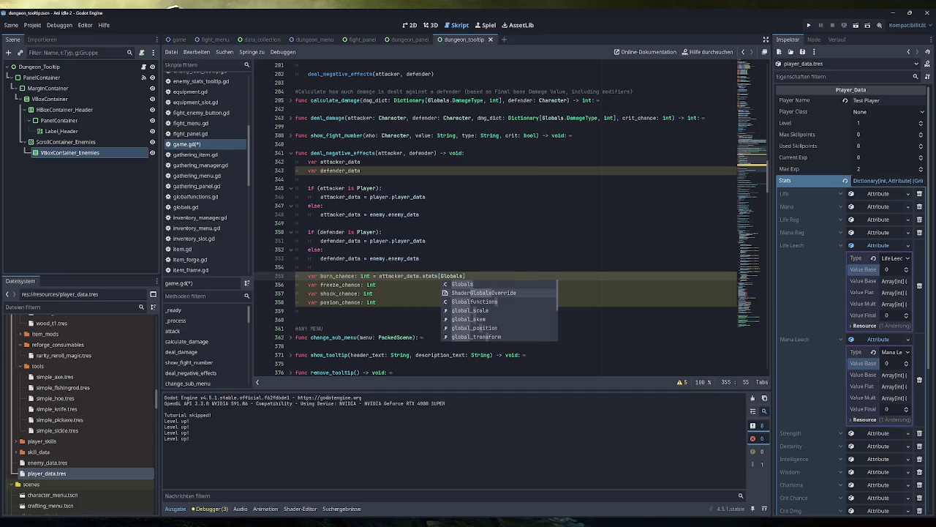
type(".AttributeType")
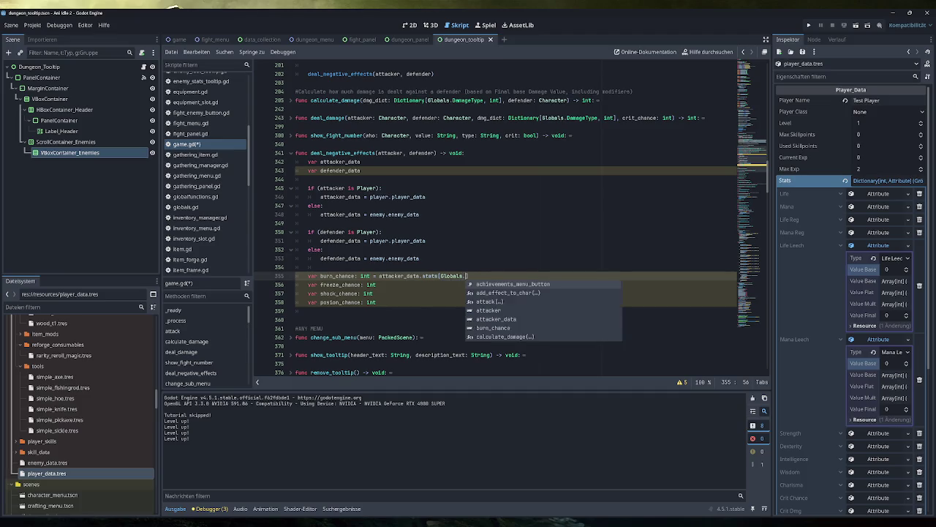
type(".Burn")
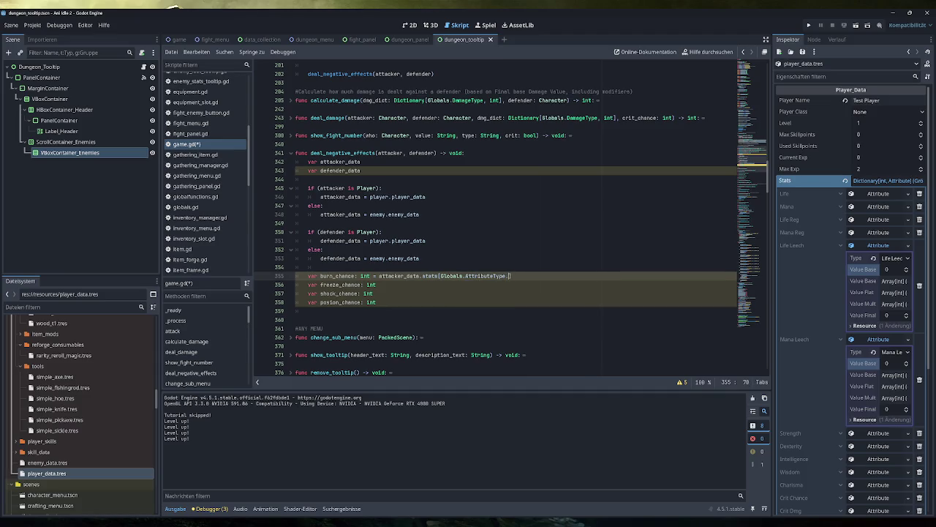
key("Down")
key("Return")
key("Right")
type(".Value_Fin")
type("al")
Step: Copy the burn_chance assignment onto the freeze, shock and poison chance lines
key("ctrl+shift+Left")
key("ctrl+shift+Left")
key("ctrl+shift+Left")
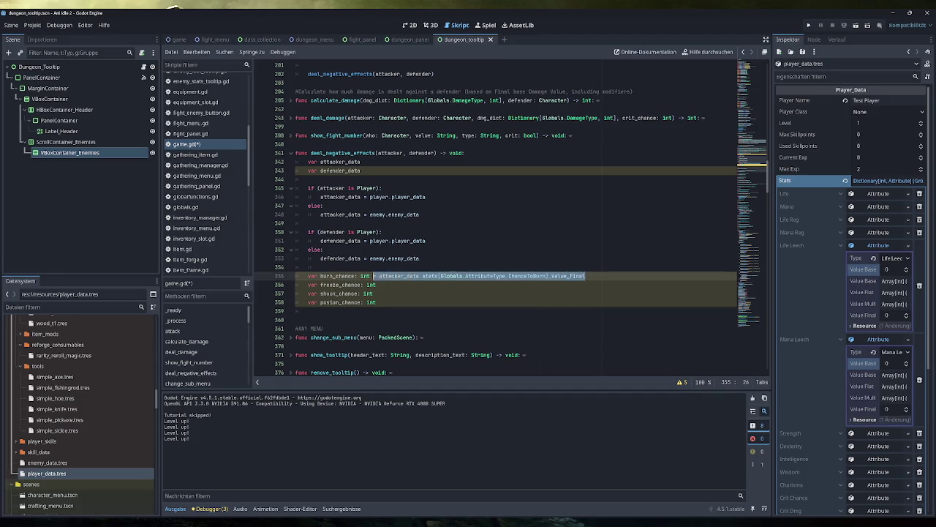
key("ctrl+c")
key("Down")
key("ctrl+v")
key("Down")
key("ctrl+v")
key("Down")
key("ctrl+v")
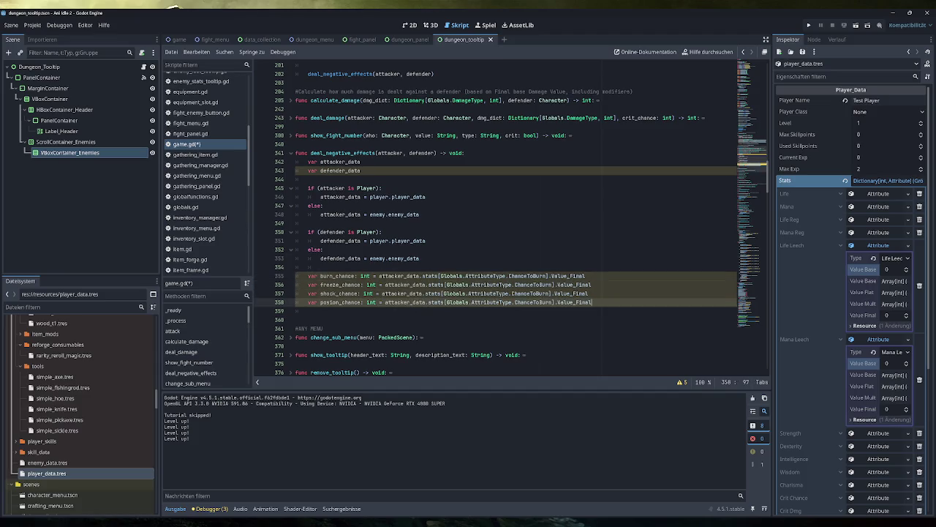
Step: Change the freeze_chance line's attribute to ChanceToFreeze
left_click(539, 285)
double_click(531, 284)
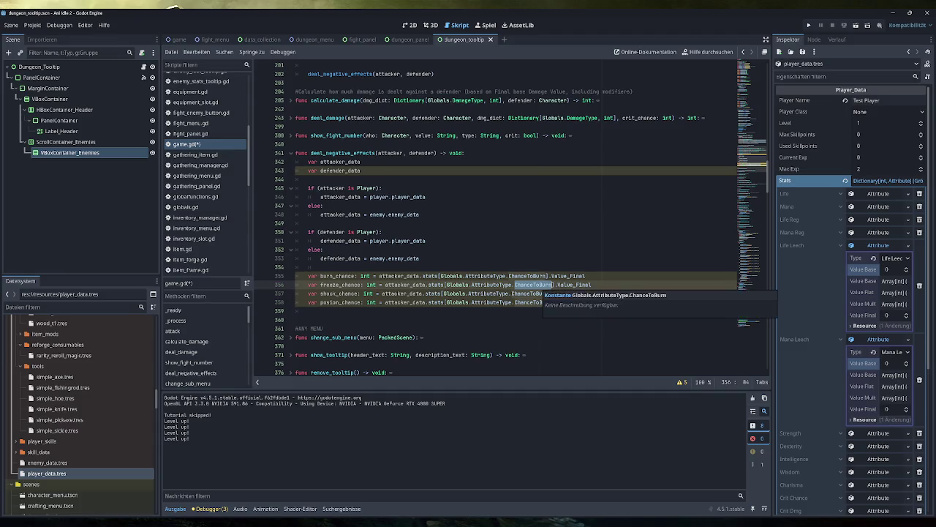
type("Free")
key("Return")
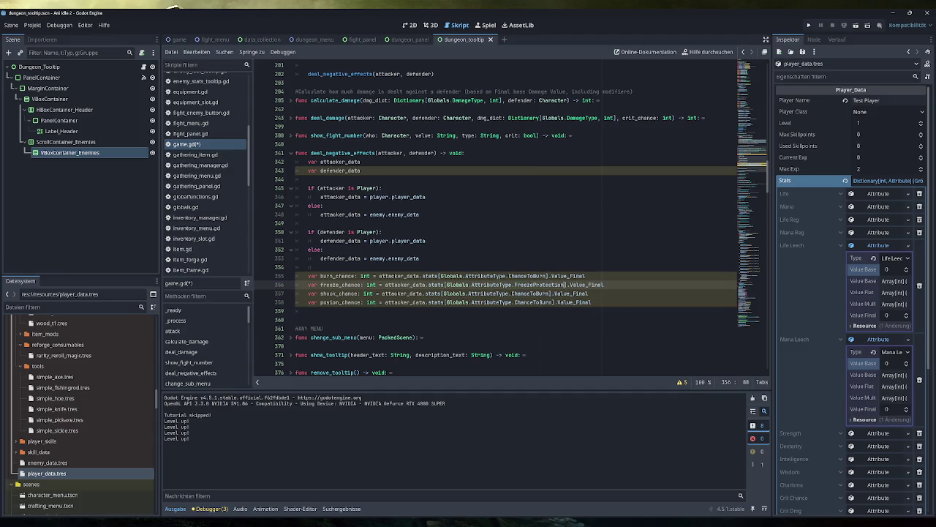
type("fr")
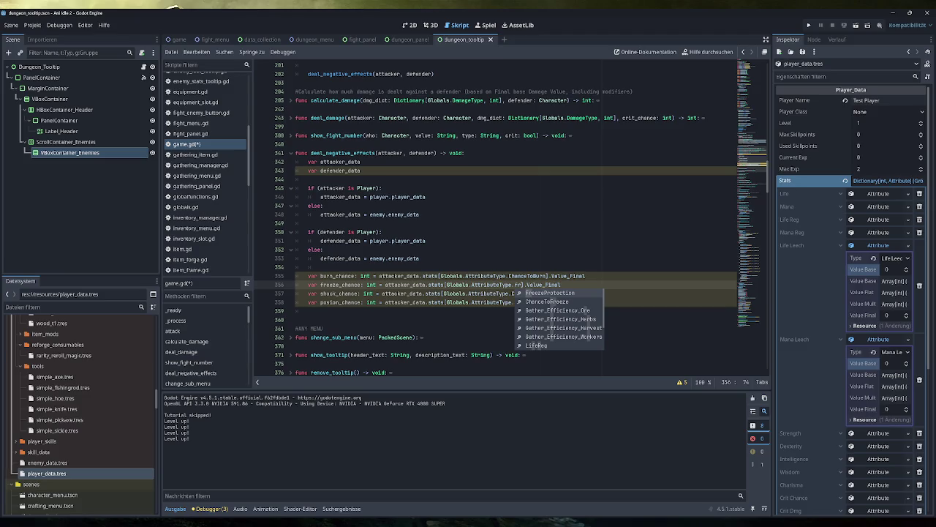
key("Down")
key("Return")
Step: Change the shock and poison lines' attributes to ChanceToShock and ChanceToPoison
double_click(533, 293)
type("chance")
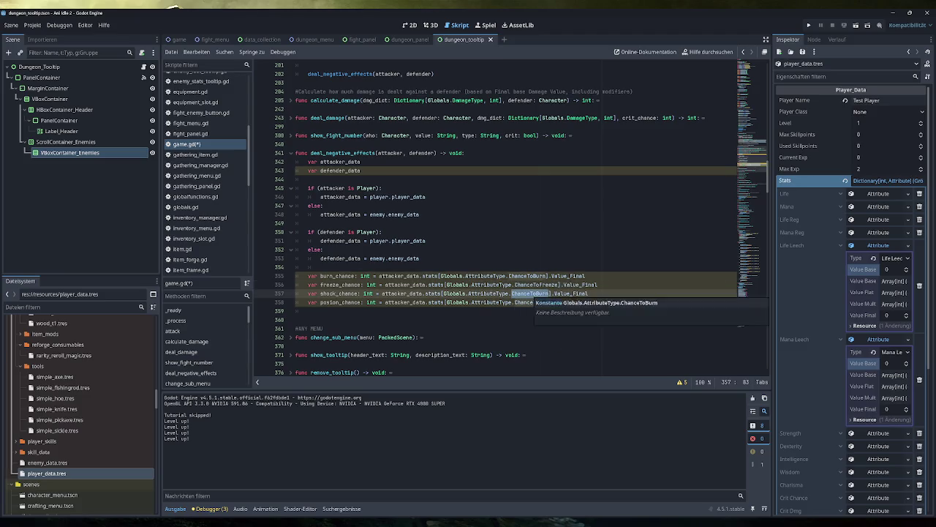
key("Down")
key("Down")
key("Return")
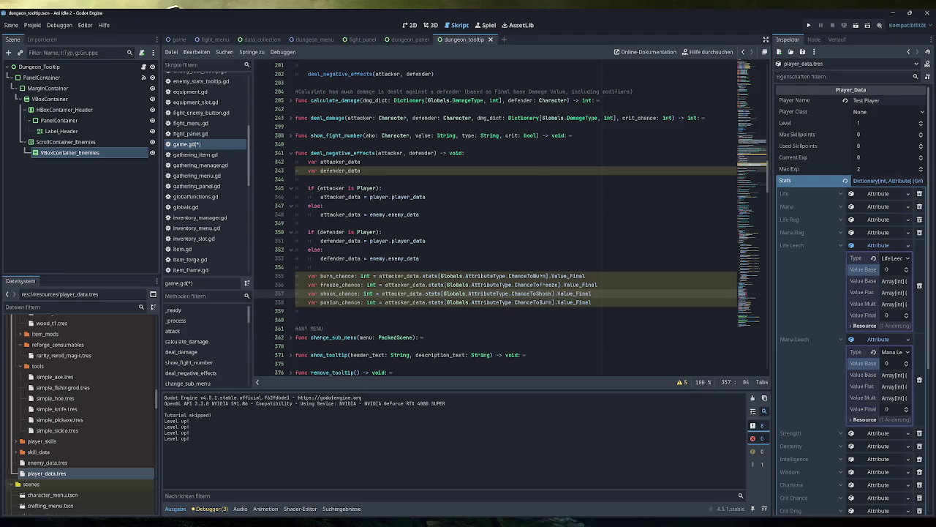
double_click(533, 302)
type("poi")
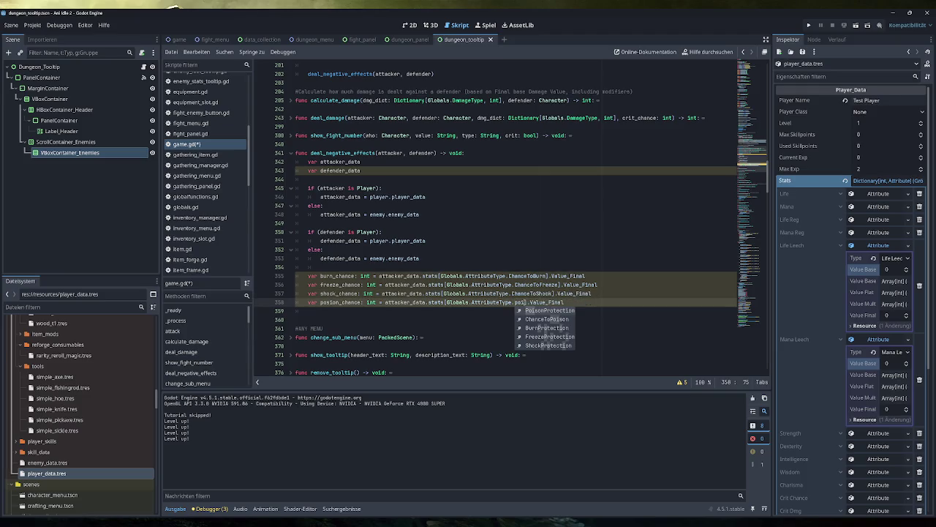
key("Down")
key("Return")
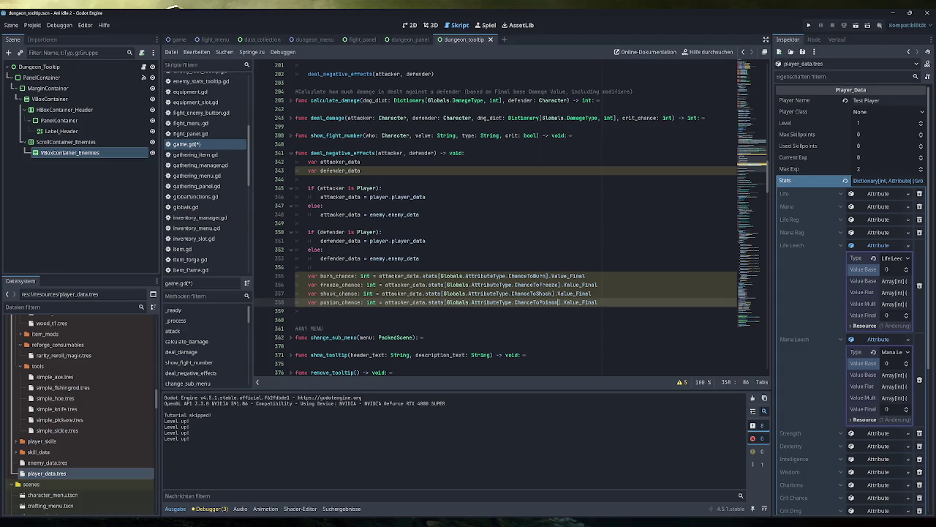
Step: Save game.gd
key("ctrl+s")
left_click(592, 294)
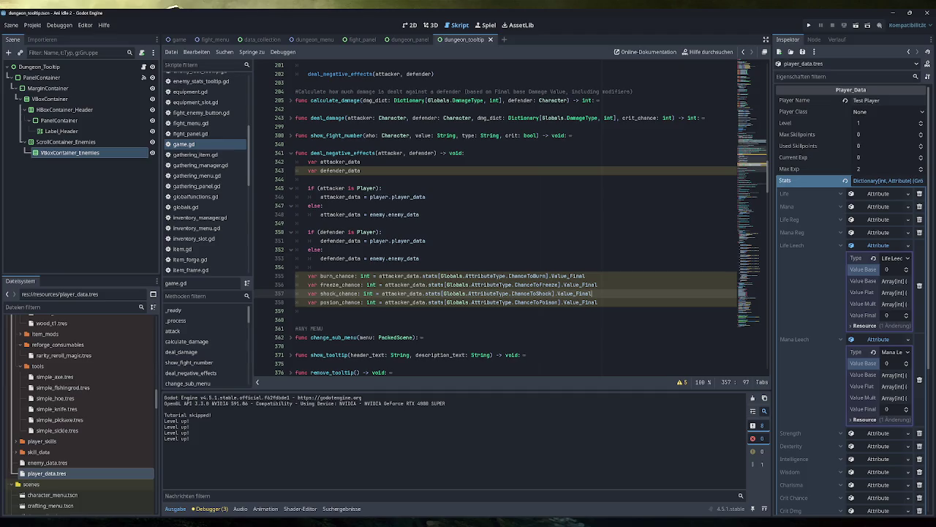
left_click(599, 302)
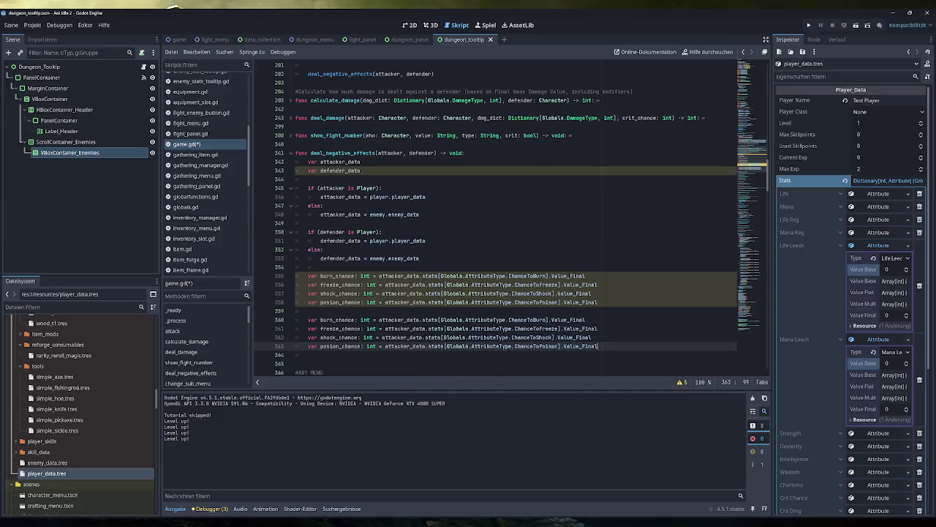
Step: Paste the four chance lines again and rename them burn_prot, freeze_prot, shock_prot and posion_prot
key("Return")
key("Return")
key("ctrl+v")
left_click(338, 293)
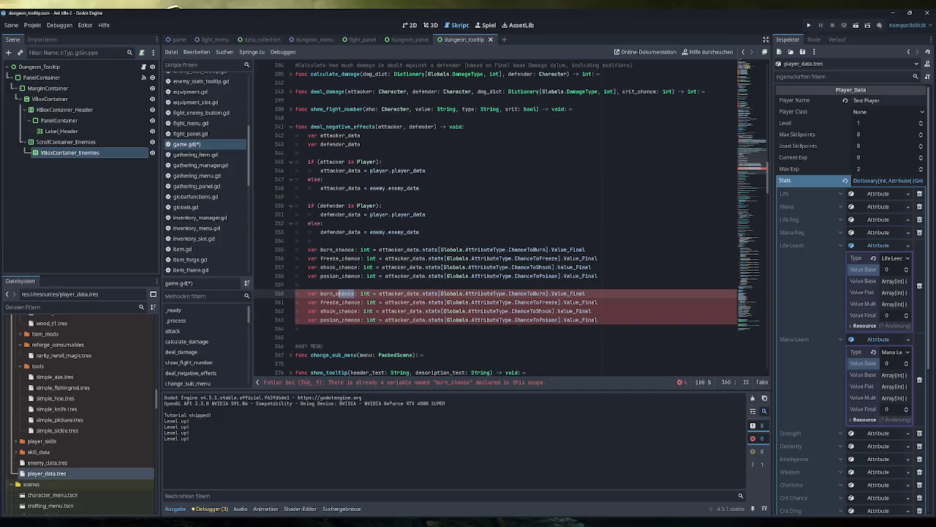
key("ctrl+shift+Right")
type("prot")
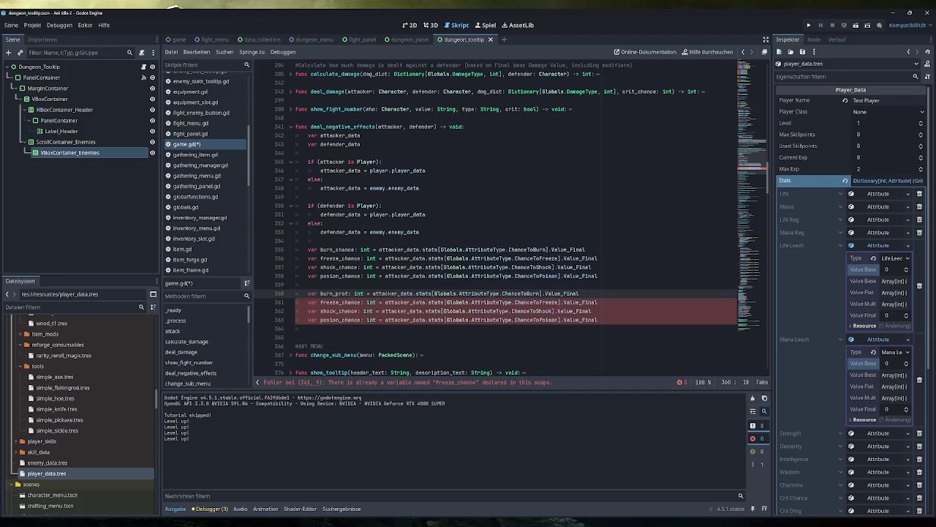
key("shift+Left")
key("shift+Left")
key("shift+Left")
key("ctrl+c")
double_click(354, 302)
key("ctrl+v")
double_click(350, 311)
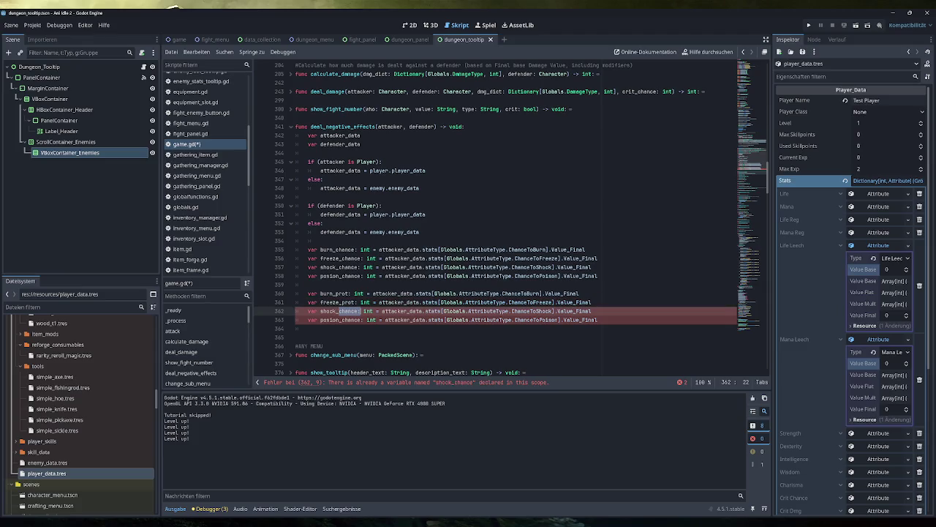
key("ctrl+v")
double_click(350, 320)
key("ctrl+v")
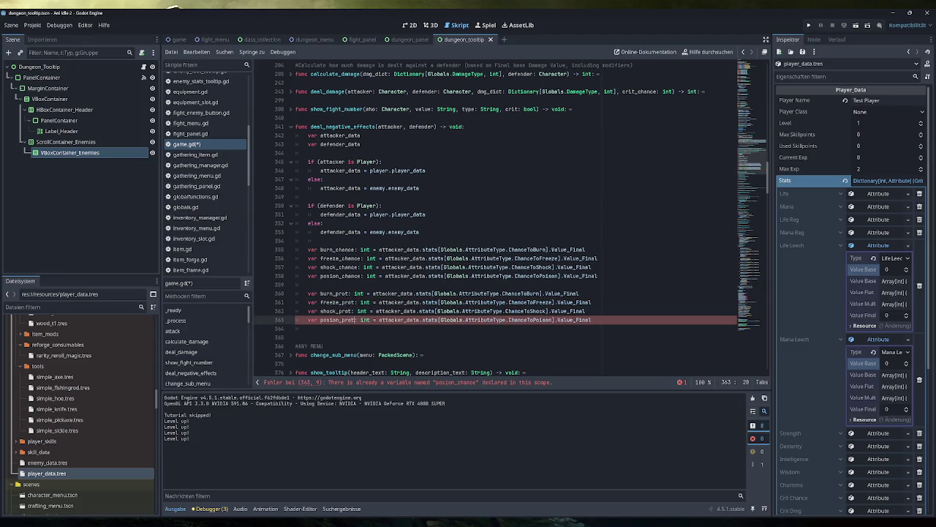
Step: Make all four protection lines read from defender_data instead of attacker_data
double_click(386, 293)
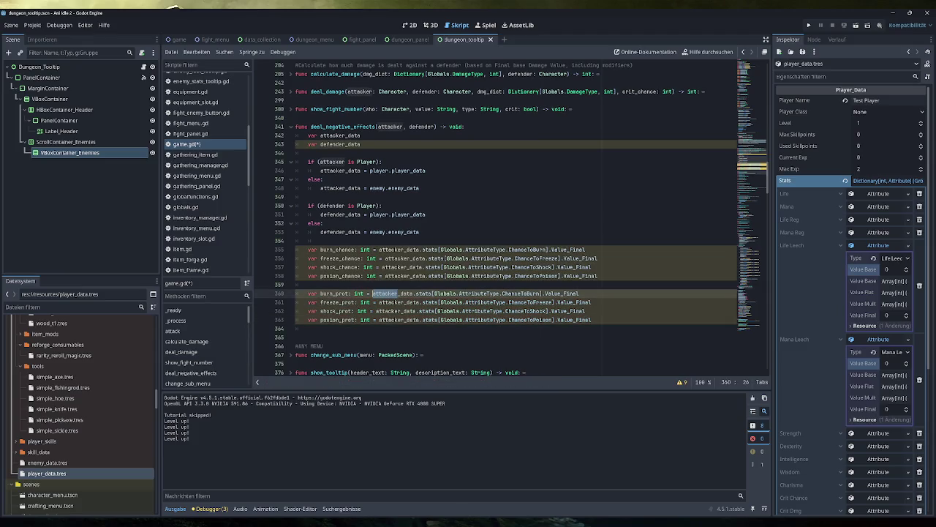
type("def")
left_click(403, 310)
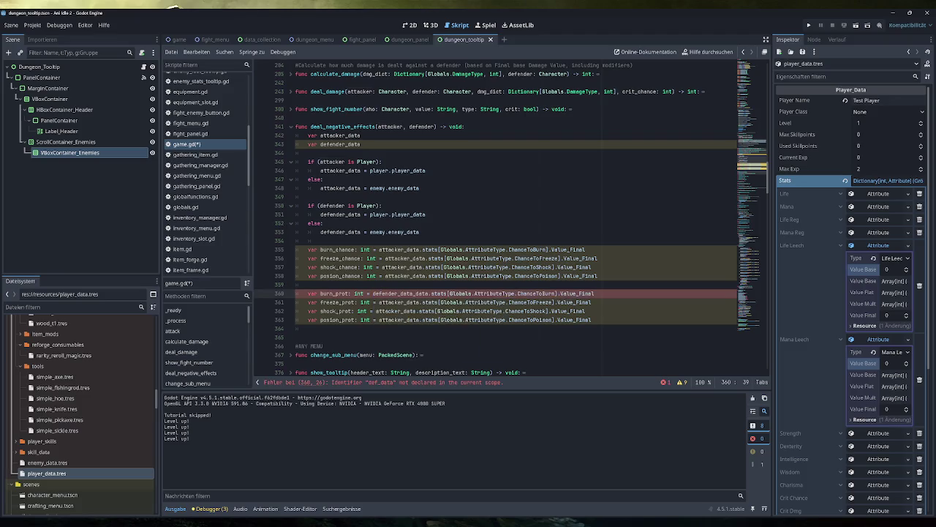
left_click(393, 293)
key("Delete")
key("Delete")
key("Delete")
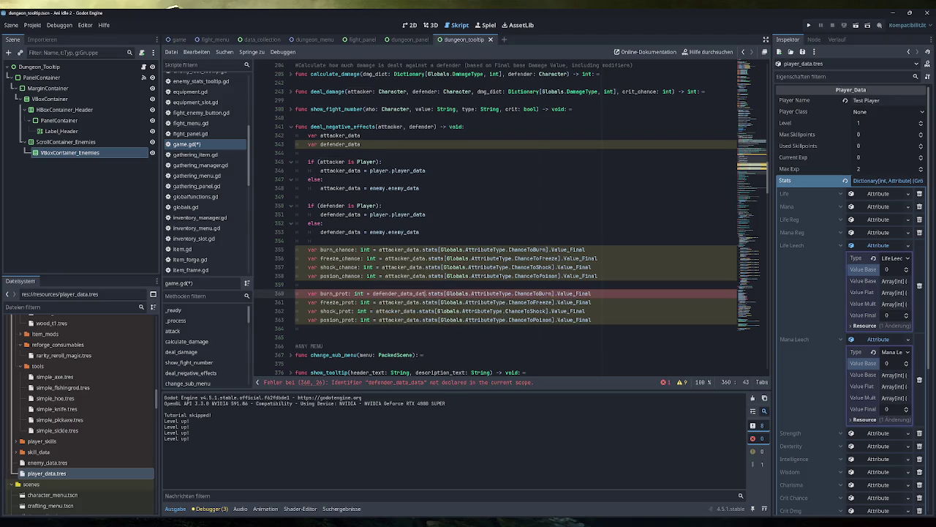
double_click(395, 302)
key("ctrl+v")
double_click(393, 311)
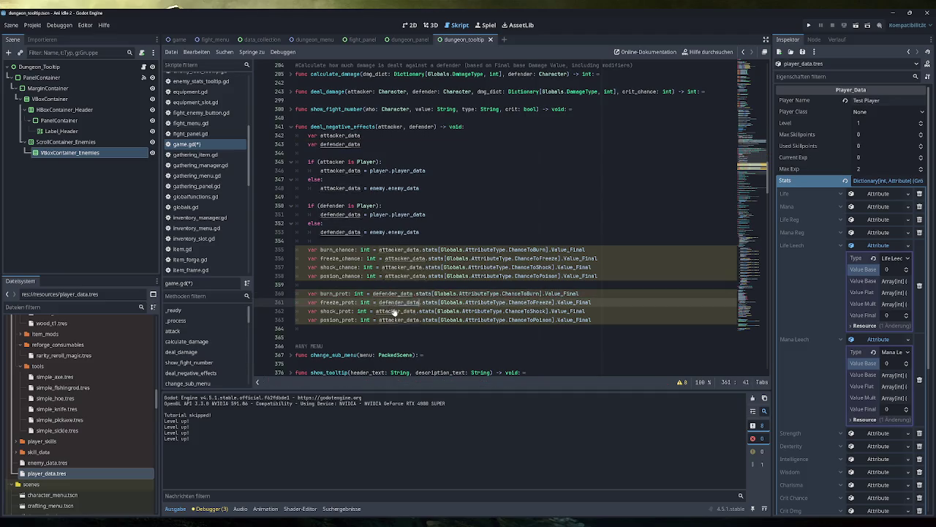
key("ctrl+v")
double_click(395, 320)
key("ctrl+v")
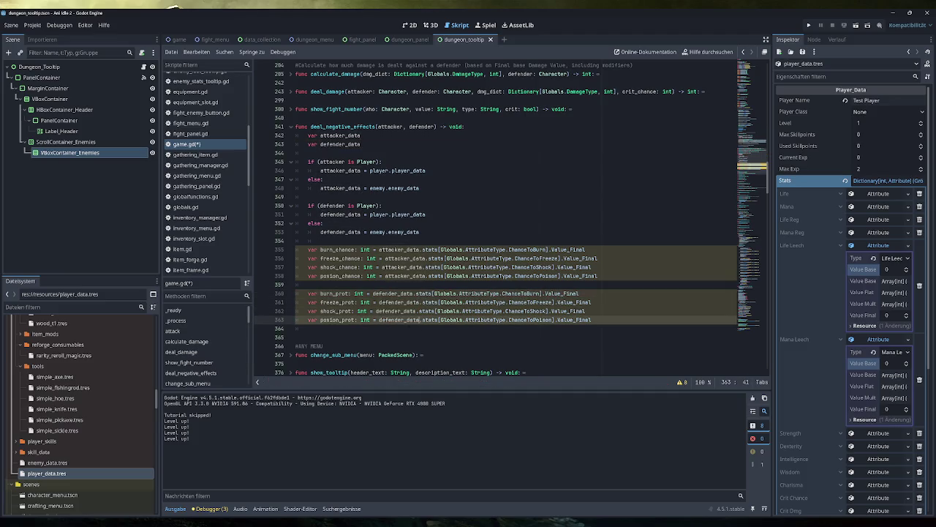
Step: Swap the stat names to BurnProtection, FreezeProtection, ShockProtection and PoisonProtection, then add a blank line
double_click(520, 294)
type("BurnProtection")
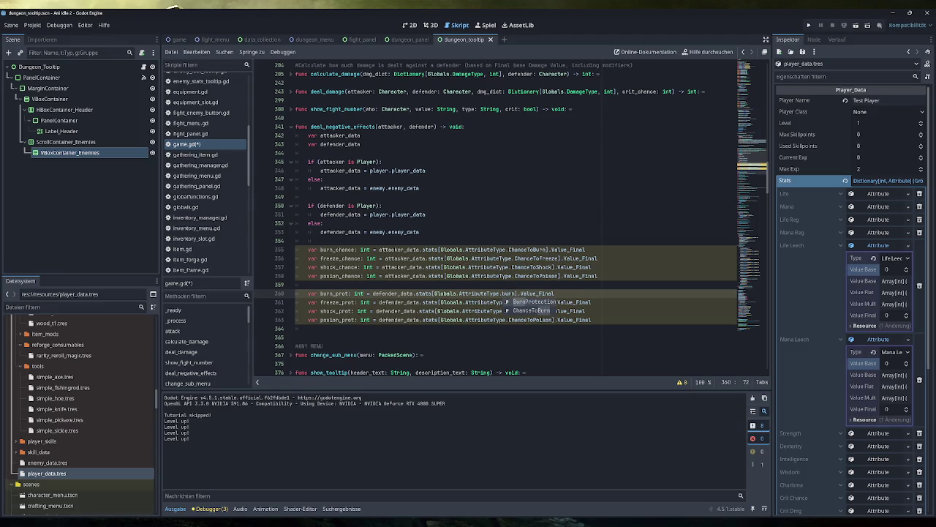
double_click(529, 302)
type("FreezeProtection")
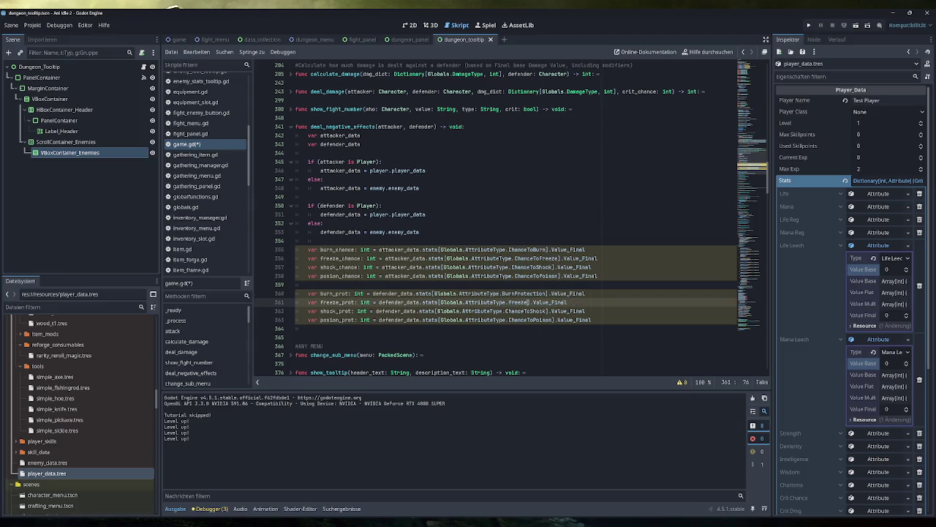
double_click(530, 311)
type("shock")
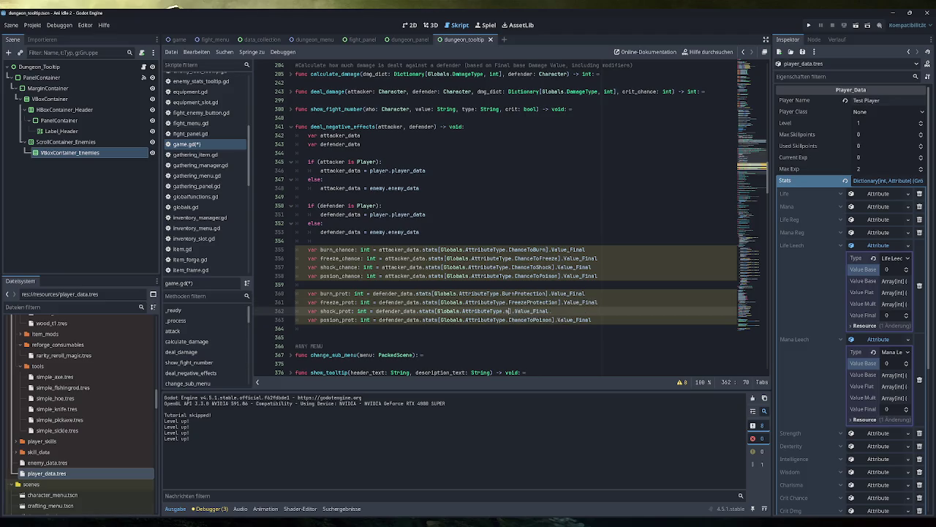
key("Return")
double_click(530, 320)
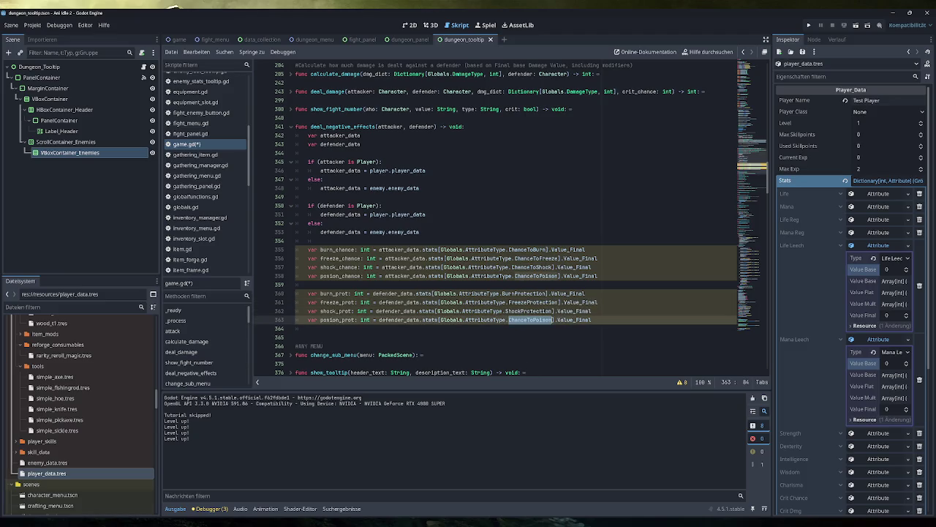
type("poiso")
key("Return")
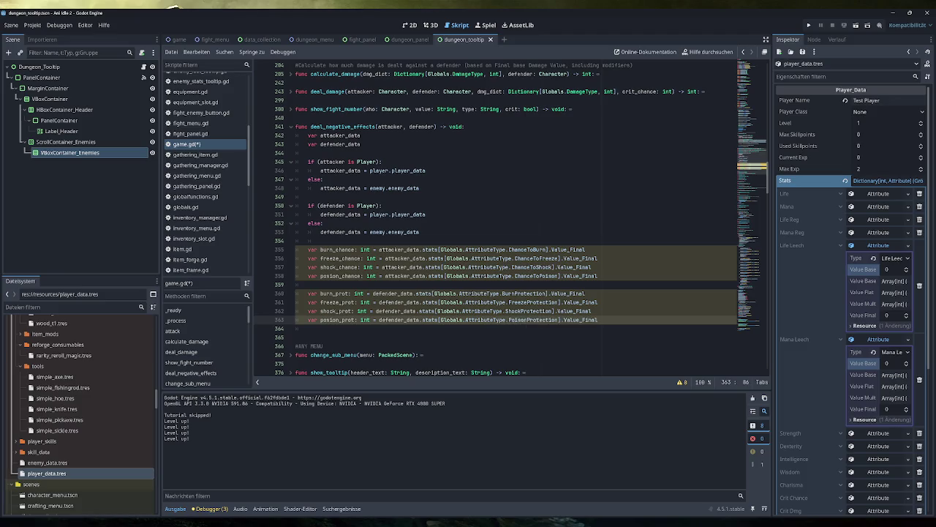
left_click(308, 328)
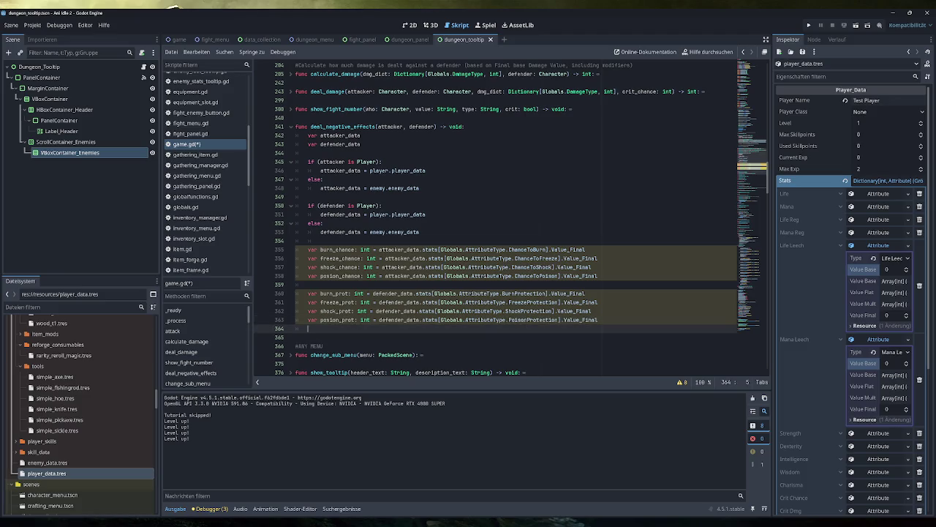
key("Return")
scroll(495, 218, "down", 3)
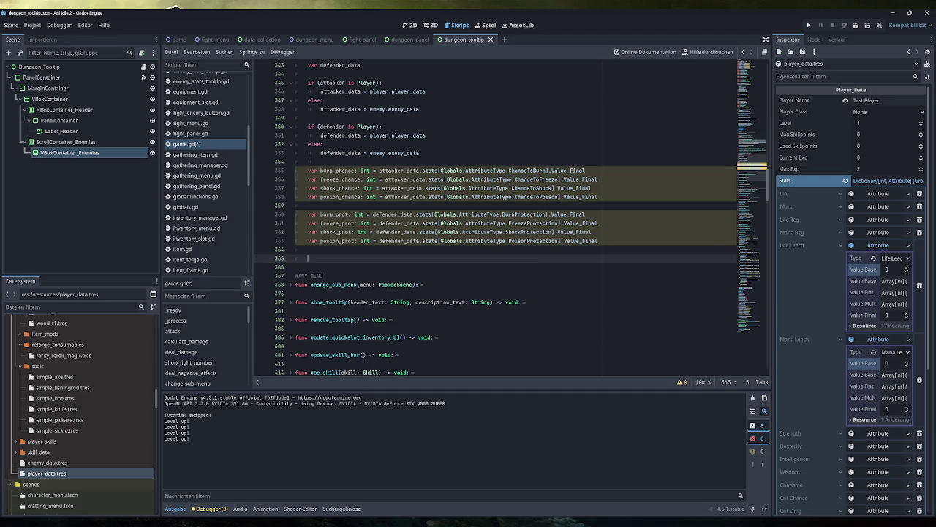
Step: Rename burn_chance on line 355 to base_burn_chance
left_click(320, 170)
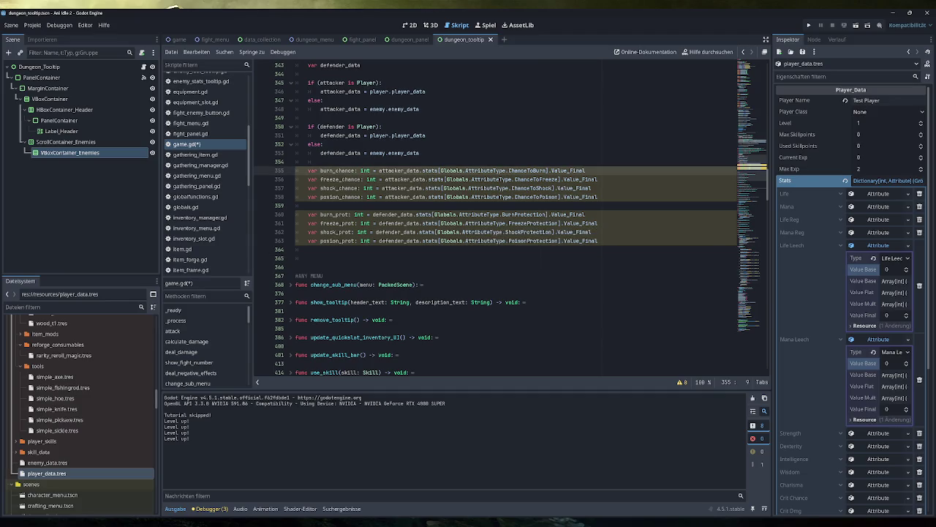
type("base_")
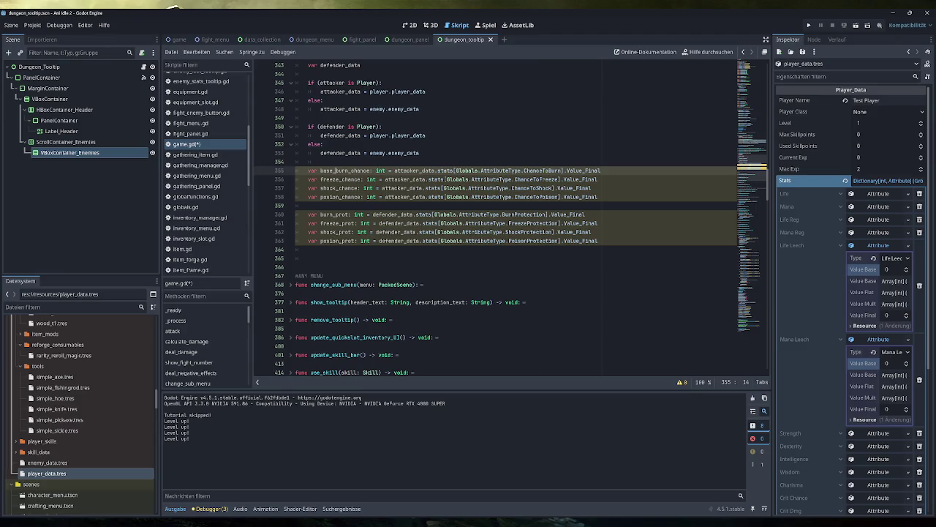
key("shift+Left")
key("shift+Left")
key("shift+Left")
key("ctrl+c")
Step: Add the base_ prefix to the freeze, shock and poison chance variable names
key("Down")
key("ctrl+v")
key("Down")
key("Left")
key("Left")
key("Left")
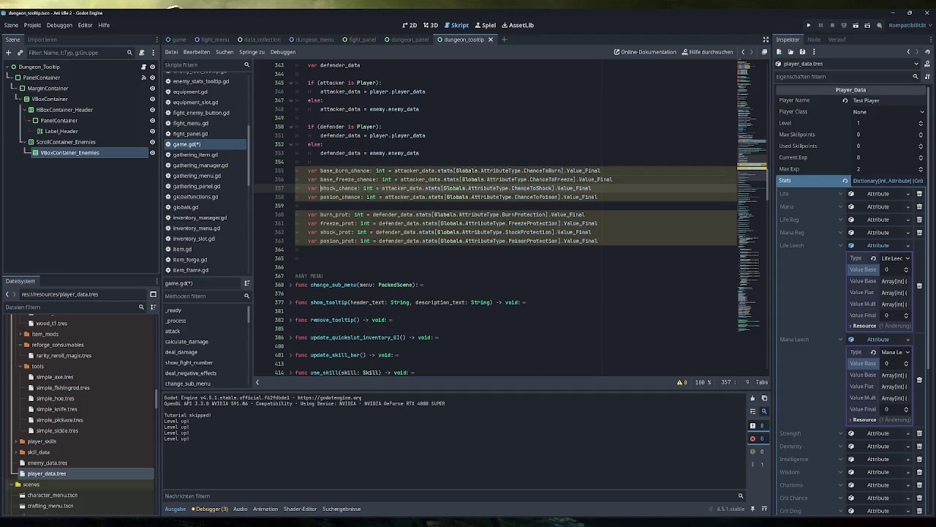
key("ctrl+v")
key("Down")
key("Left")
key("Left")
key("Left")
key("ctrl+v")
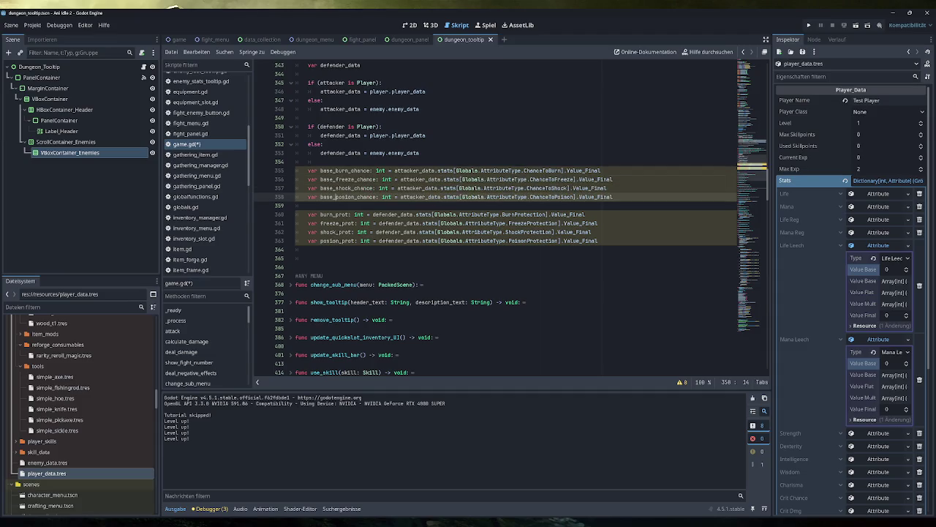
key("shift+Up")
key("shift+Up")
key("shift+Up")
left_click(346, 170)
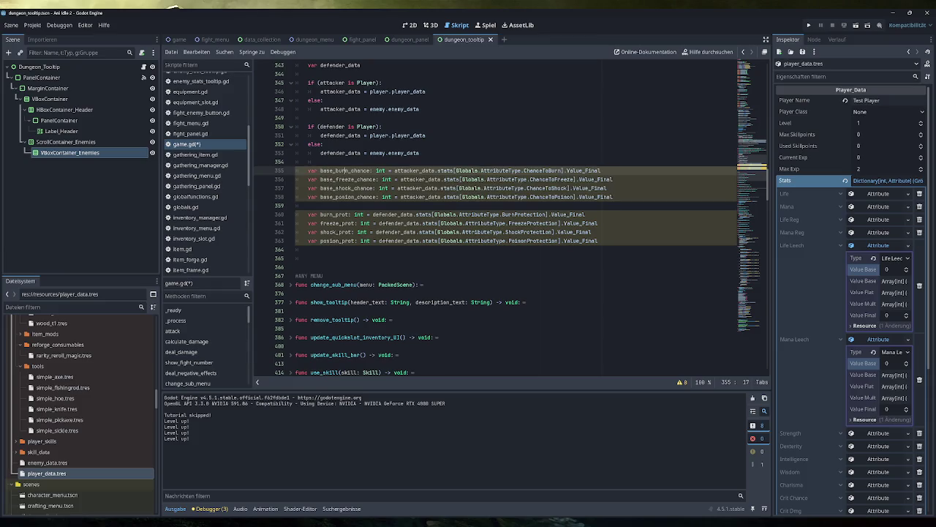
left_click(308, 258)
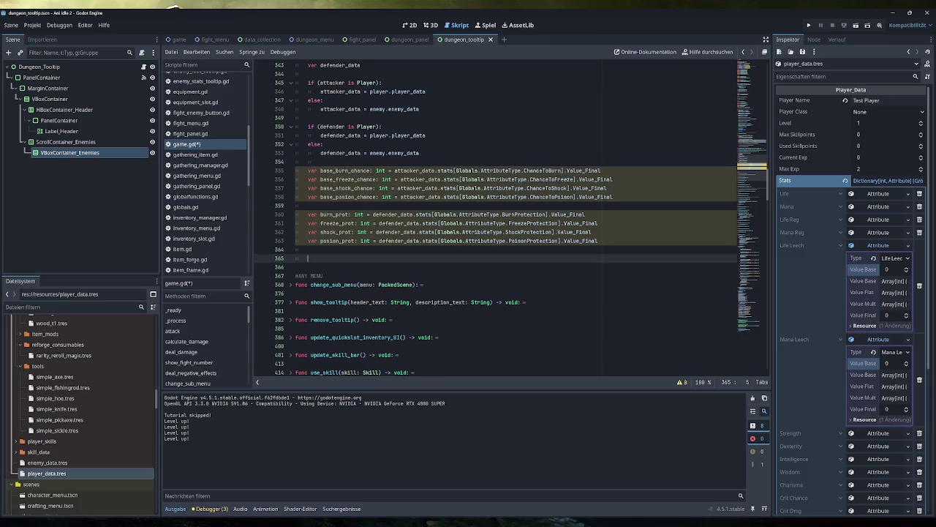
Step: Start a final_burn_chance int variable on line 365 assigned from base_burn_chance
type("var base_burn_chance: int =")
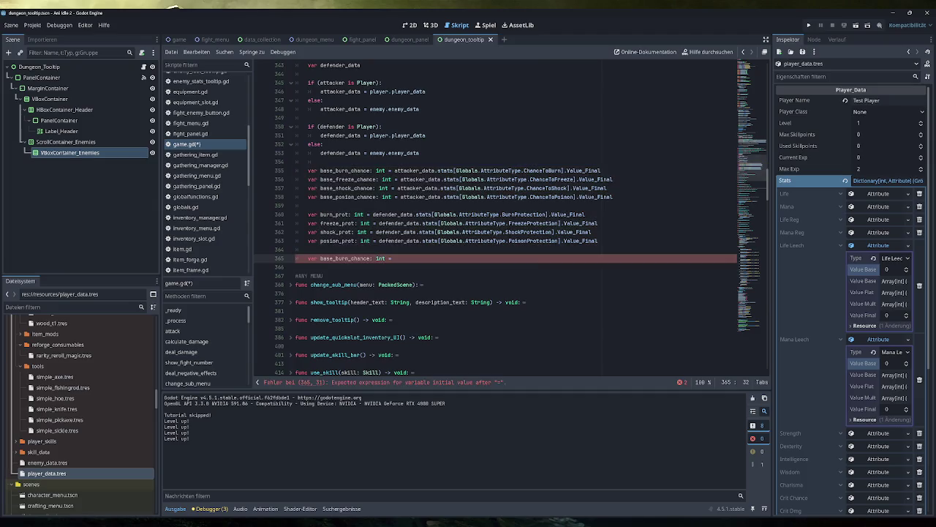
left_click(320, 258)
type("Final_")
key("Delete")
key("Delete")
key("Delete")
double_click(346, 170)
key("ctrl+c")
left_click(395, 259)
key("ctrl+v")
left_click(392, 258)
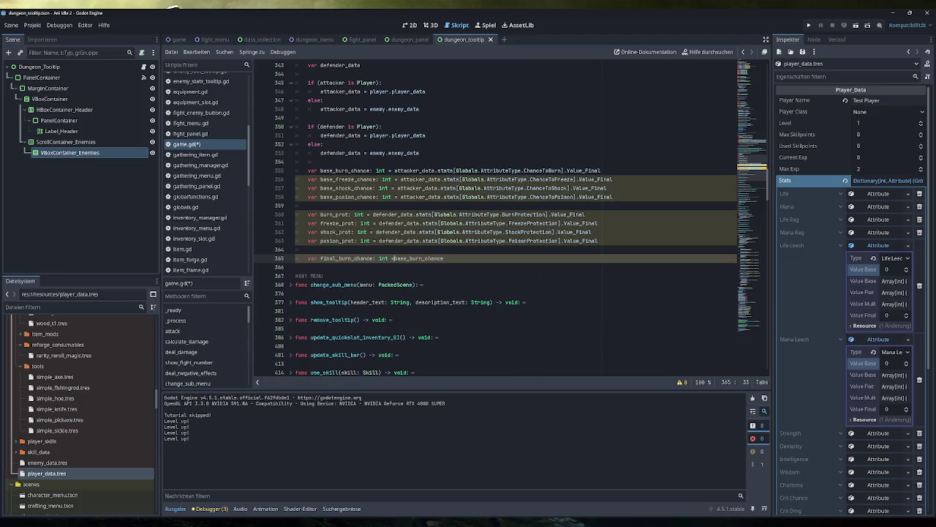
key("End")
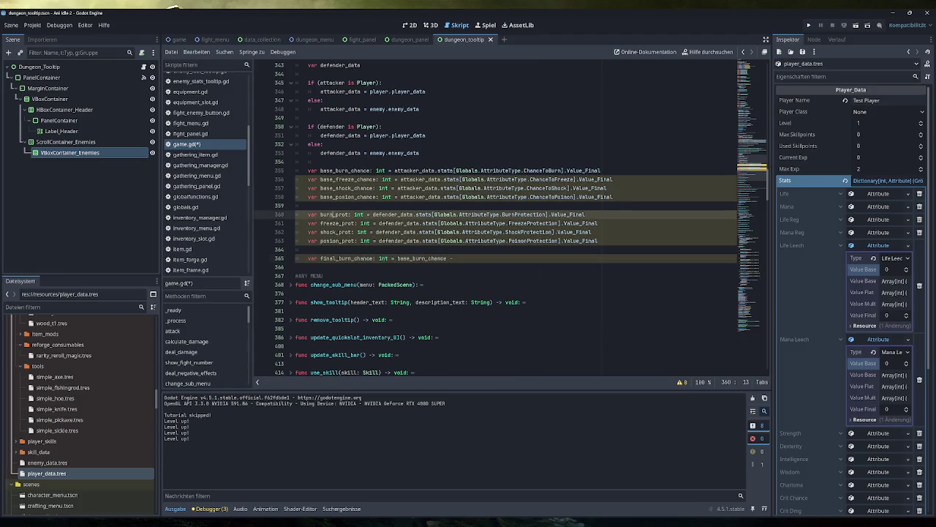
Step: Subtract burn_prot and wrap the expression as min(base_burn_chance - burn_prot, 0)
double_click(334, 215)
key("ctrl+c")
left_click(457, 258)
key("ctrl+v")
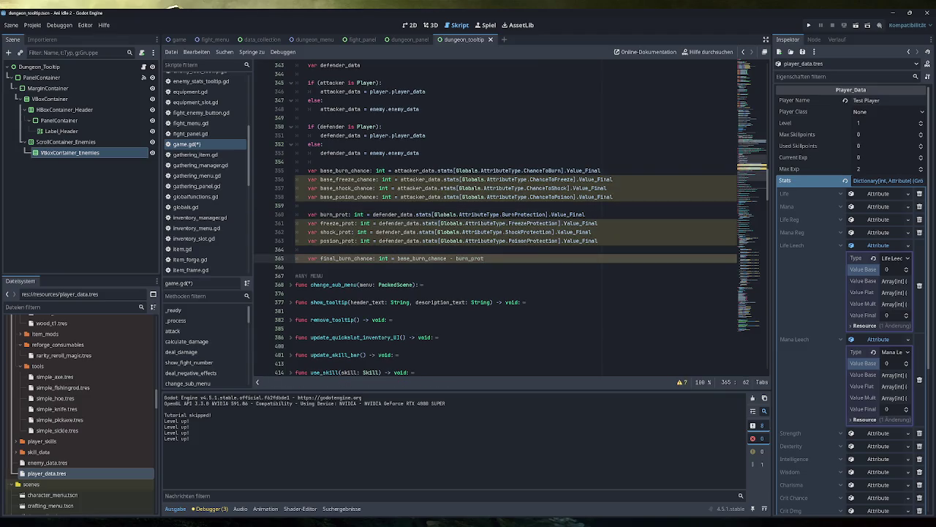
type("min(")
key("End")
type(")")
Step: Duplicate the final_burn_chance line into four copies
left_click_drag(509, 258, 296, 258)
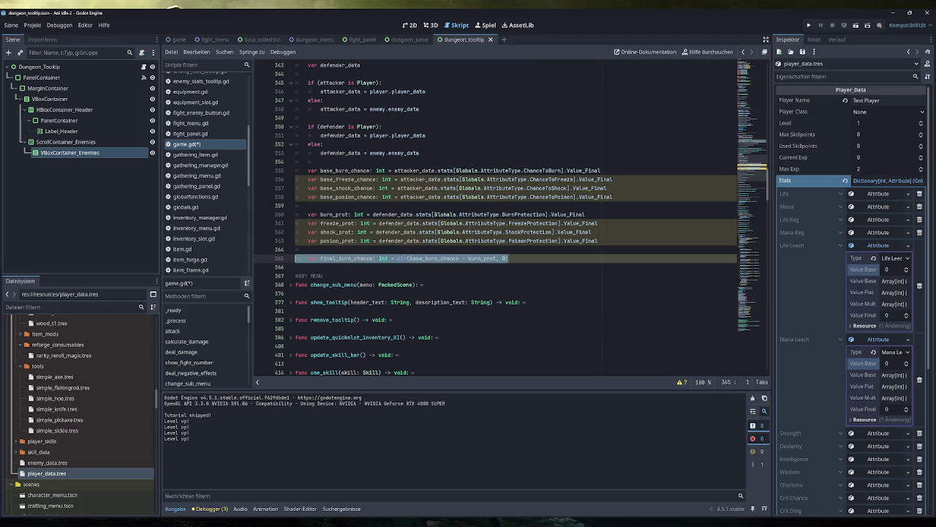
left_click_drag(509, 258, 307, 258)
left_click(509, 258)
key("ctrl+shift+d")
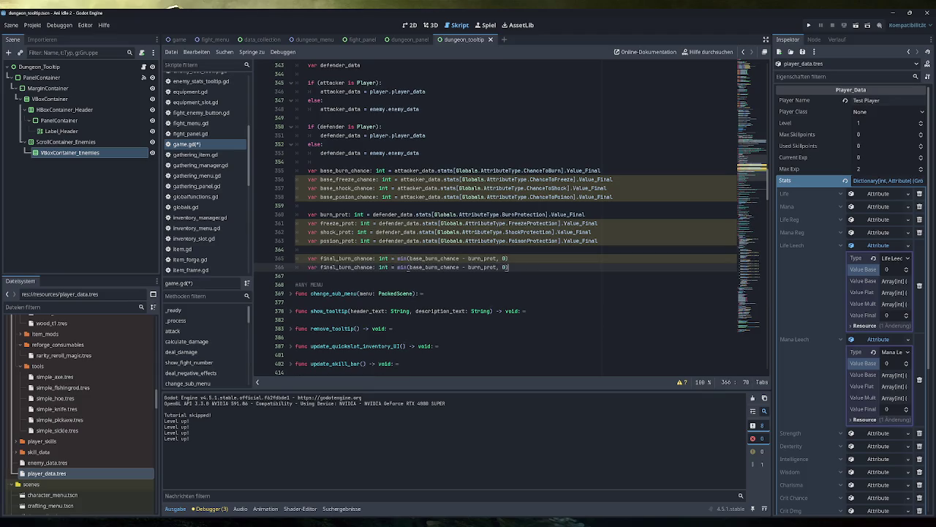
key("ctrl+shift+d")
key("Return")
key("ctrl+v")
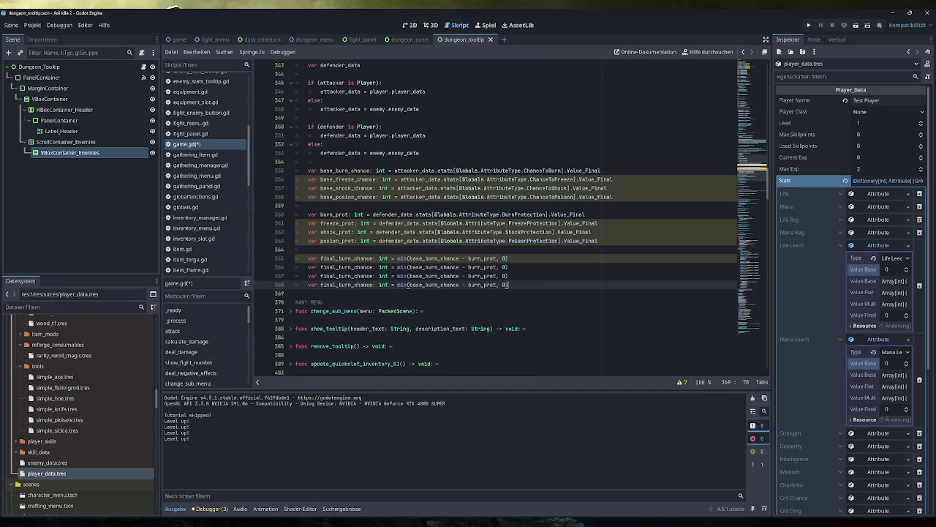
Step: Rename the copies to final_freeze, final_shock and final_poison chance, save, and begin a burn_rng int line
left_click_drag(340, 267, 352, 267)
type("freeze")
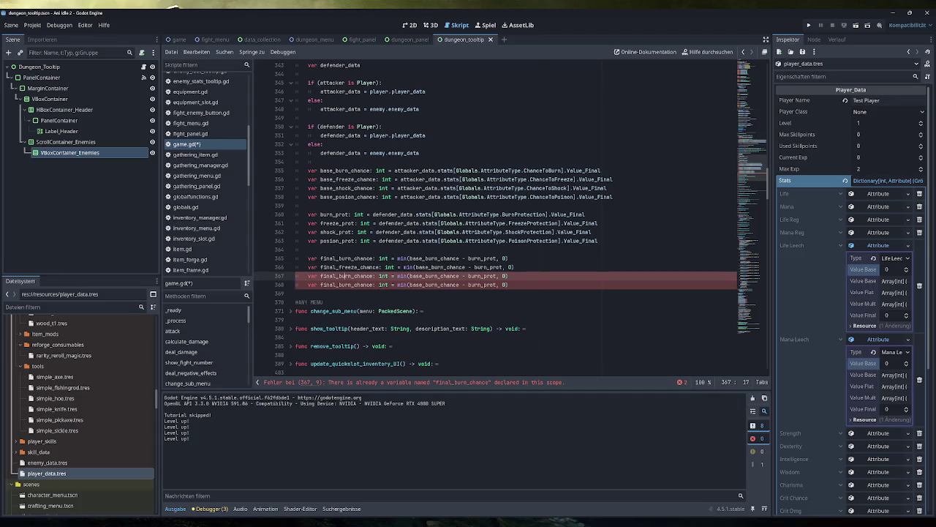
left_click_drag(353, 276, 338, 276)
type("shock")
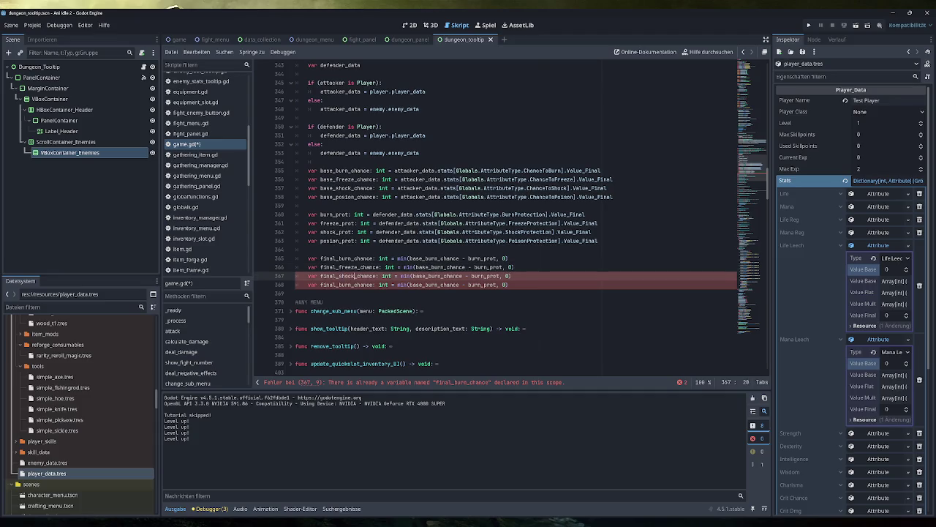
left_click(352, 285)
left_click_drag(351, 284, 338, 284)
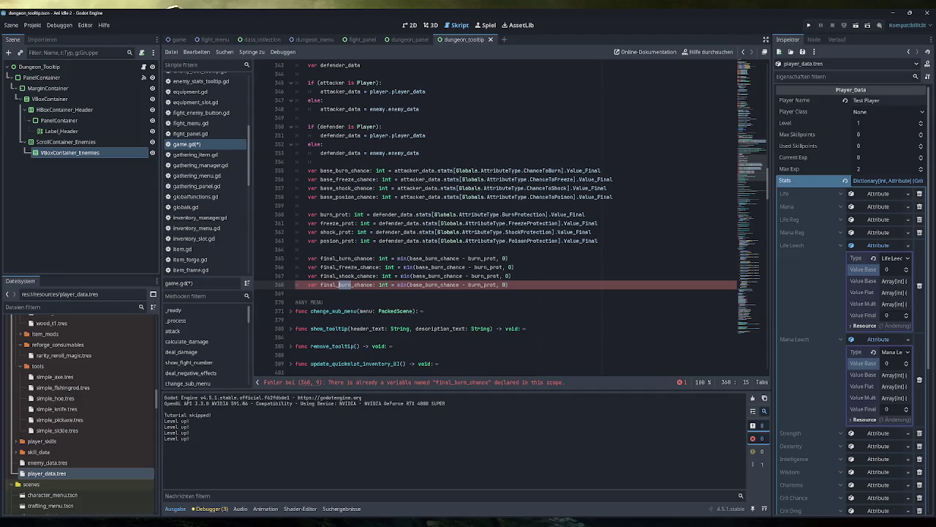
type("poison")
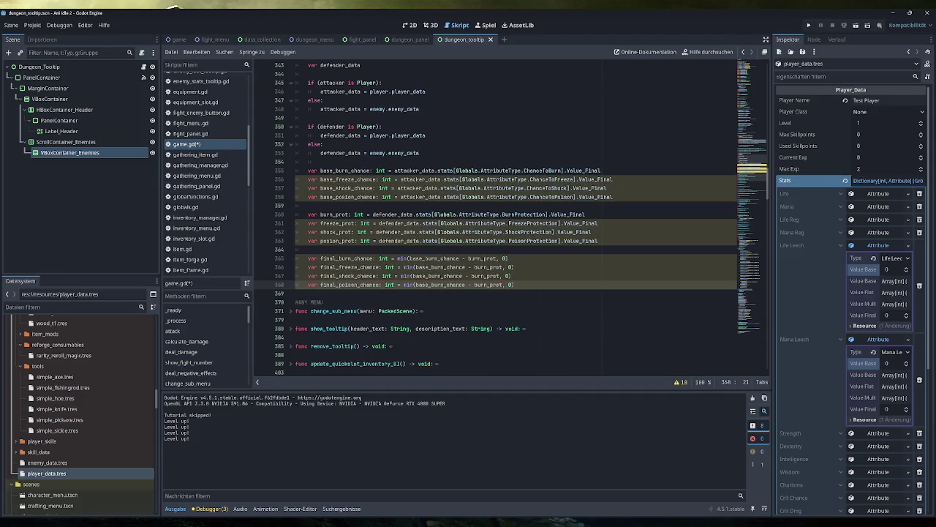
key("End")
key("ctrl+s")
key("Return")
key("Return")
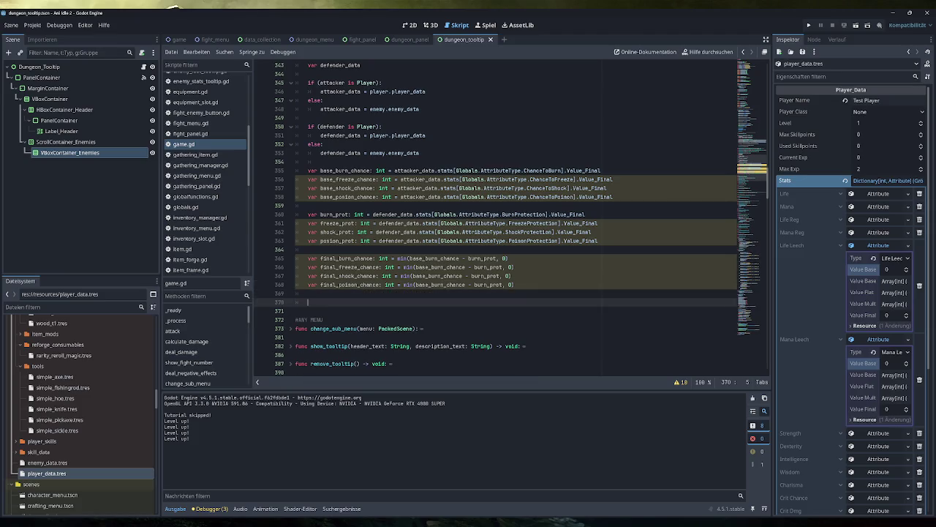
type("var burn")
type("_rng")
type(": int =")
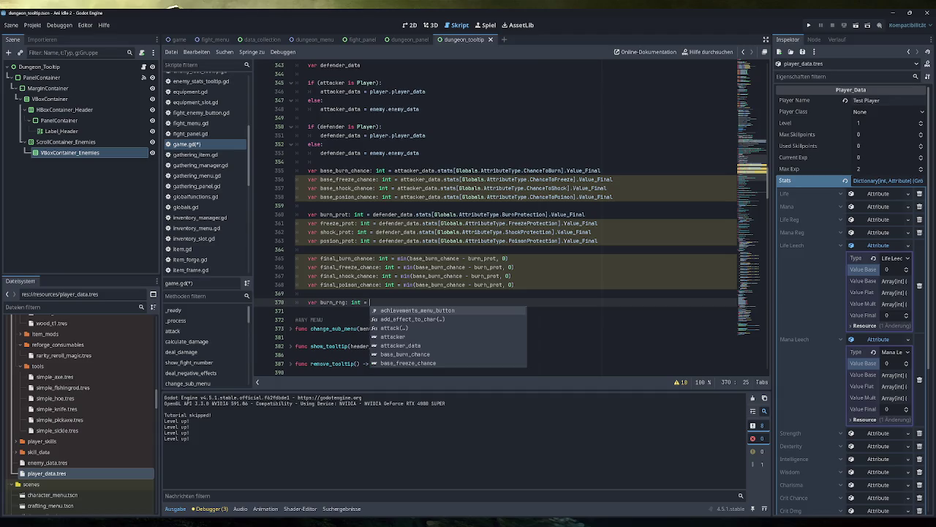
Step: Fill burn_rng with the Globals.RNG.randi_range(1, 100) roll borrowed from deal_damage
scroll(498, 219, "up", 9)
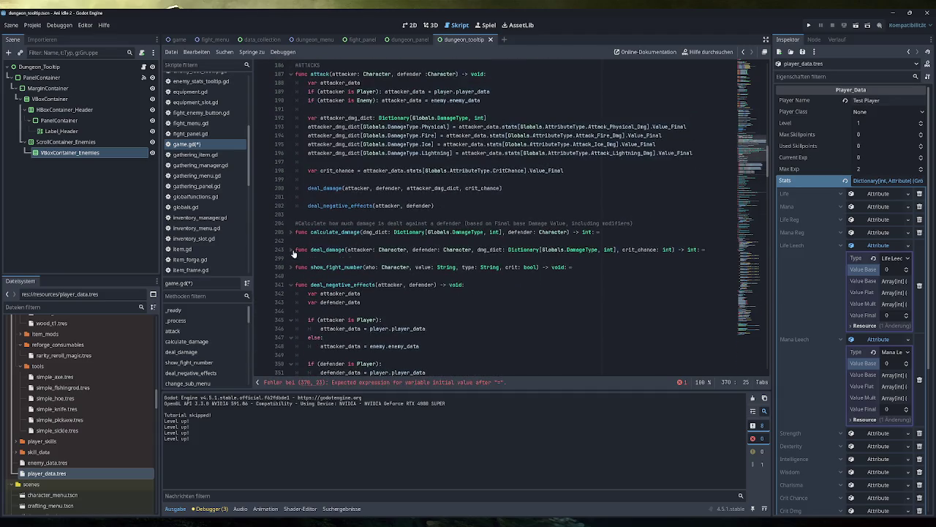
left_click(292, 250)
scroll(292, 254, "down", 5)
scroll(292, 253, "down", 2)
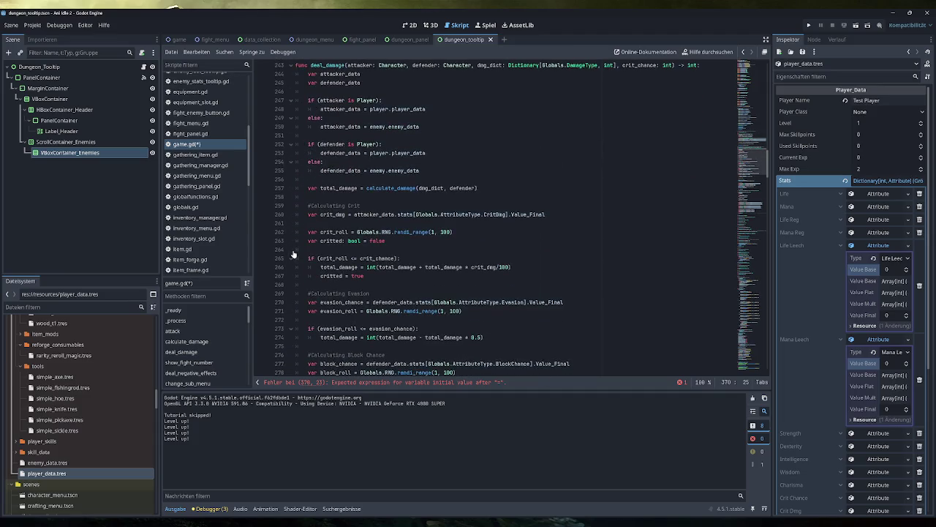
left_click_drag(454, 232, 357, 232)
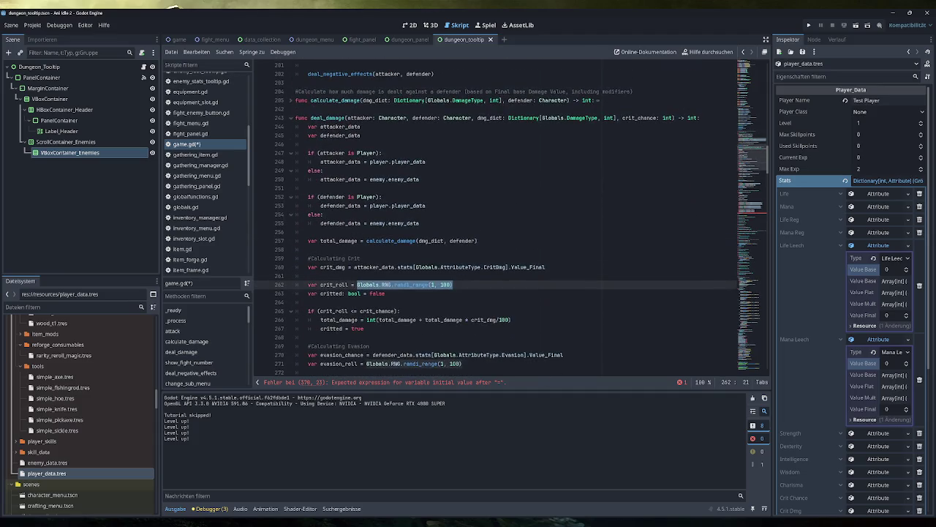
left_click(292, 65)
scroll(439, 220, "down", 3)
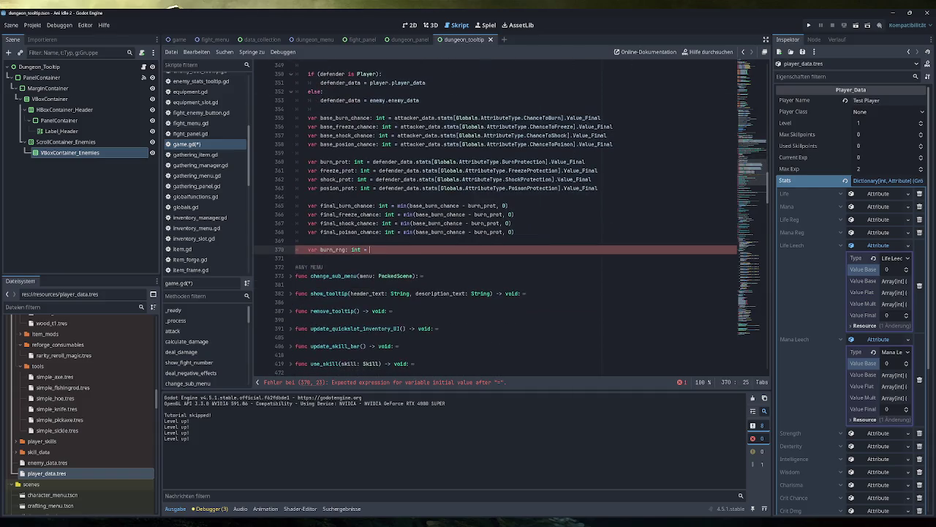
key("ctrl+v")
scroll(512, 220, "up", 1)
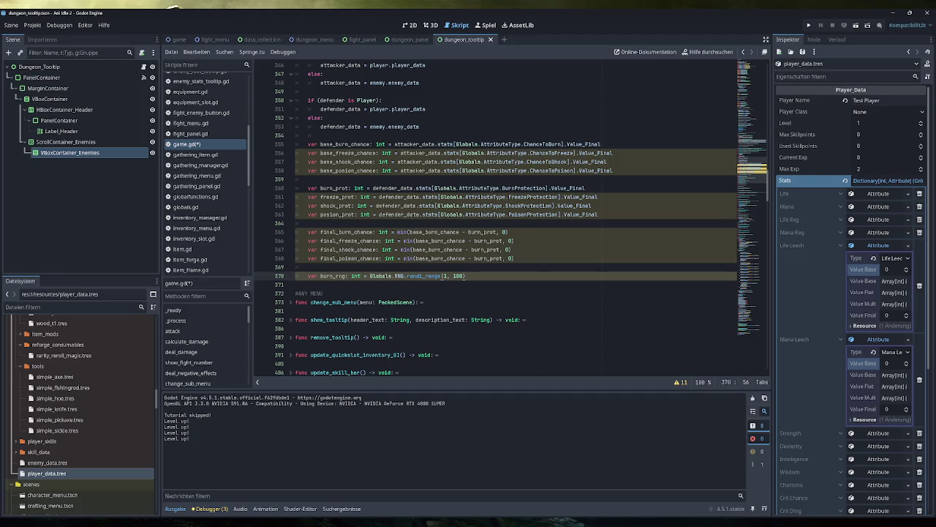
key("shift+Home")
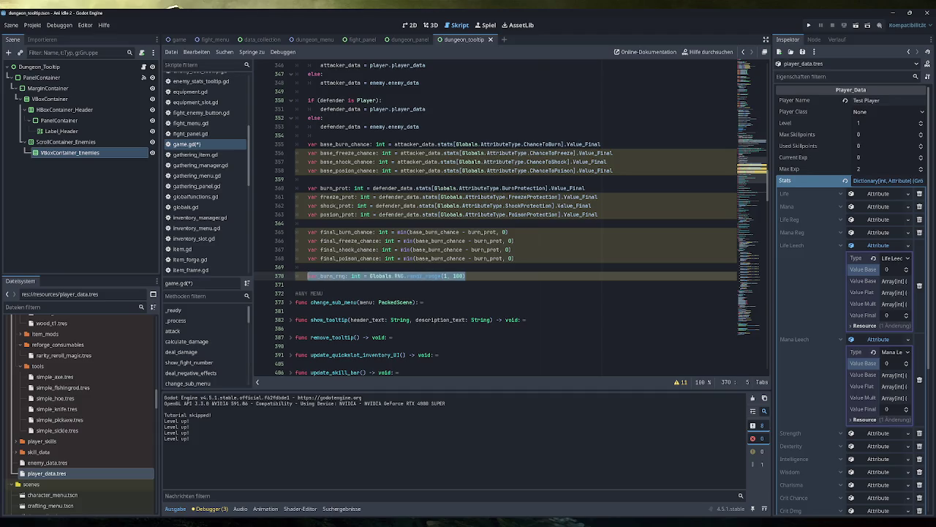
key("End")
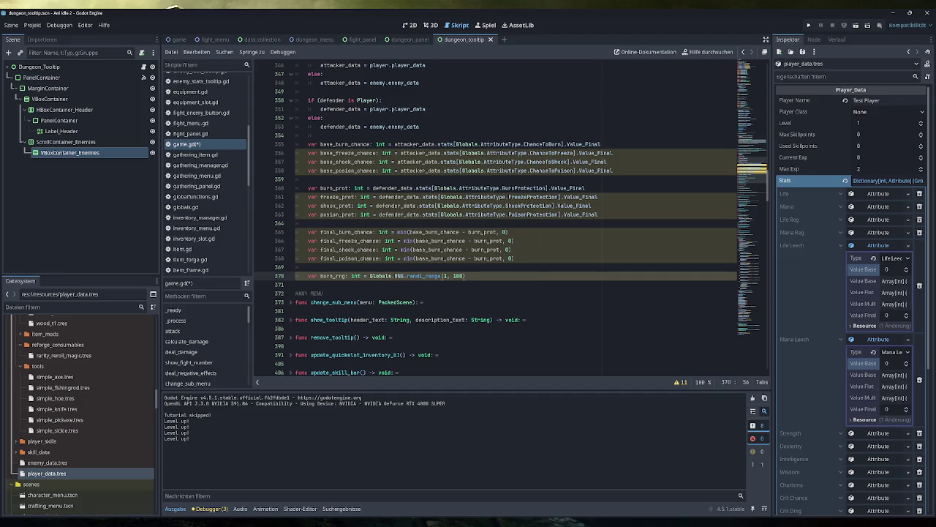
Step: Duplicate the burn_rng line as freeze_rng, shock_rng and poison_rng, then save the script
key("ctrl+shift+d")
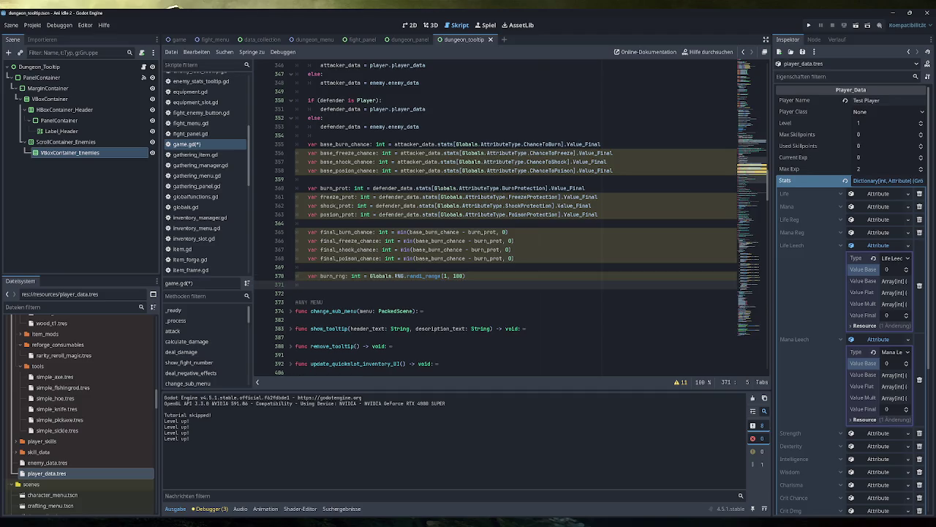
key("ctrl+shift+d")
key("ctrl+shift+d")
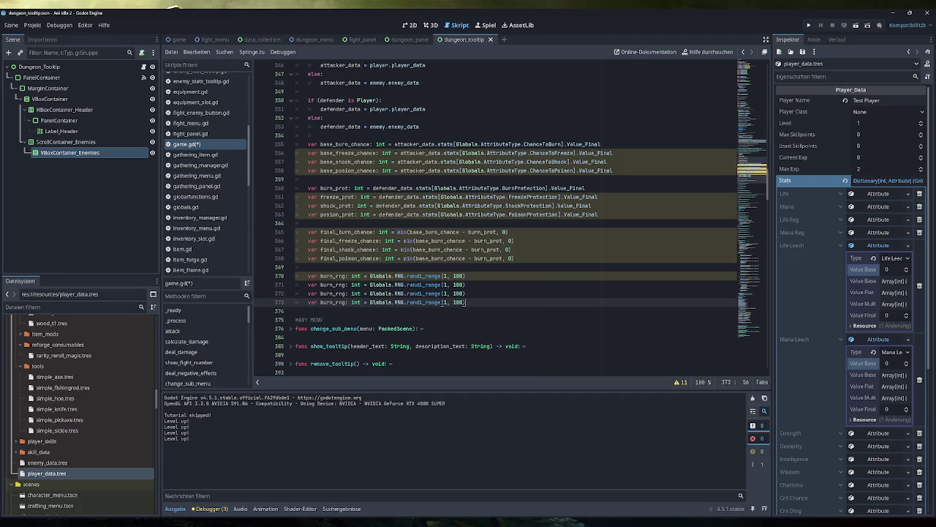
left_click(321, 285)
type("freeze")
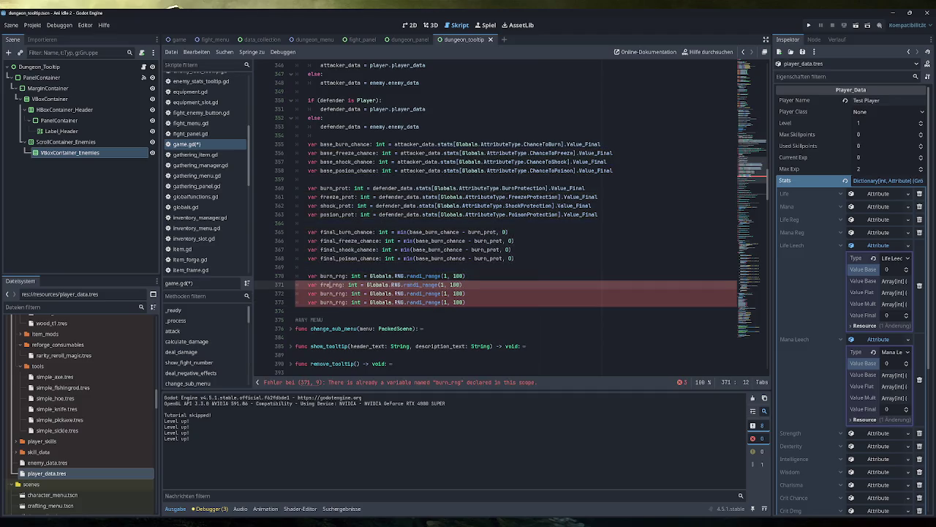
left_click(330, 293)
double_click(330, 293)
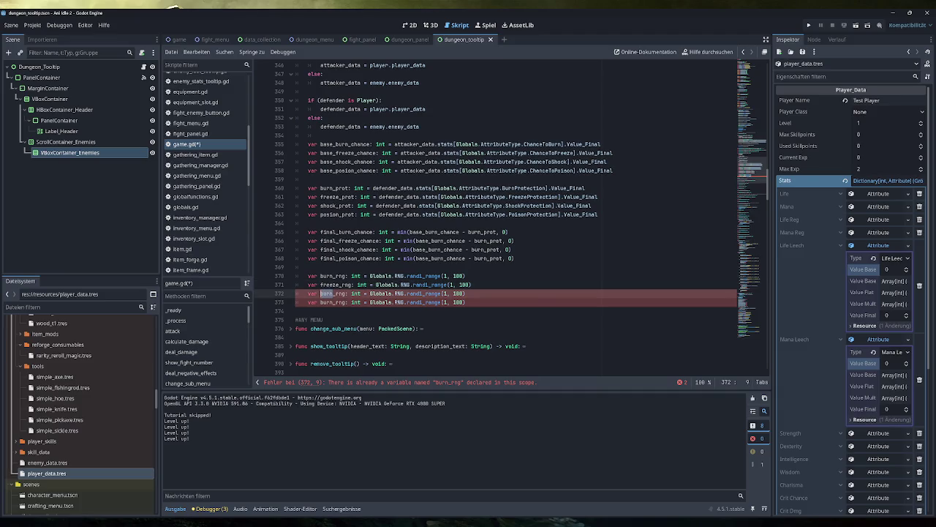
type("shock")
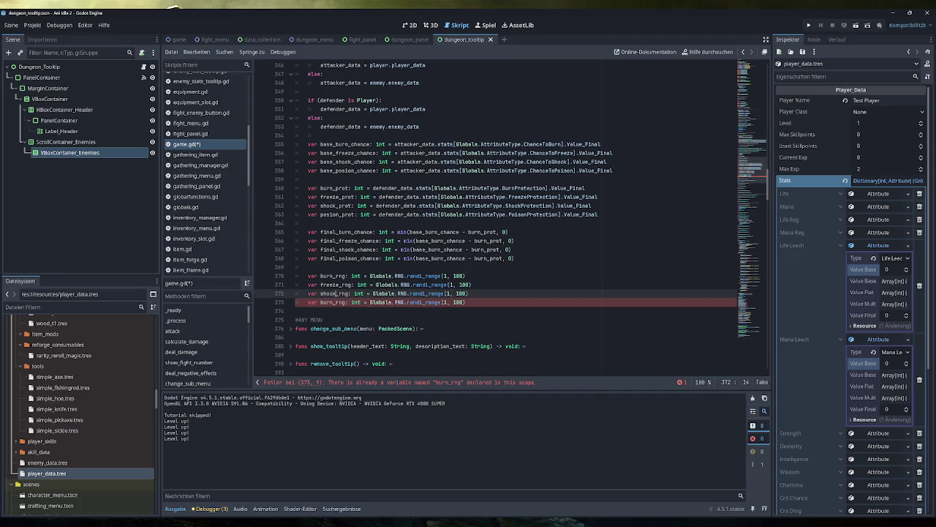
double_click(331, 302)
type("poiso")
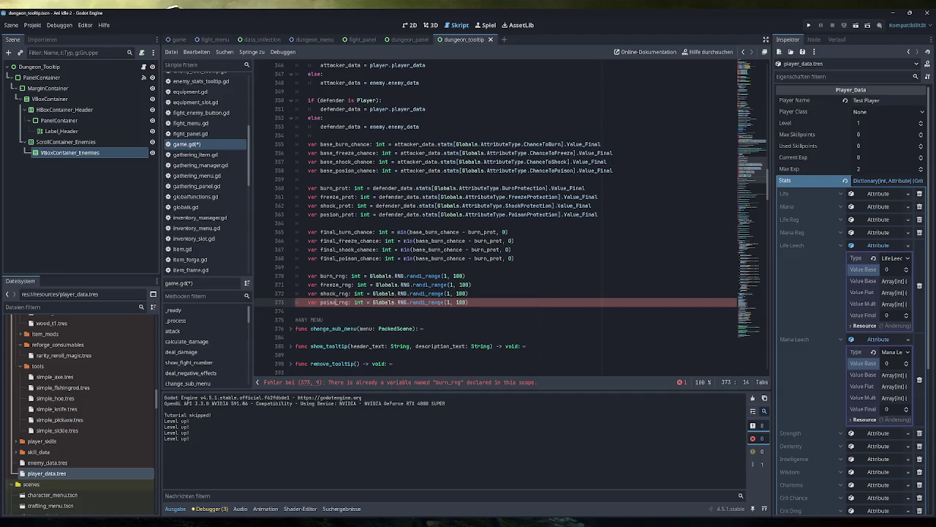
type("n")
key("End")
key("ctrl+s")
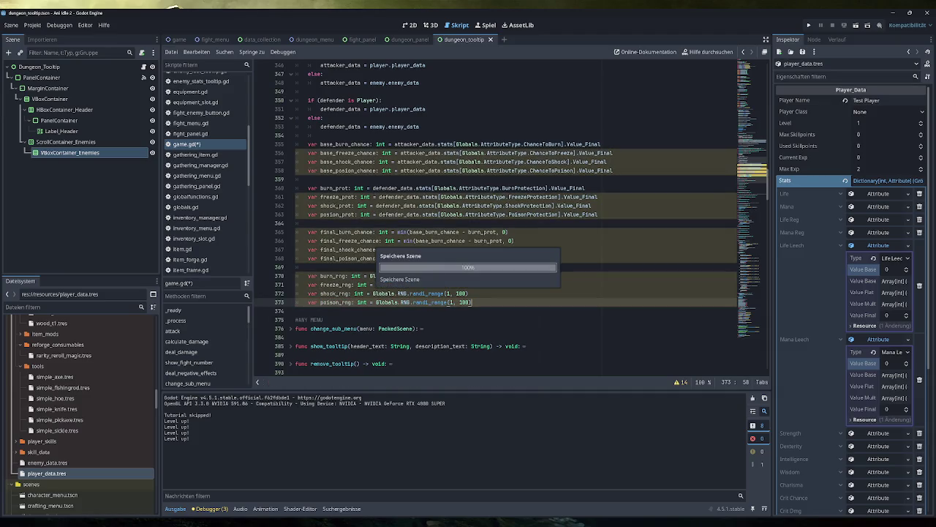
key("Return")
key("Return")
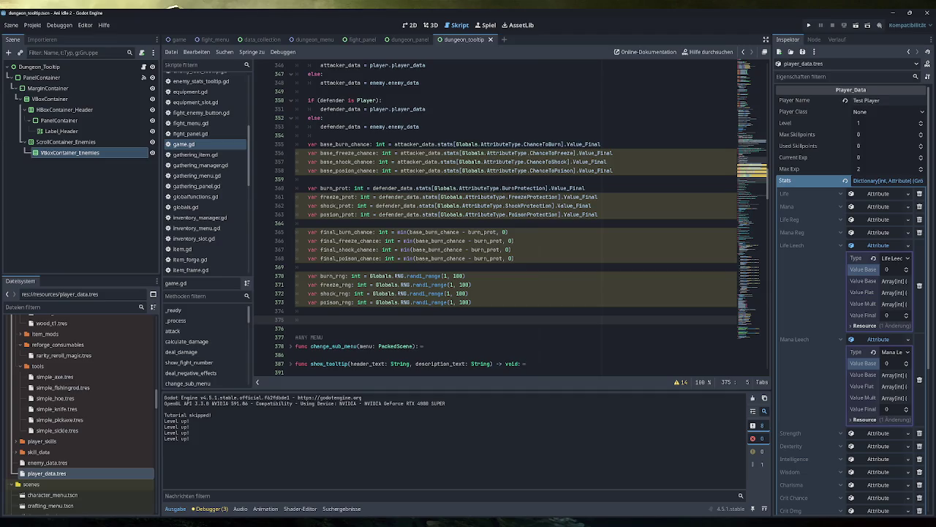
Step: Write the check if (burn_rng <= final_burn_chance): print("BURN")
type("if (")
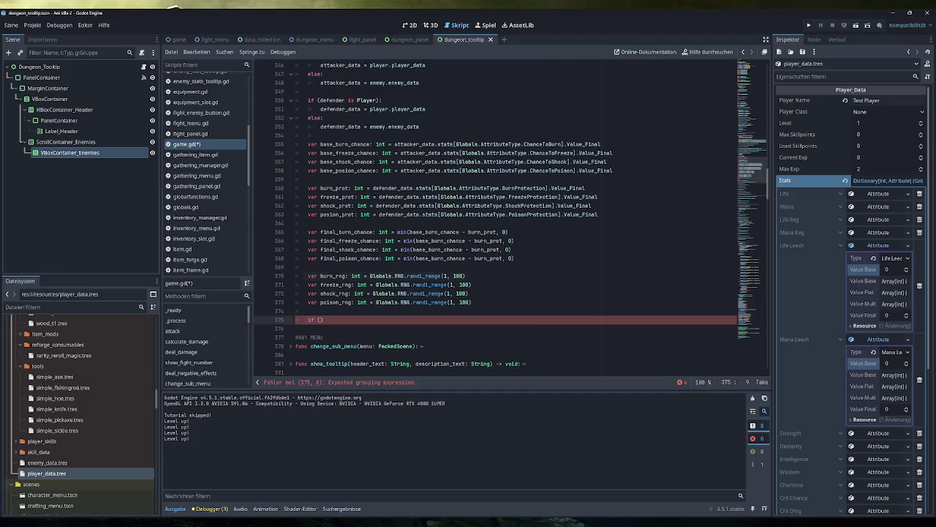
double_click(332, 276)
key("ctrl+c")
left_click(320, 319)
key("ctrl+v")
type("<= ")
type("final_burn_chance")
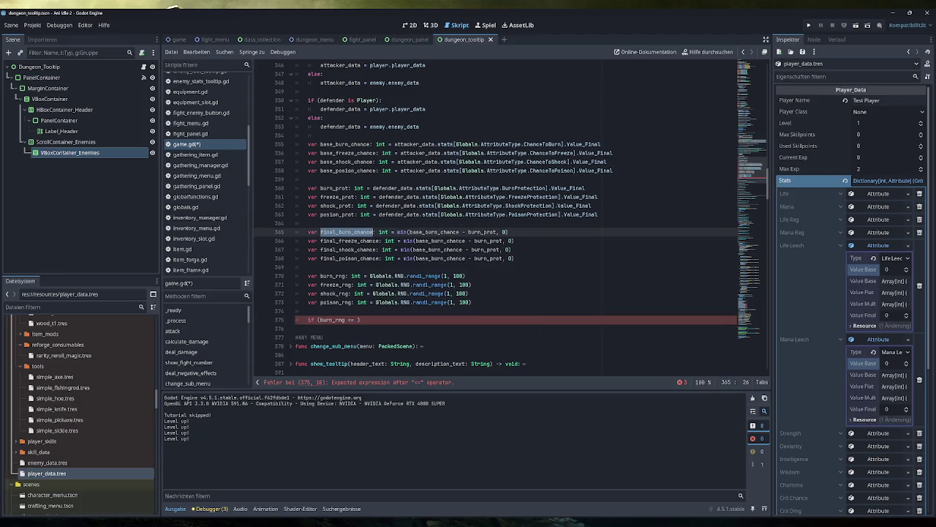
left_click(413, 319)
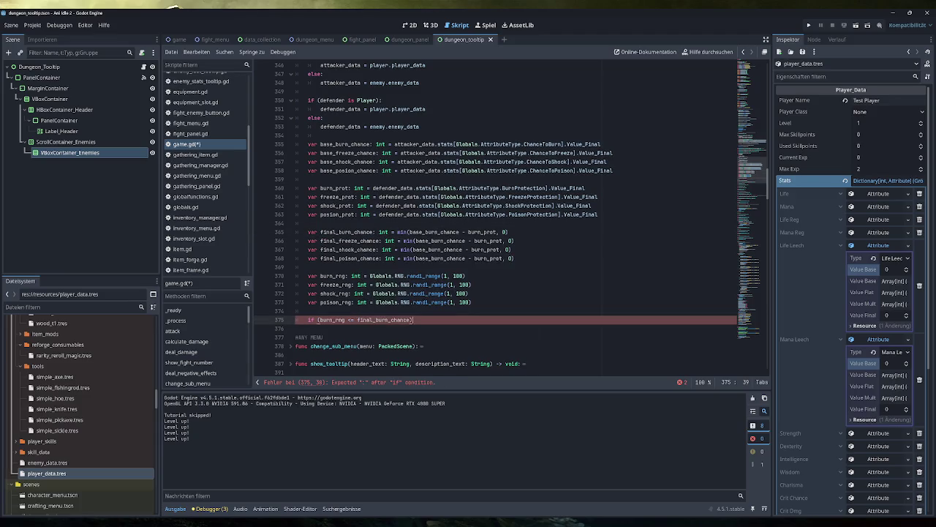
type(":")
type(" #")
key("BackSpace")
type("print(\"")
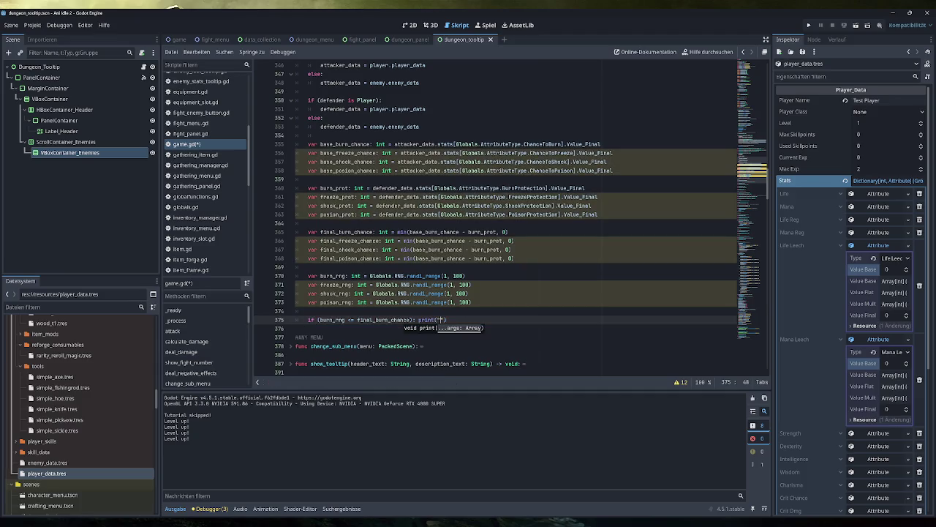
type("BURN\")")
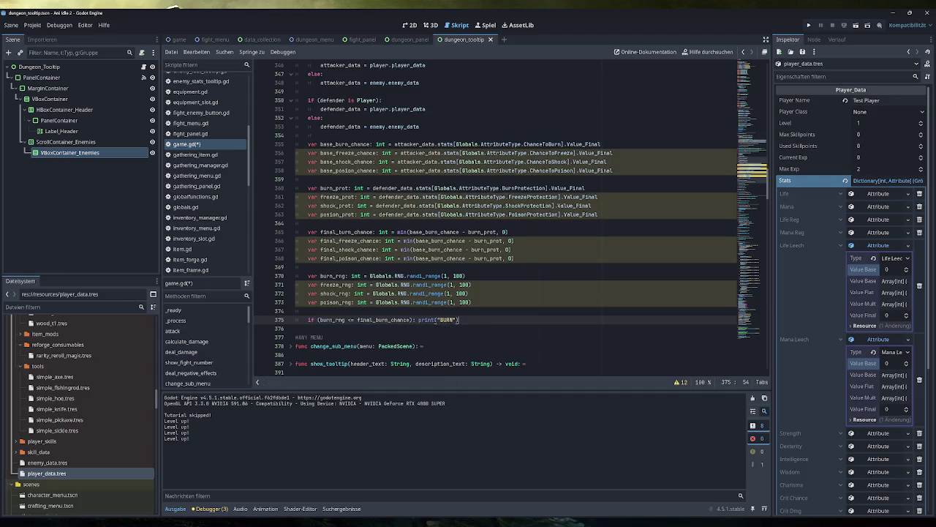
Step: Duplicate the BURN check so there are four identical if-statements
key("shift+Home")
key("ctrl+c")
key("End")
key("Return")
key("ctrl+v")
key("Return")
key("ctrl+v")
key("Return")
key("ctrl+v")
Step: Swap the roll names in checks two to four to freeze, shock_rng and poison_rng
double_click(331, 284)
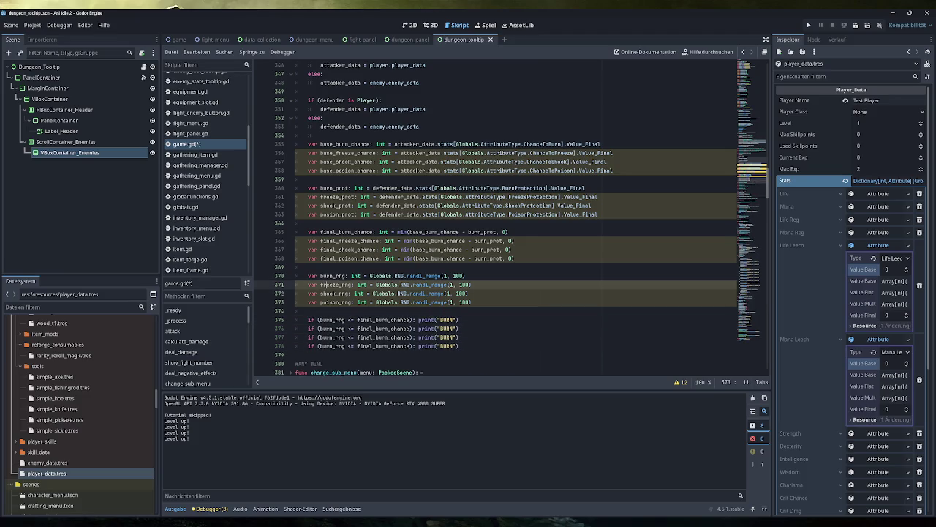
key("ctrl+c")
double_click(326, 328)
key("ctrl+v")
left_click(333, 293)
double_click(333, 293)
key("ctrl+c")
double_click(331, 337)
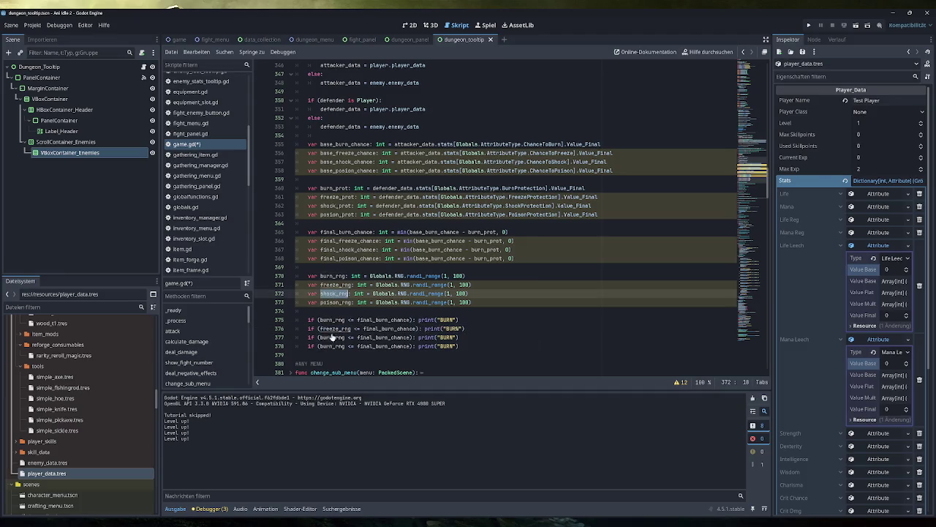
key("ctrl+v")
double_click(335, 302)
key("ctrl+c")
double_click(331, 346)
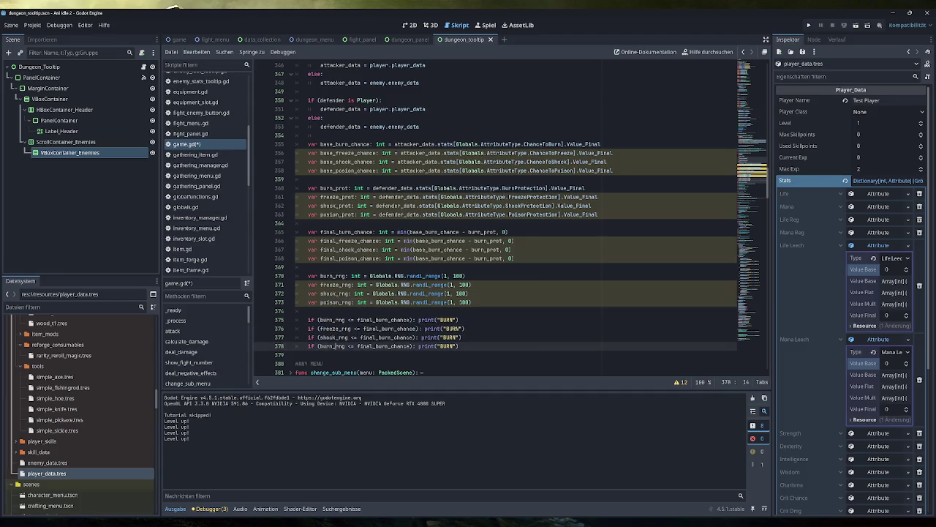
key("ctrl+v")
Step: Compare those rolls against final_freeze_chance, final_shock_chance and final_poison_chance respectively
double_click(348, 241)
key("ctrl+c")
double_click(395, 328)
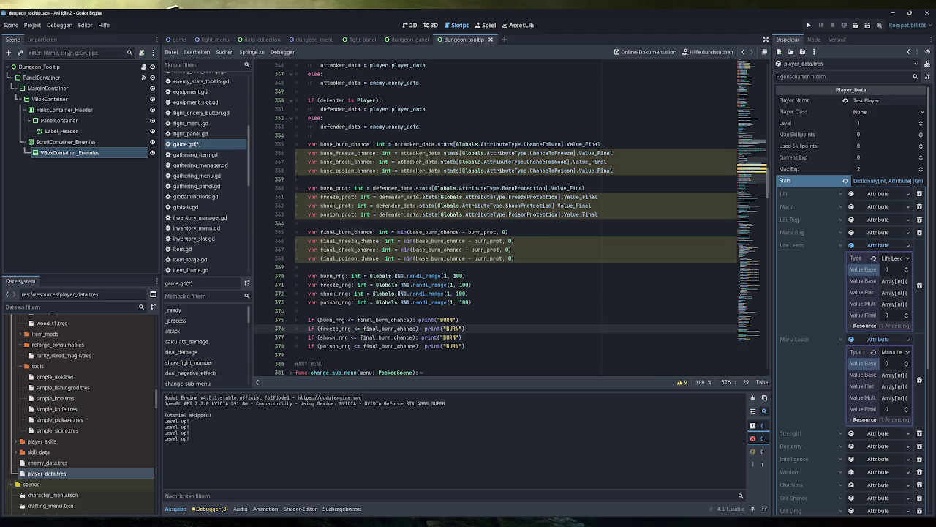
key("ctrl+v")
double_click(348, 249)
key("ctrl+c")
double_click(394, 337)
key("ctrl+v")
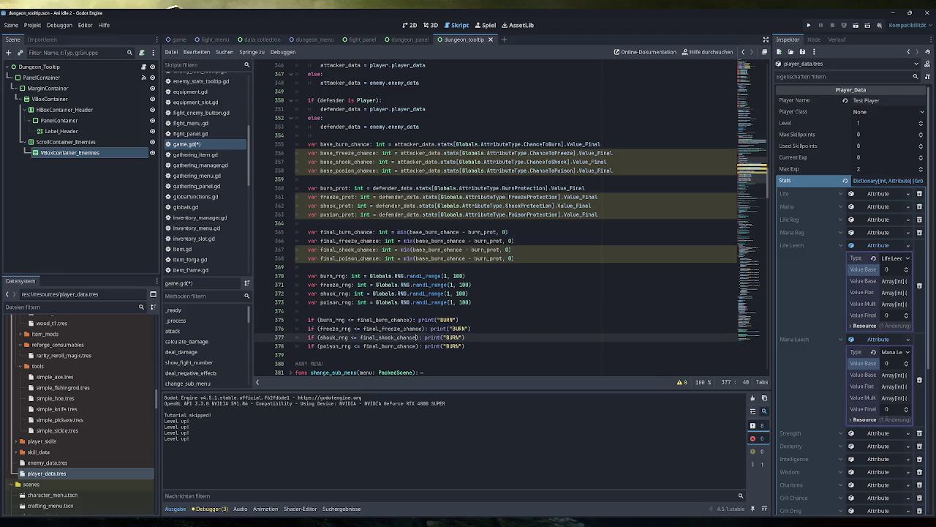
double_click(348, 258)
key("ctrl+c")
double_click(395, 346)
key("ctrl+v")
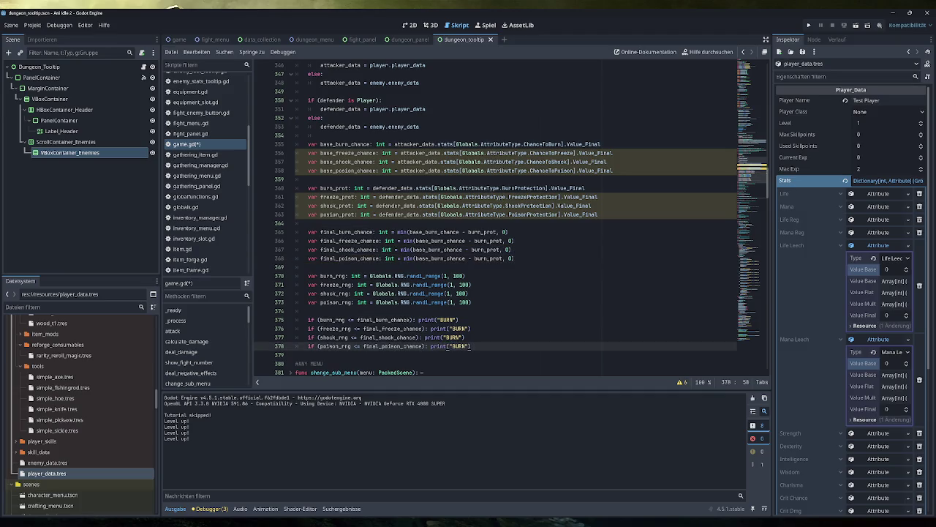
left_click(354, 232)
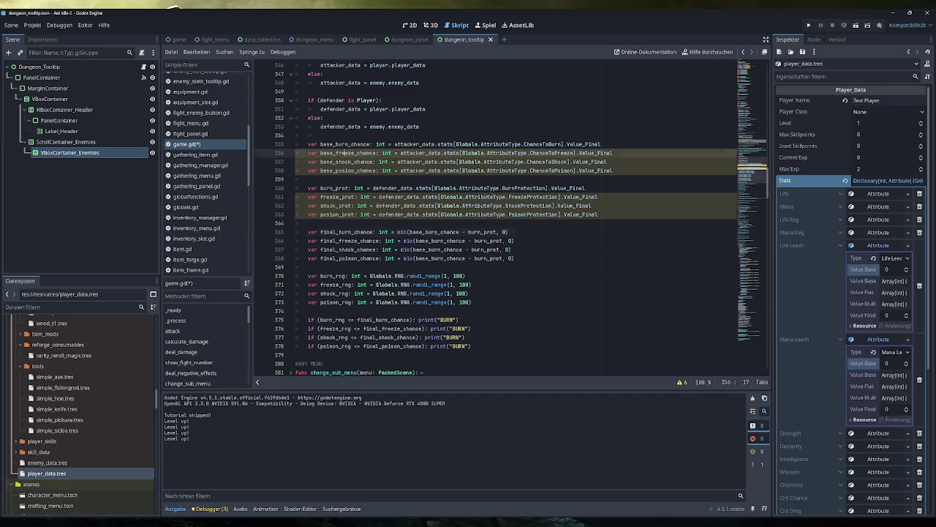
Step: Use base_freeze_chance, base_shock_chance and the poison base chance in their final chance formulas
double_click(349, 153)
double_click(440, 240)
key("ctrl+v")
double_click(346, 162)
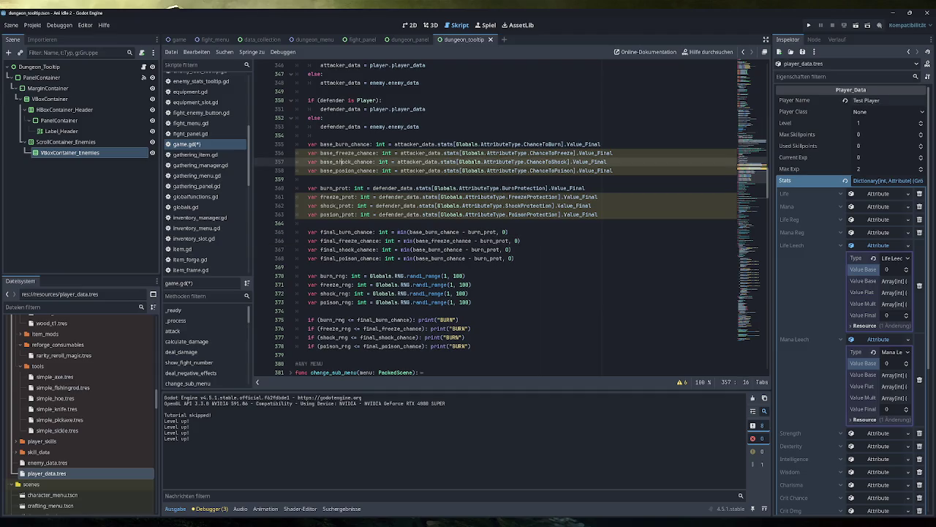
key("ctrl+c")
double_click(439, 250)
key("ctrl+v")
double_click(349, 171)
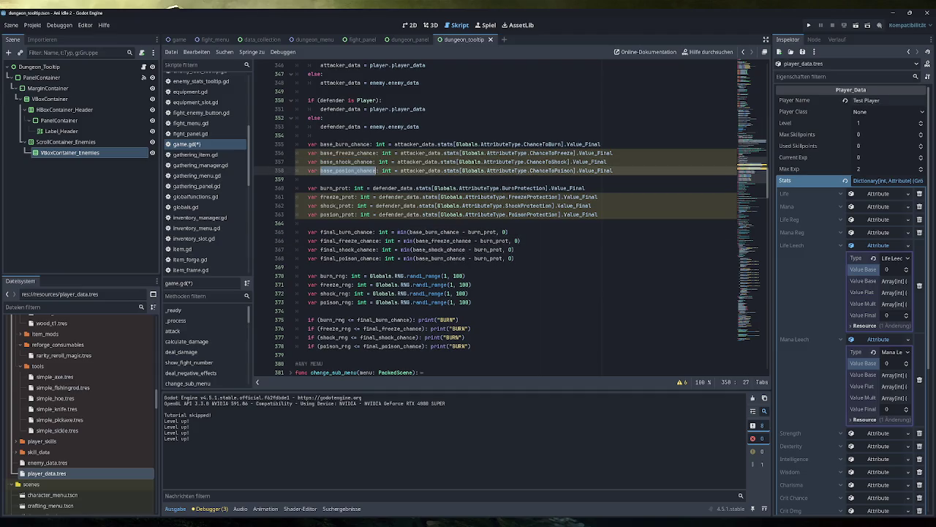
key("ctrl+c")
double_click(439, 258)
key("ctrl+v")
Step: Replace burn_prot with freeze_prot, shock_prot and poison_prot in the matching formulas
double_click(336, 197)
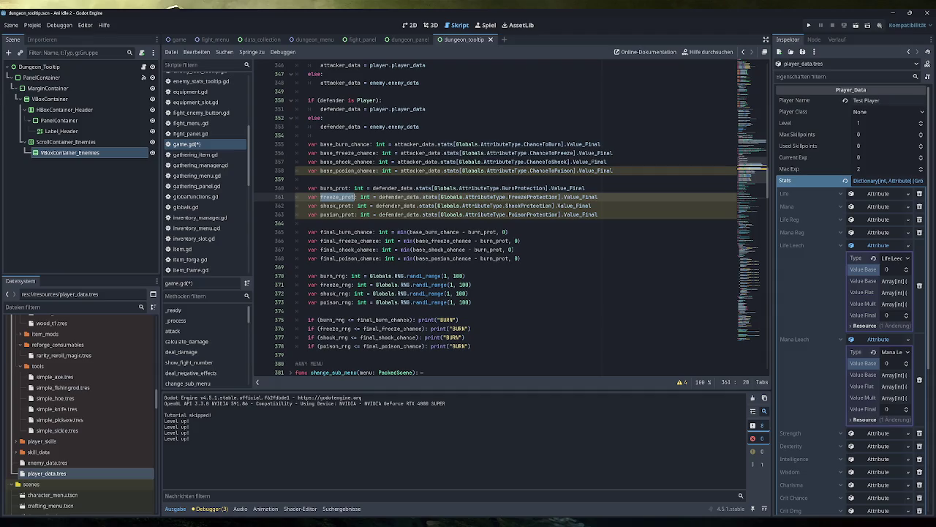
key("ctrl+c")
double_click(494, 241)
key("ctrl+v")
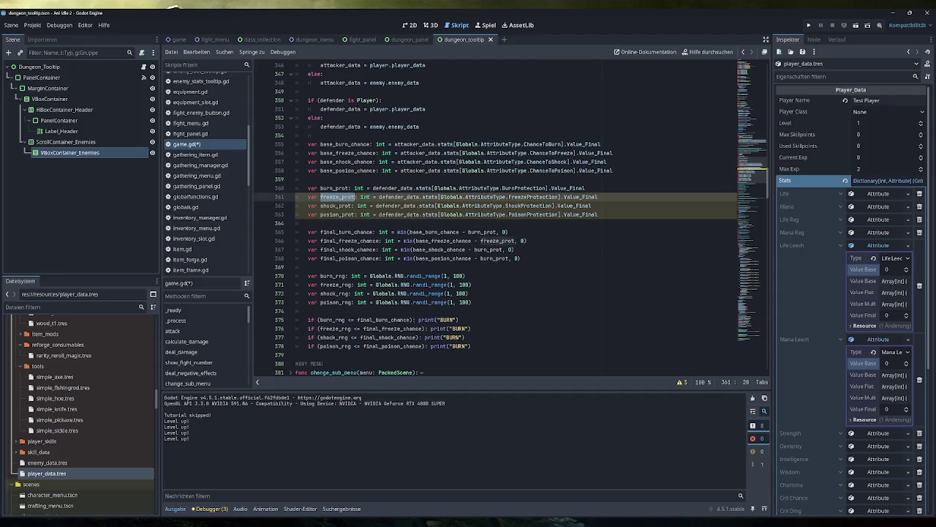
double_click(337, 205)
key("ctrl+c")
double_click(492, 250)
key("ctrl+v")
double_click(335, 214)
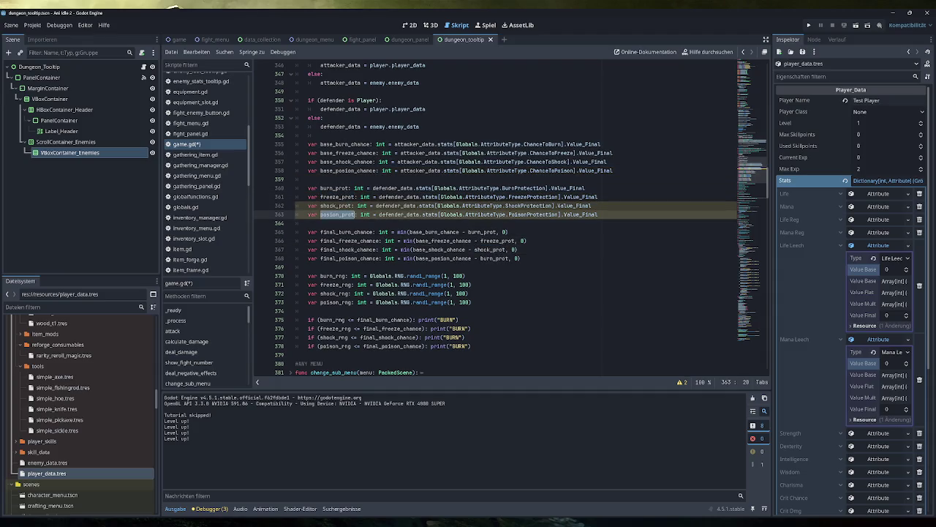
key("ctrl+c")
double_click(494, 258)
key("ctrl+v")
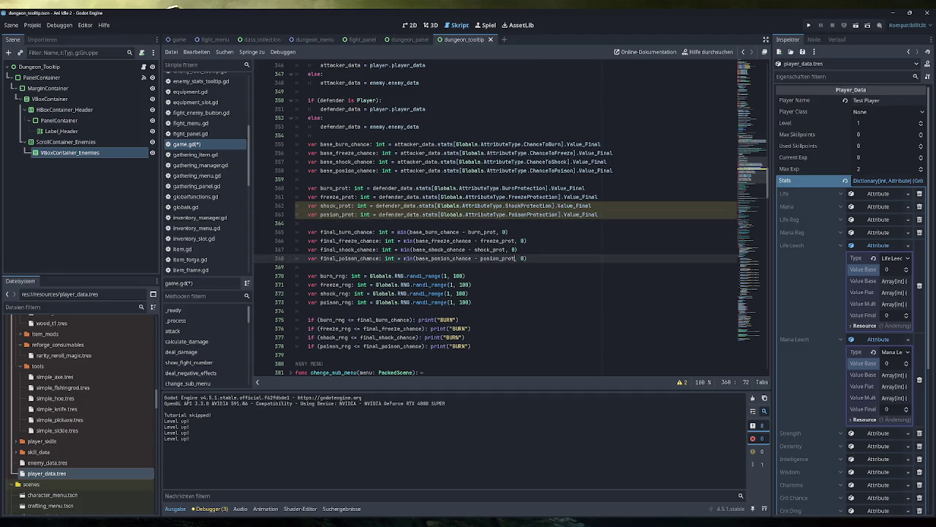
left_click(527, 241)
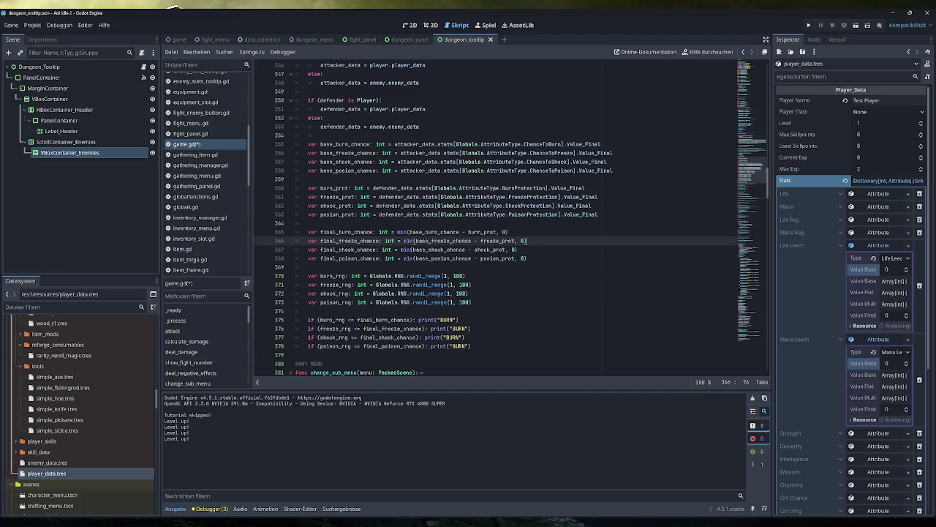
Step: Change the last three checks to print FREEZE, SHOCK and POISON, then save game.gd
double_click(459, 328)
type("FREEZE")
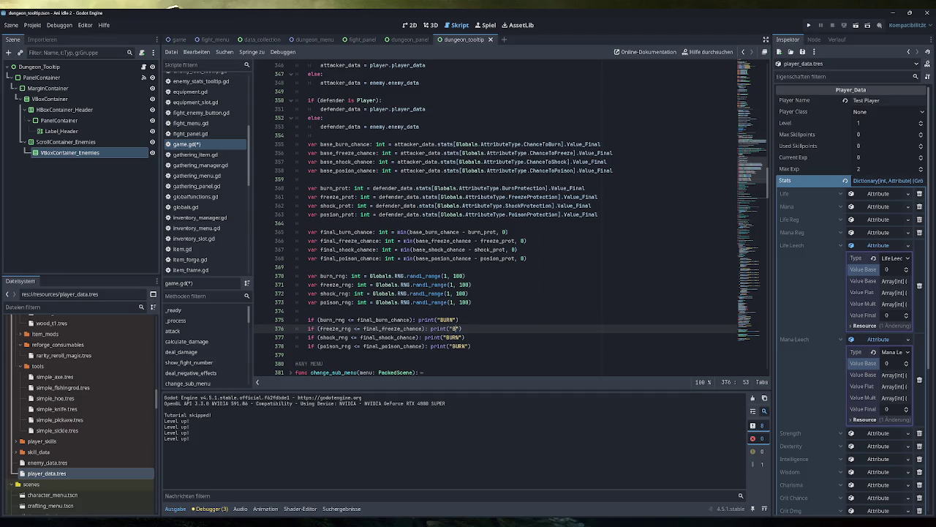
double_click(453, 337)
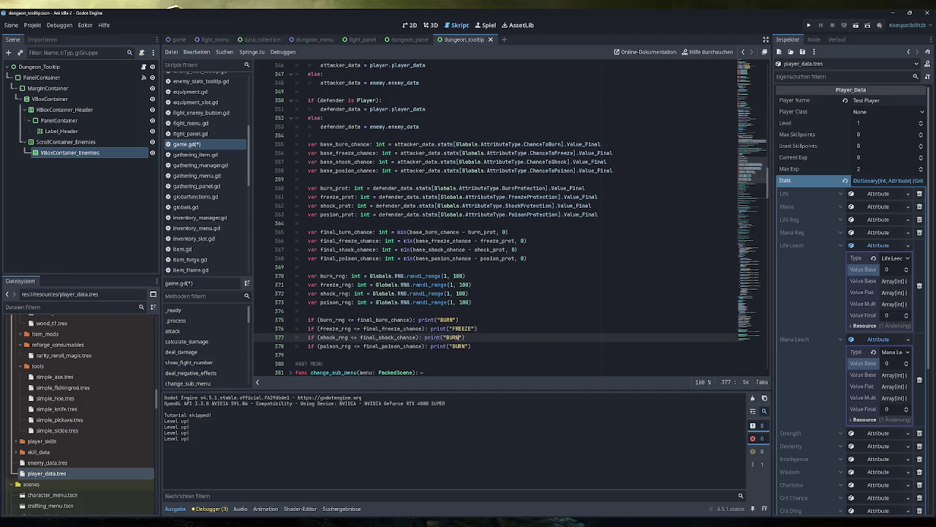
type("SHOCK")
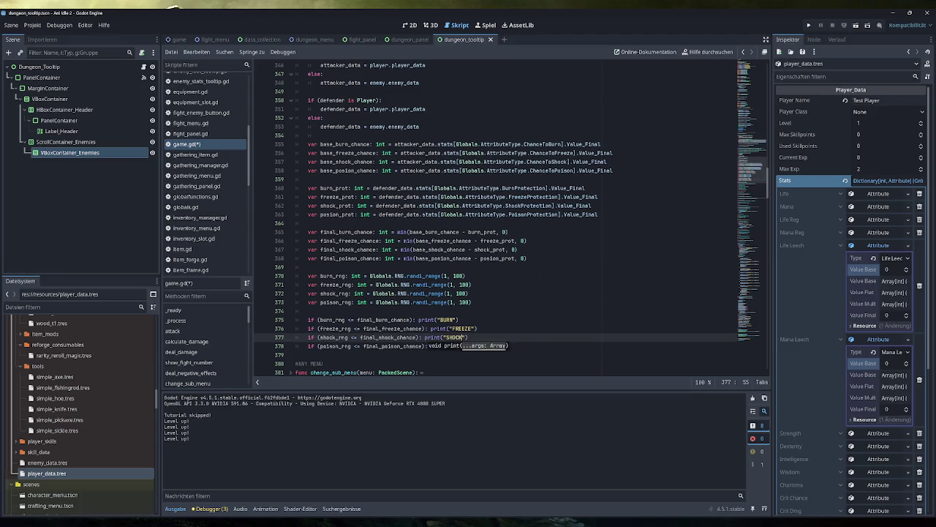
double_click(454, 346)
type("POISON")
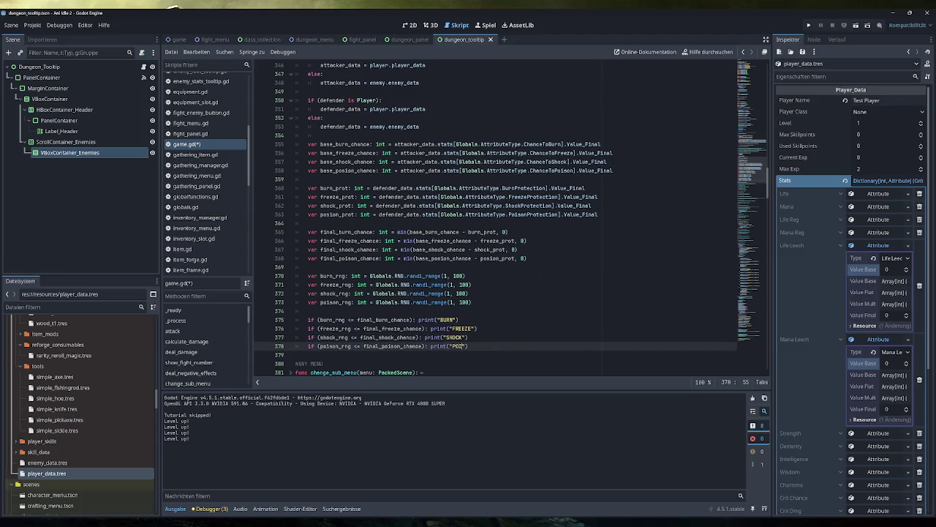
key("End")
key("ctrl+s")
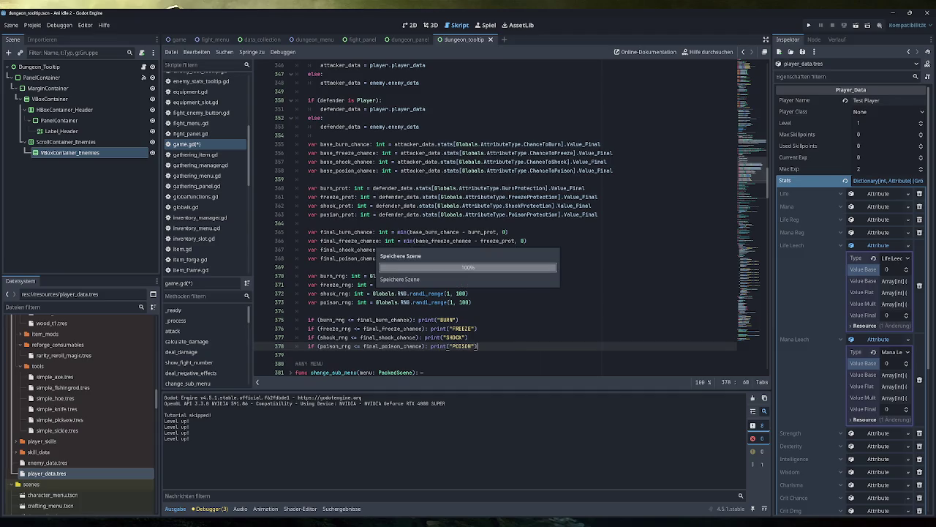
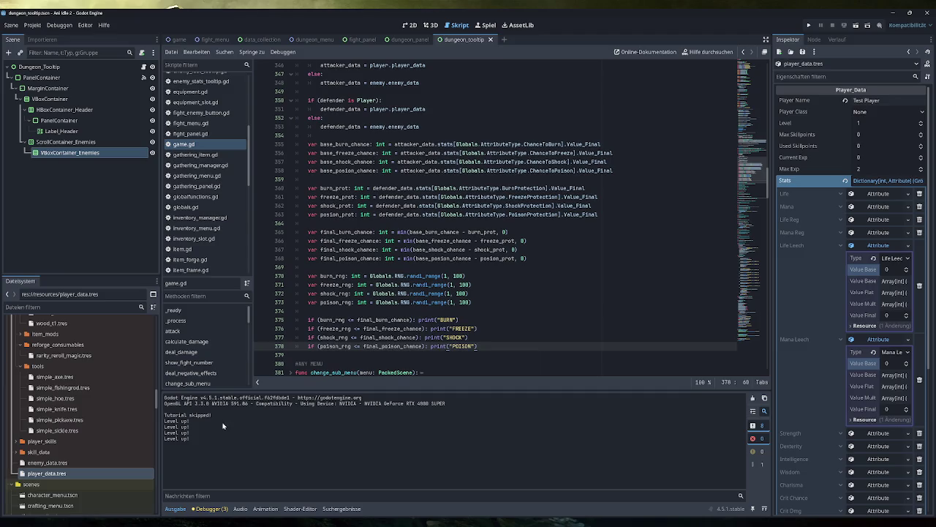
Step: Set out_of_fight_reg.tres Base Duration to 60 and save the resource
scroll(55, 459, "up", 10)
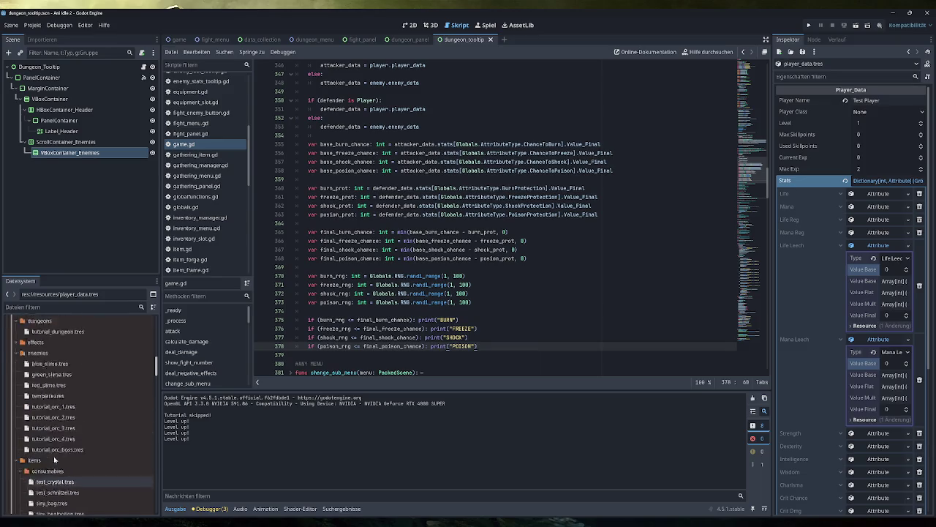
scroll(54, 459, "up", 3)
left_click(17, 392)
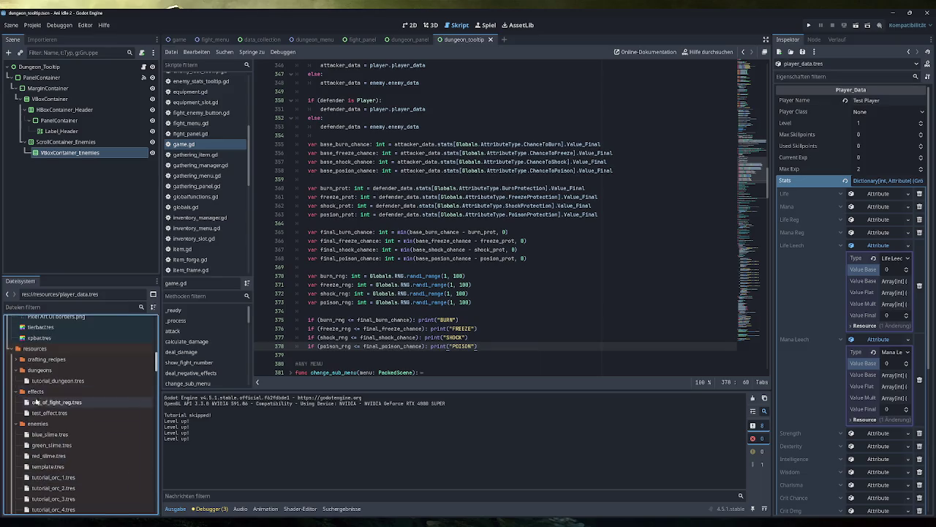
left_click(51, 402)
double_click(64, 404)
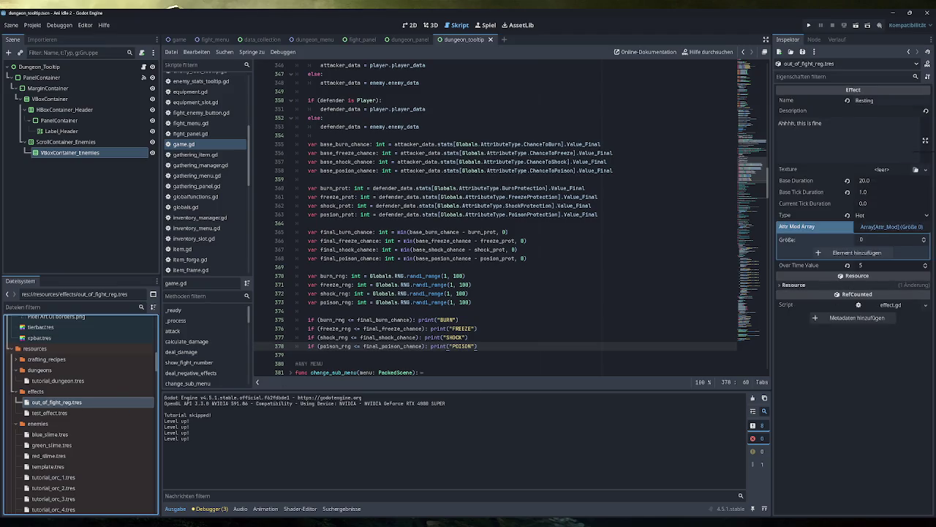
left_click(878, 183)
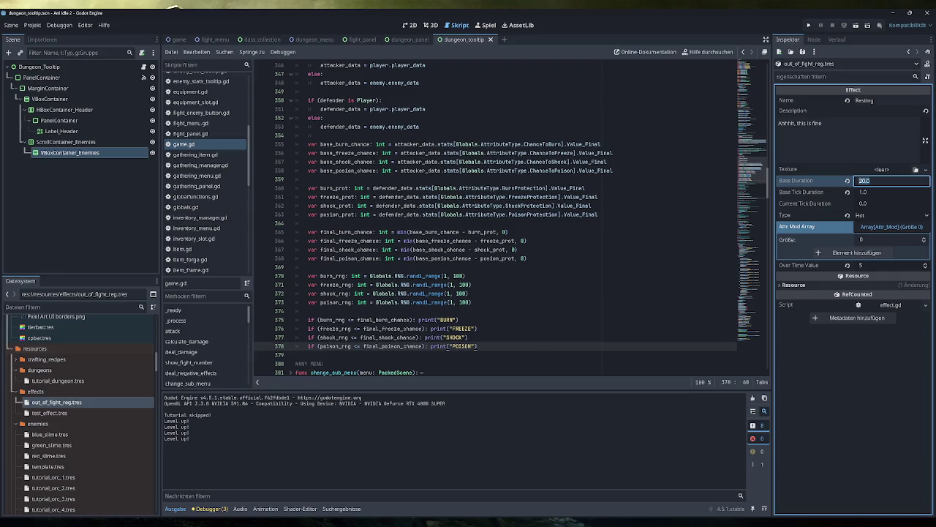
type("60")
key("Return")
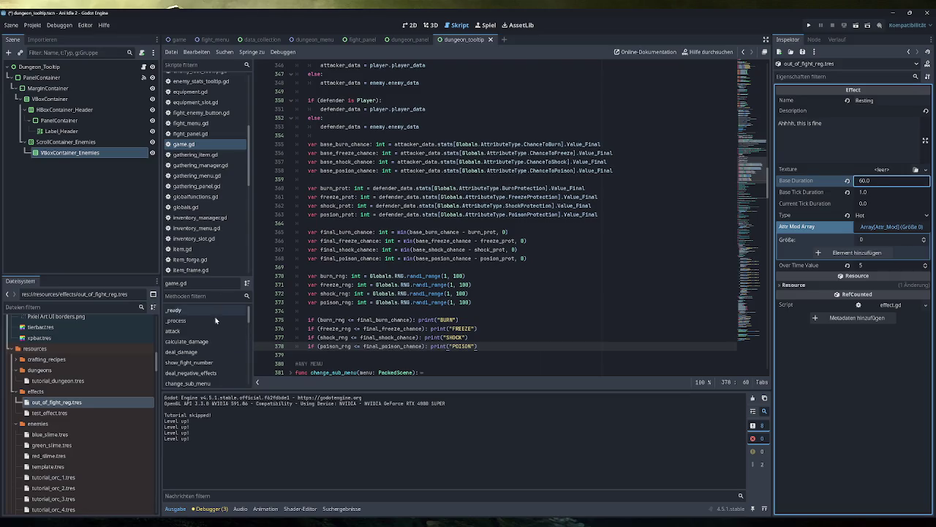
key("ctrl+s")
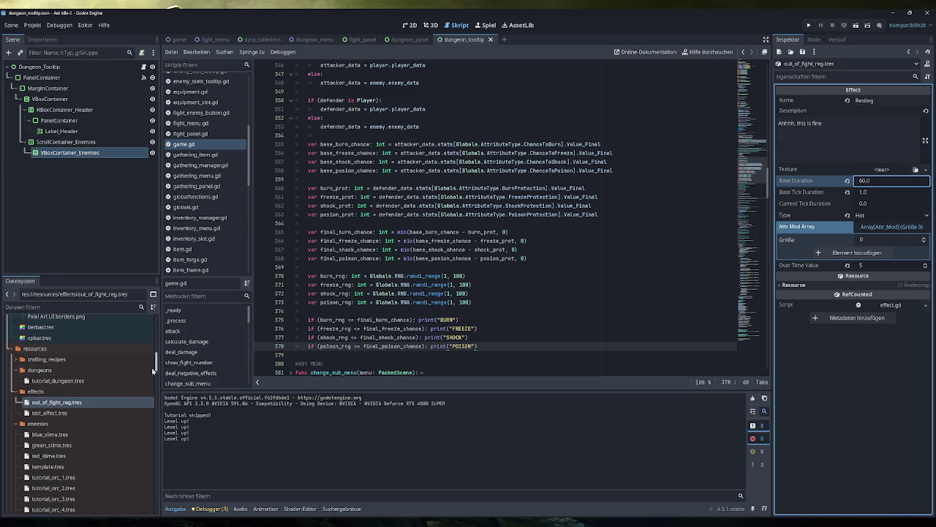
Step: Inspect test_effect.tres, then delete it from the project's effects folder
left_click(73, 413)
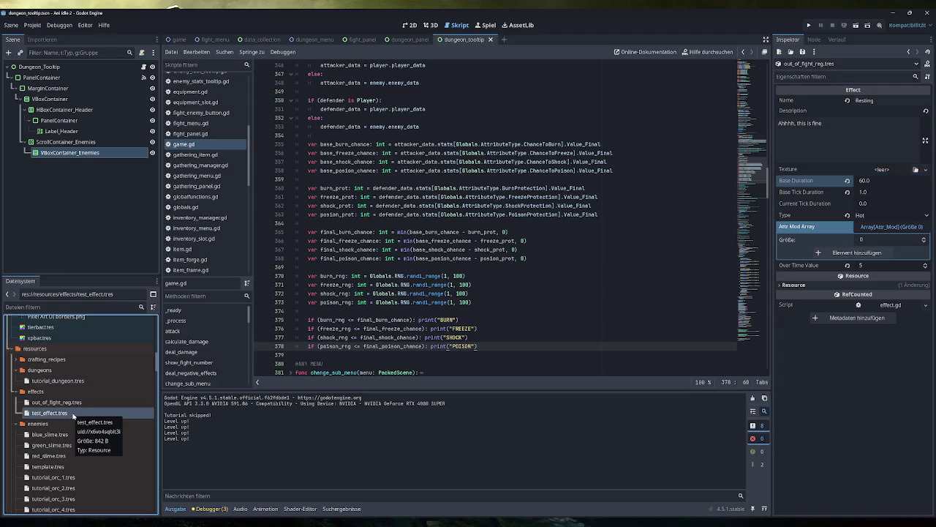
double_click(73, 414)
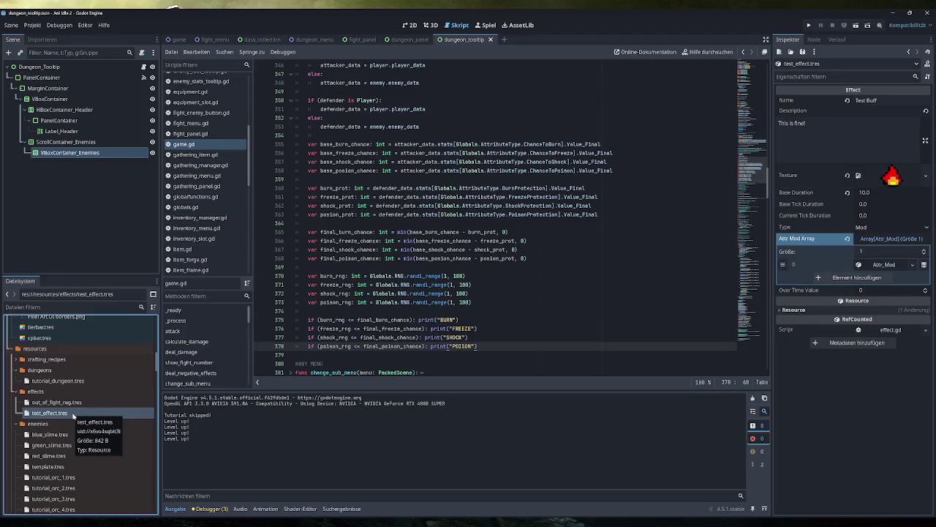
left_click(73, 414)
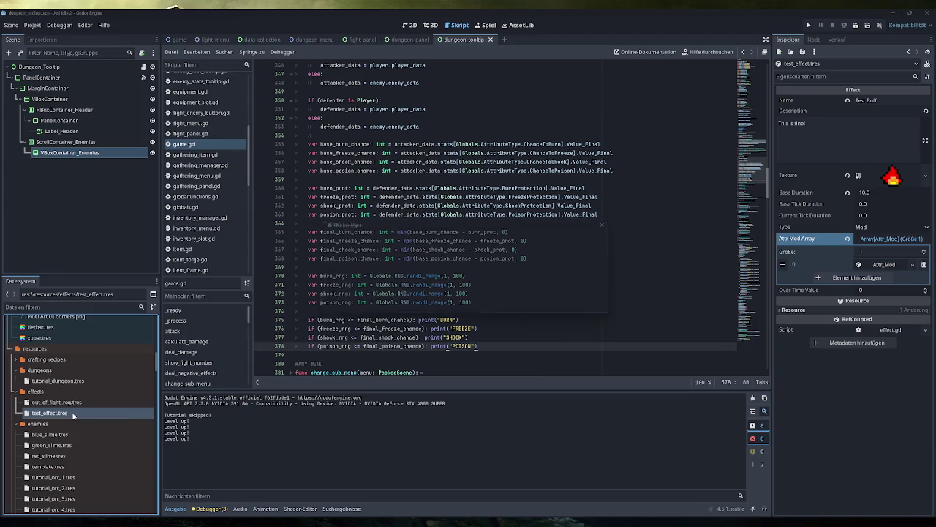
key("Delete")
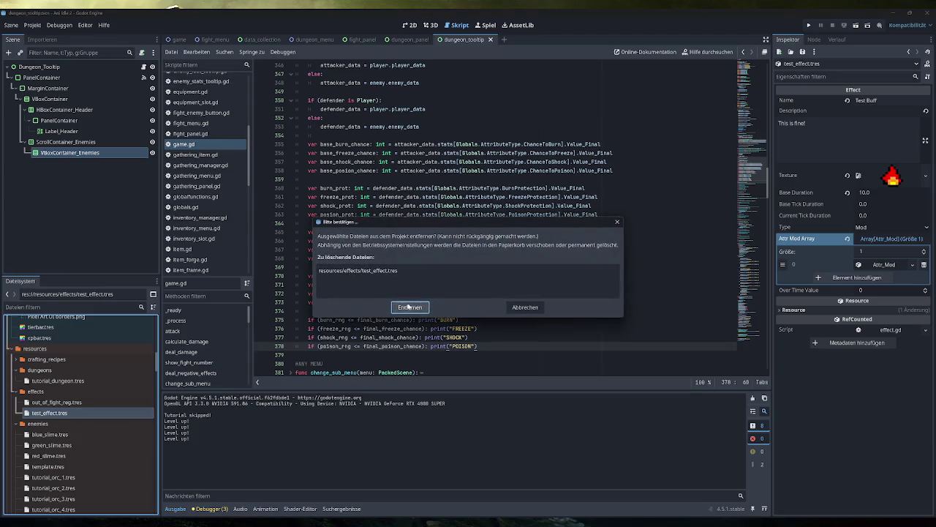
left_click(410, 307)
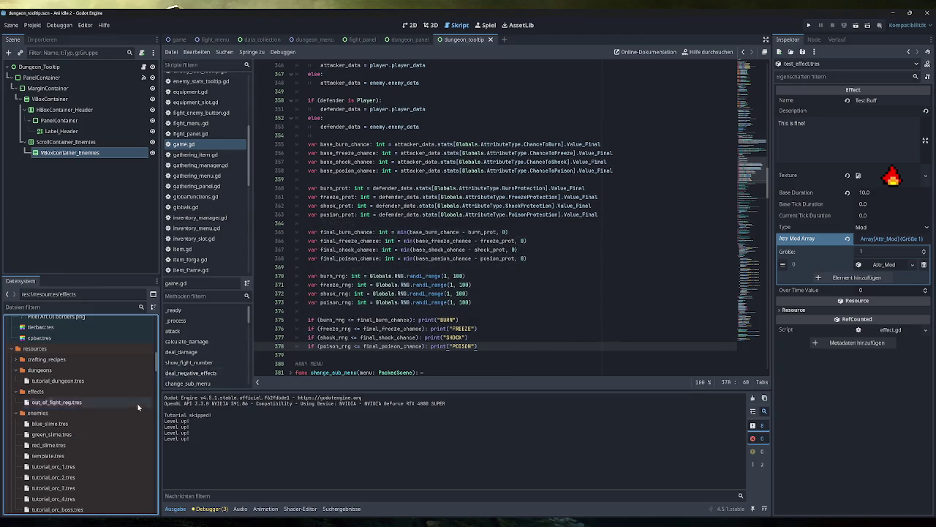
right_click(58, 393)
Step: Create a new Effect resource in the effects folder saved as hit_burn.tres
mouse_move(100, 363)
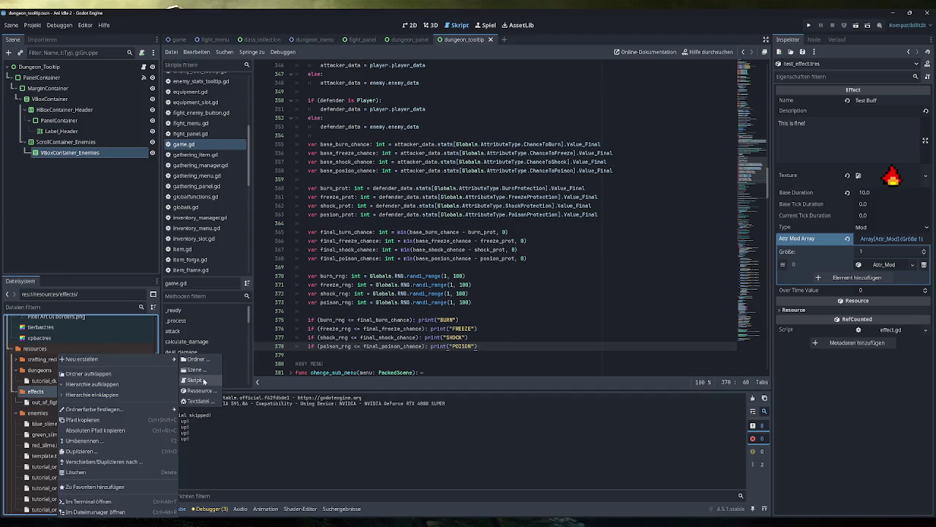
left_click(200, 389)
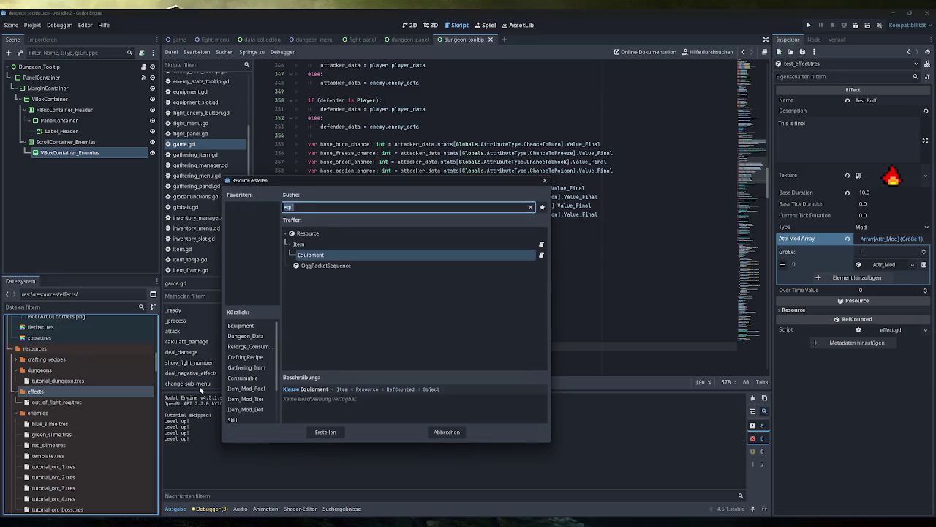
type("effe")
key("Return")
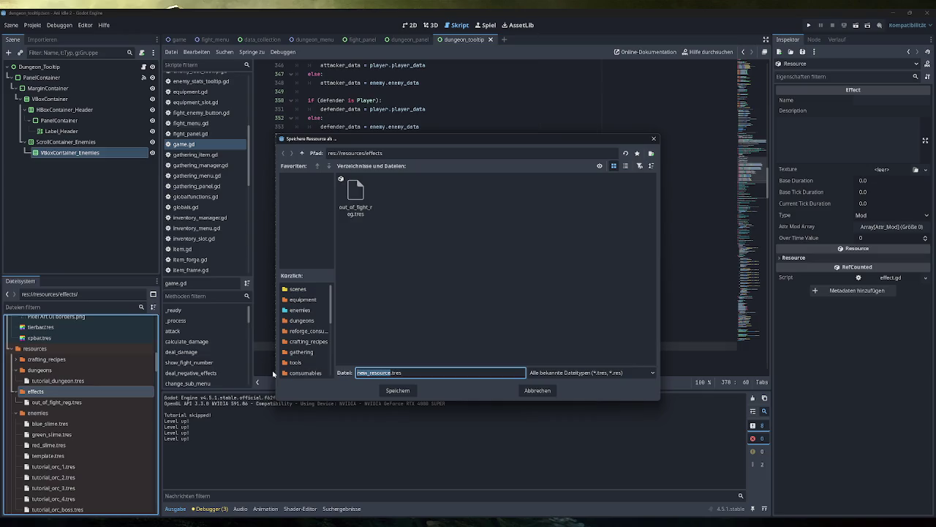
type("hit_burn")
left_click(392, 392)
Step: Try the Name 'Burn' on hit_burn.tres, clear it, and compare with out_of_fight_reg.tres
left_click(47, 402)
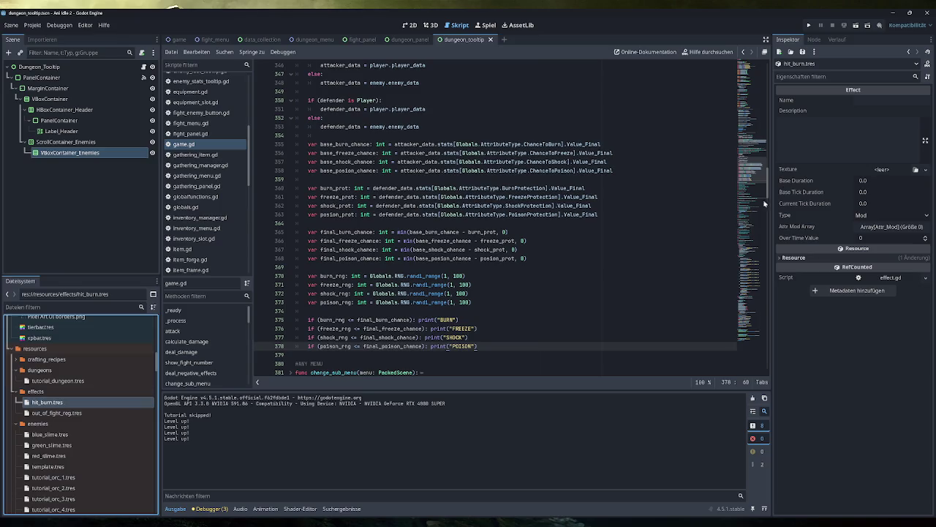
left_click(889, 100)
type("Burn")
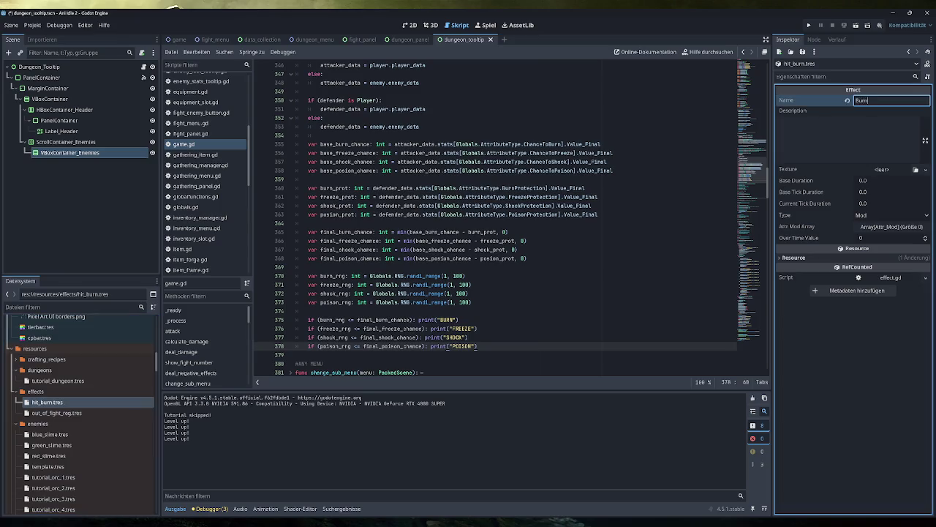
key("Return")
key("BackSpace")
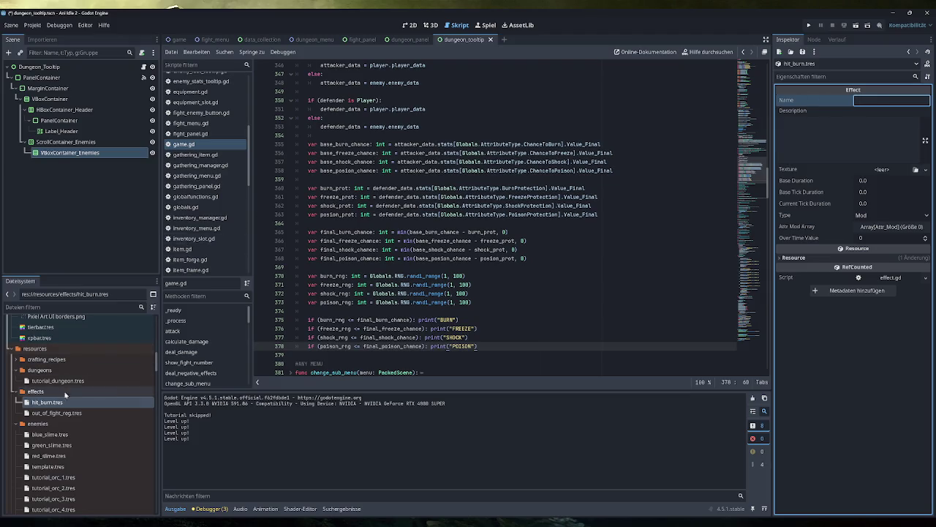
left_click(62, 414)
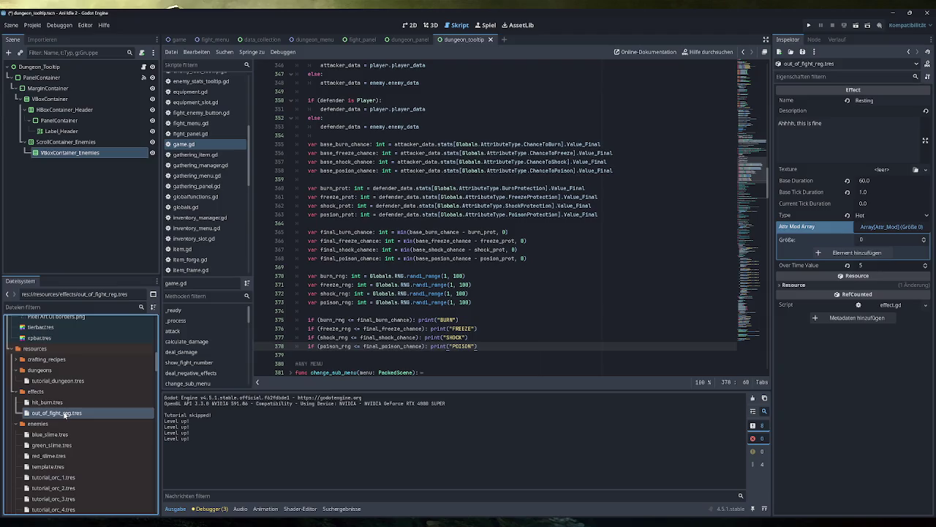
left_click(51, 402)
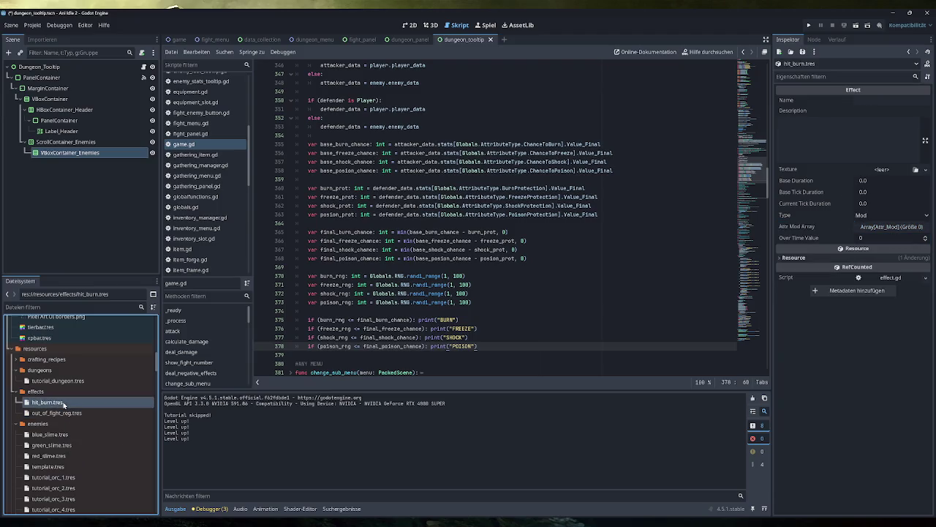
key("alt+Tab")
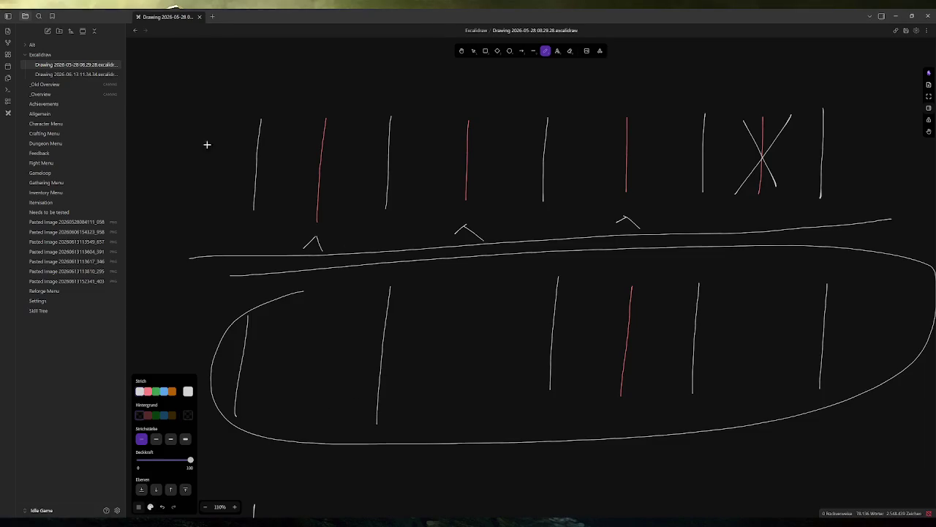
Step: On the _Overview canvas, tick off the Dot Chance/Protection to-do
left_click(53, 115)
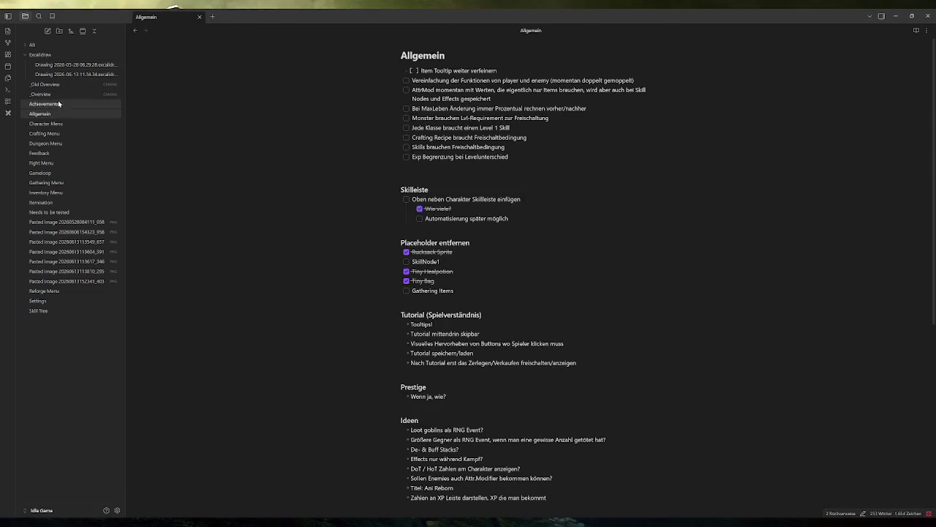
left_click(59, 93)
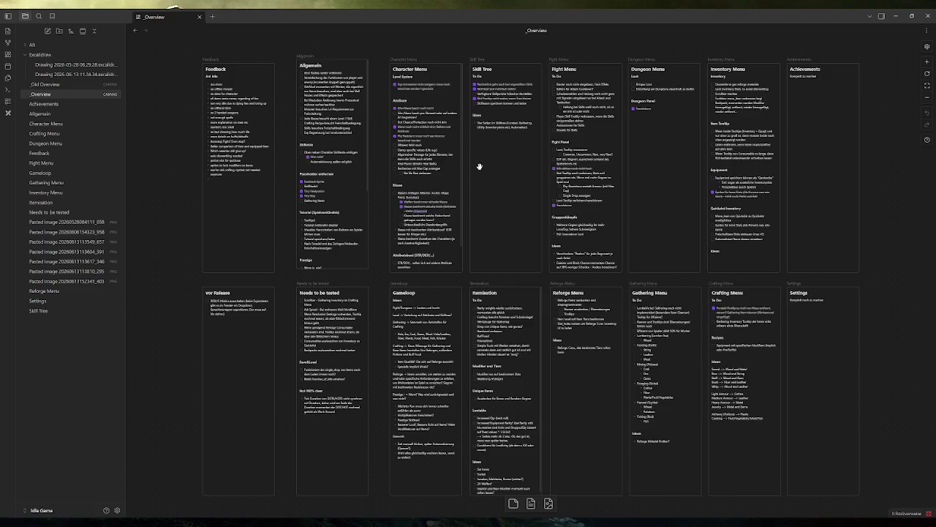
left_click(428, 128)
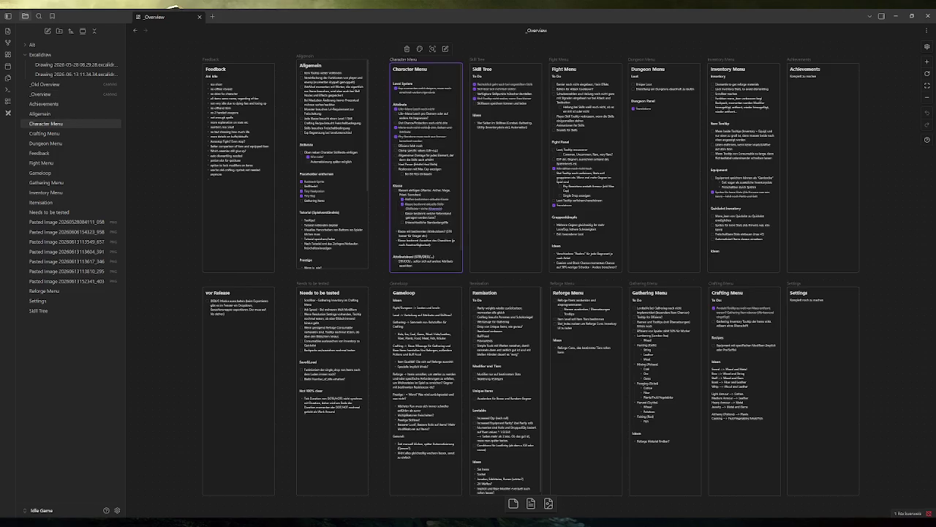
scroll(387, 118, "up", 5)
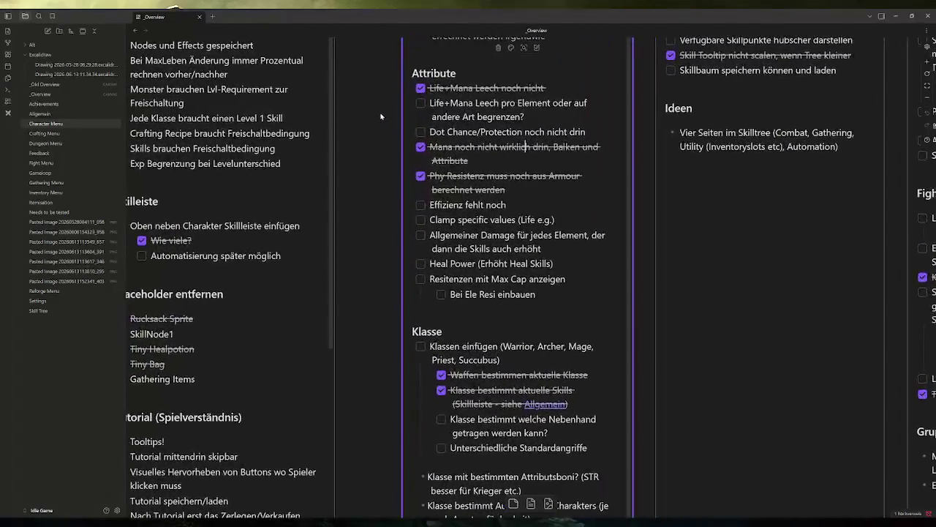
scroll(530, 278, "up", 2)
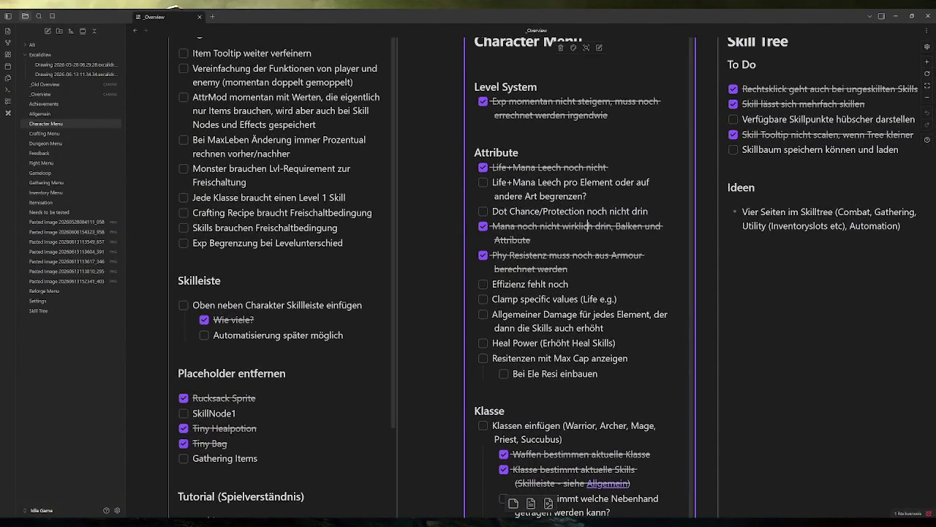
left_click(482, 210)
scroll(468, 187, "left", 2)
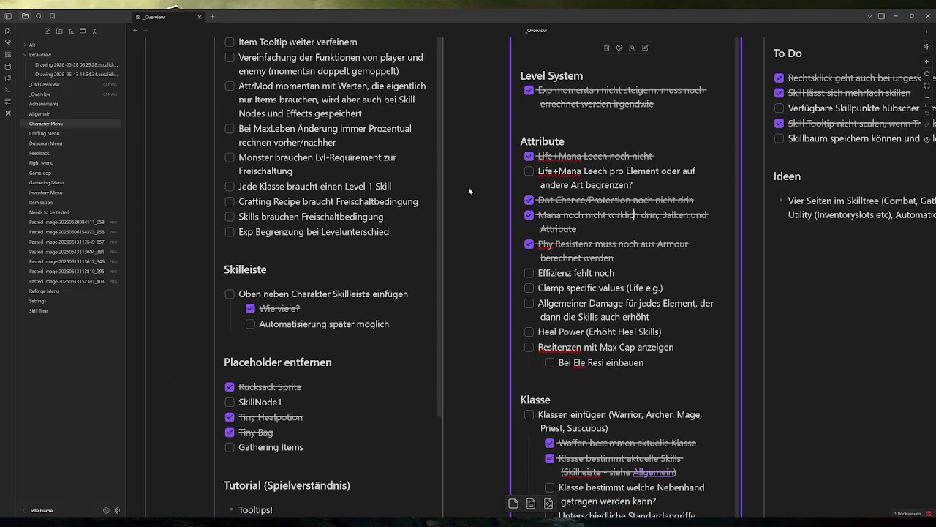
scroll(470, 192, "left", 3)
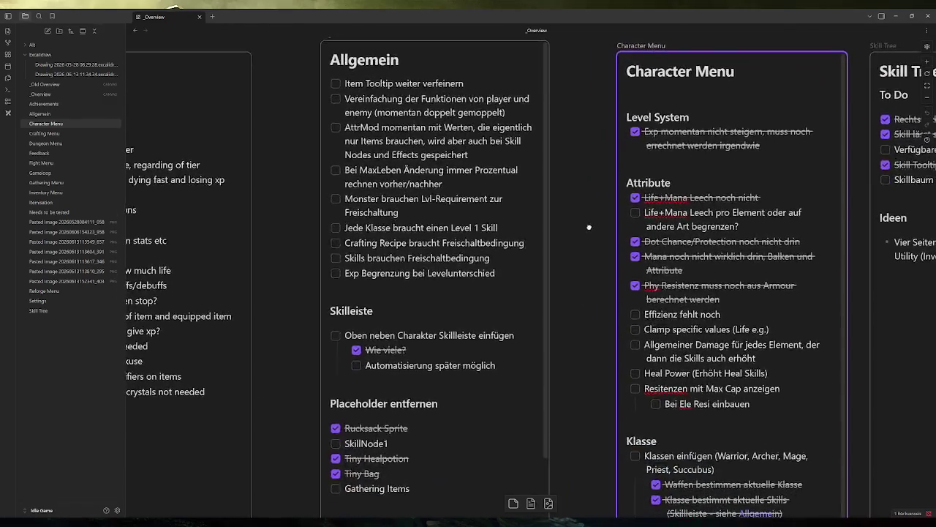
Step: Append the to-do 'Translations für Effekte' to the Allgemein card
double_click(493, 282)
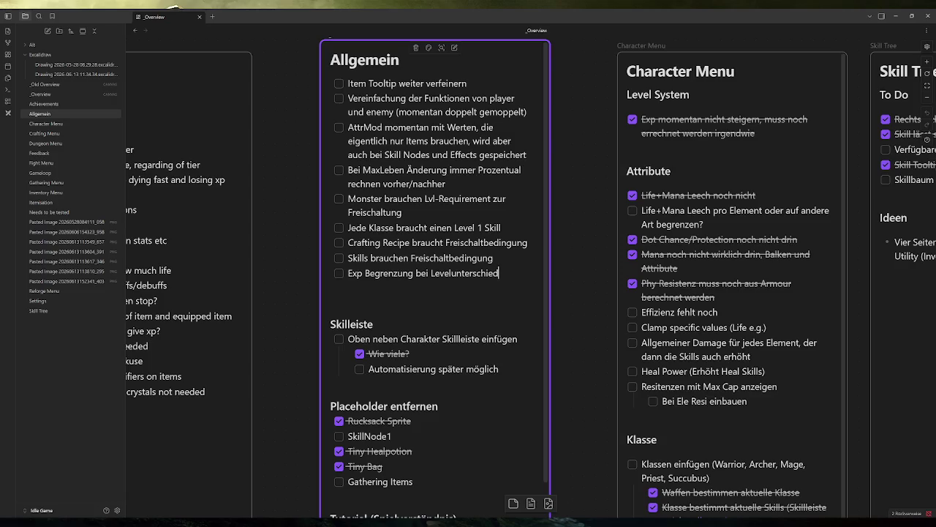
key("Return")
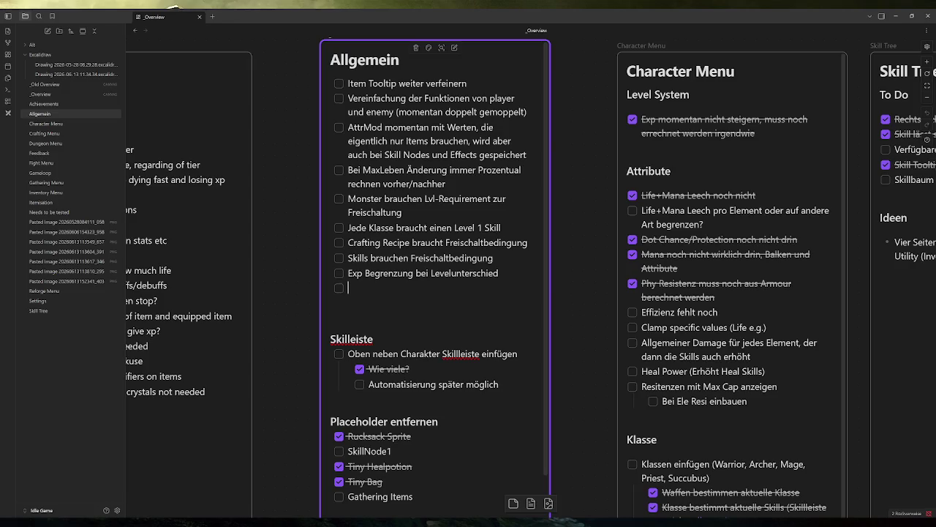
type("Translat")
type("ions für Effekte")
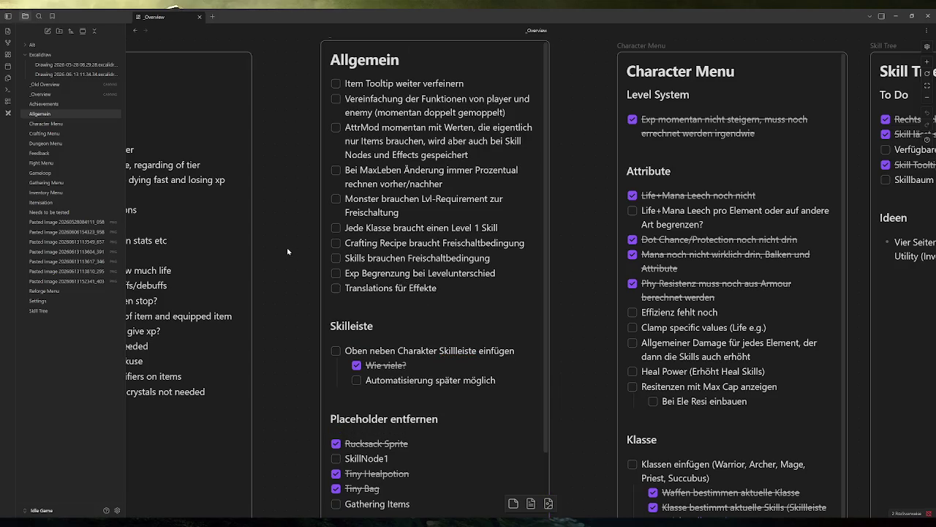
key("alt+Tab")
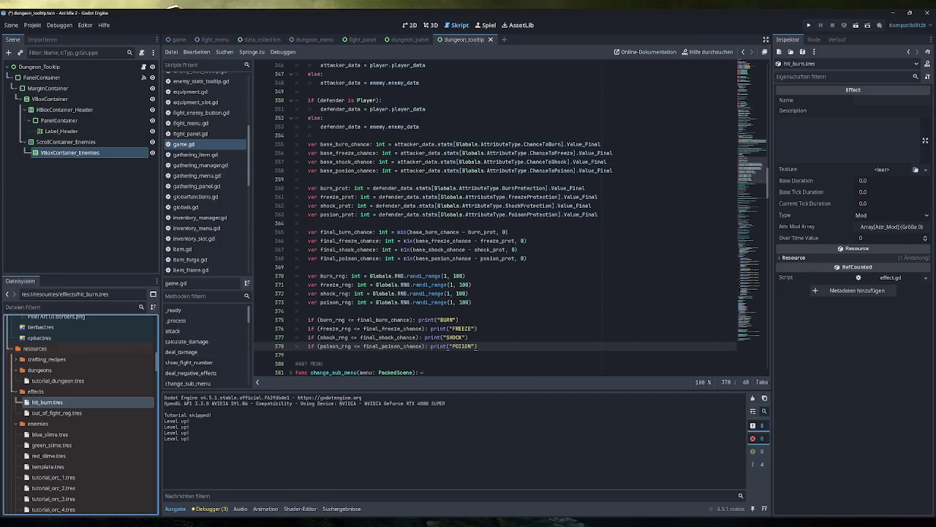
Step: Set the hit_burn effect's Name to 'Burn' and Description to 'Buuurrrrm'
left_click(892, 100)
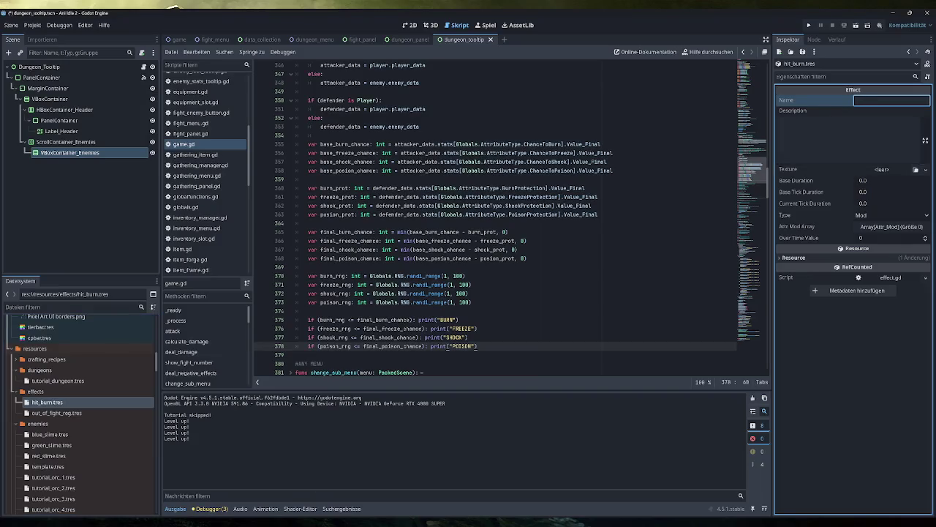
type("Burn")
left_click(849, 139)
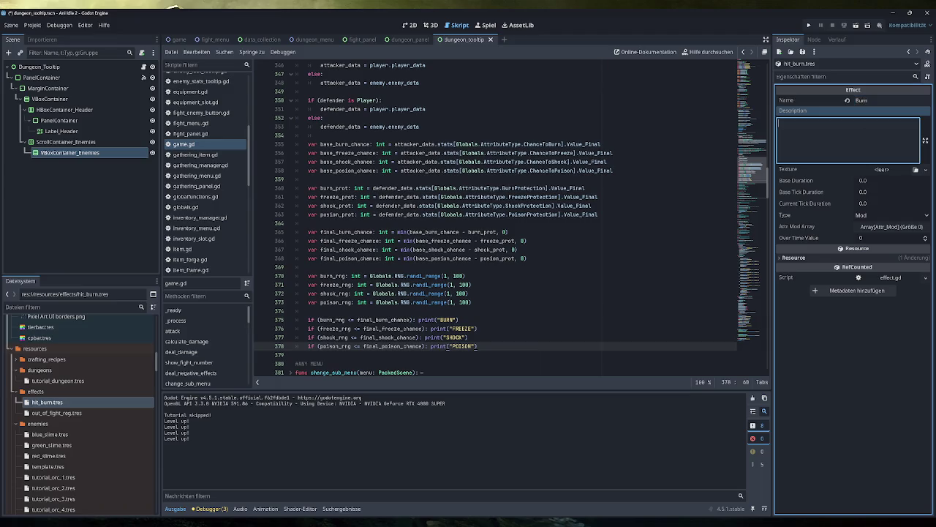
type("Buuurrrrm")
Step: Assign the flame image as the effect's Texture via Quick Load
left_click(925, 169)
left_click(867, 384)
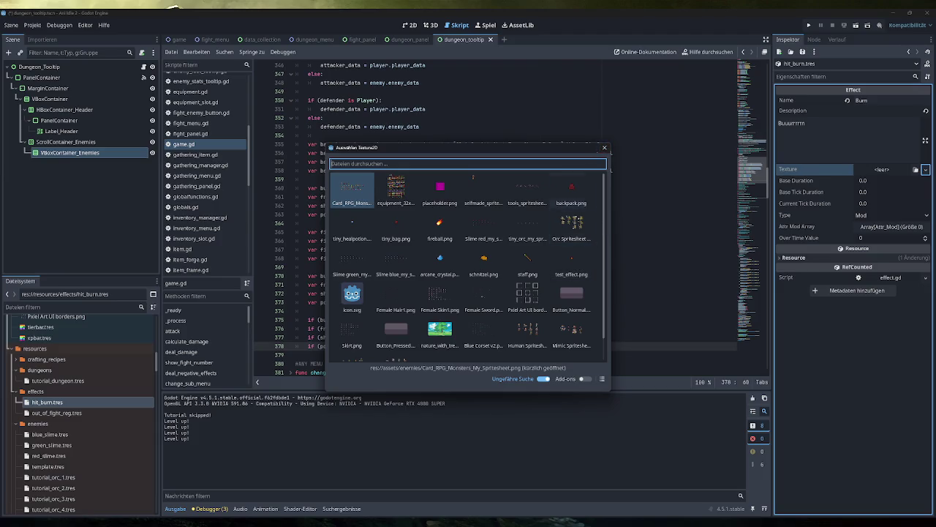
left_click(605, 149)
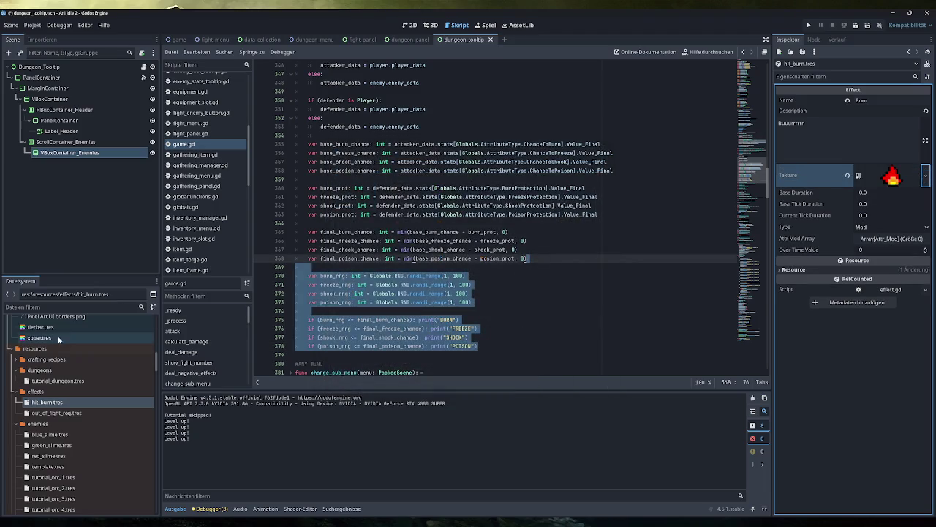
scroll(75, 407, "up", 5)
scroll(75, 407, "up", 5)
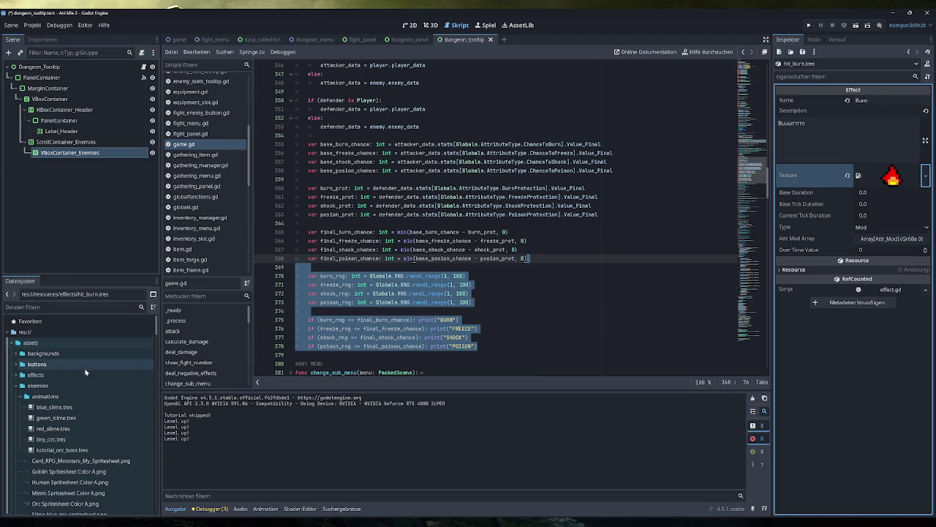
scroll(86, 366, "down", 1)
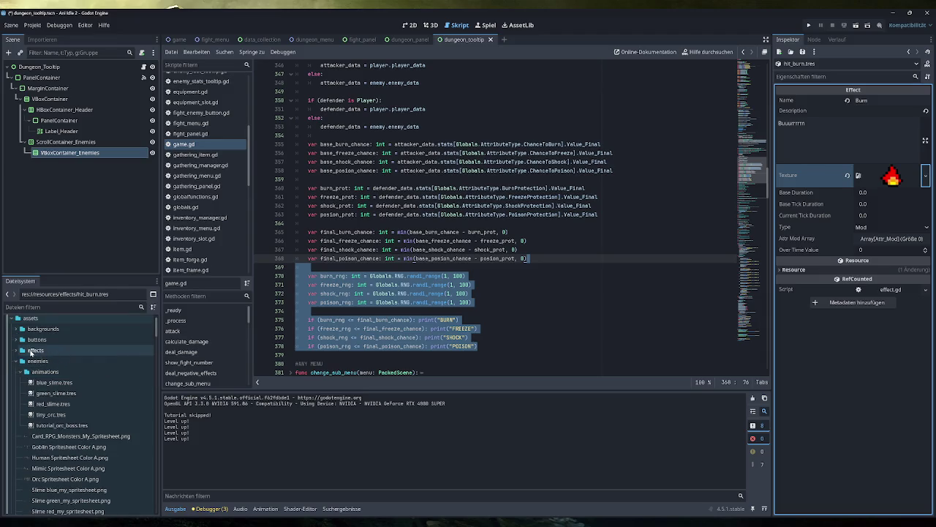
Step: Locate and select the test_effect.png image in the effects folder
left_click(32, 351)
left_click(17, 351)
left_click(53, 361)
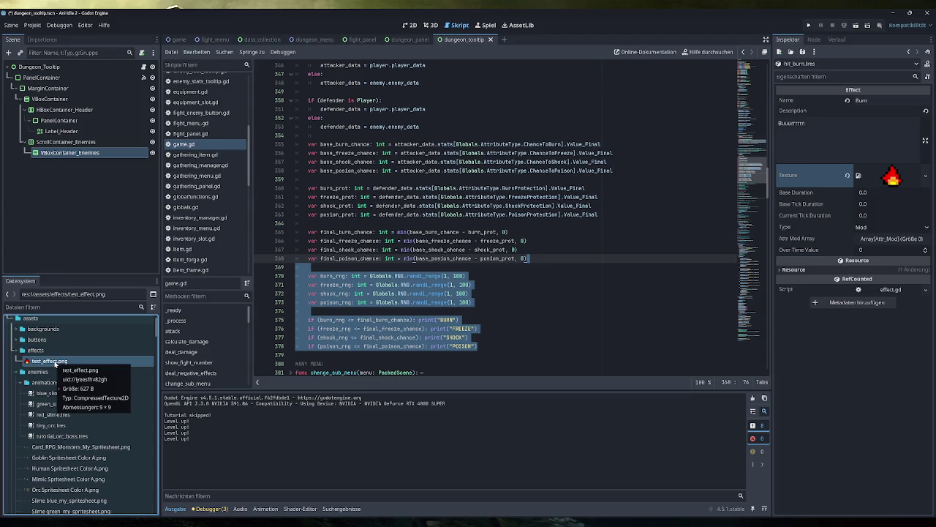
right_click(55, 363)
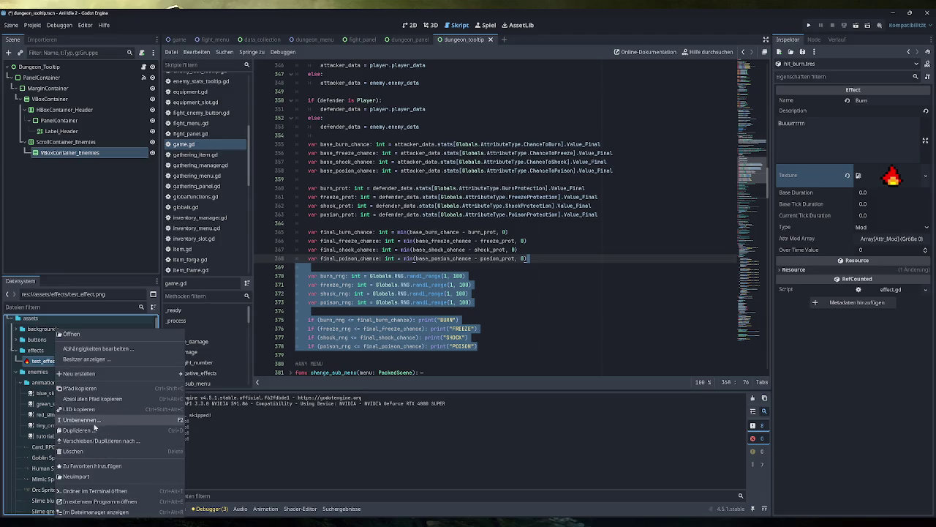
Step: Rename test_effect.png to hit_burn.png in the FileSystem dock
left_click(103, 419)
type("hit_burn")
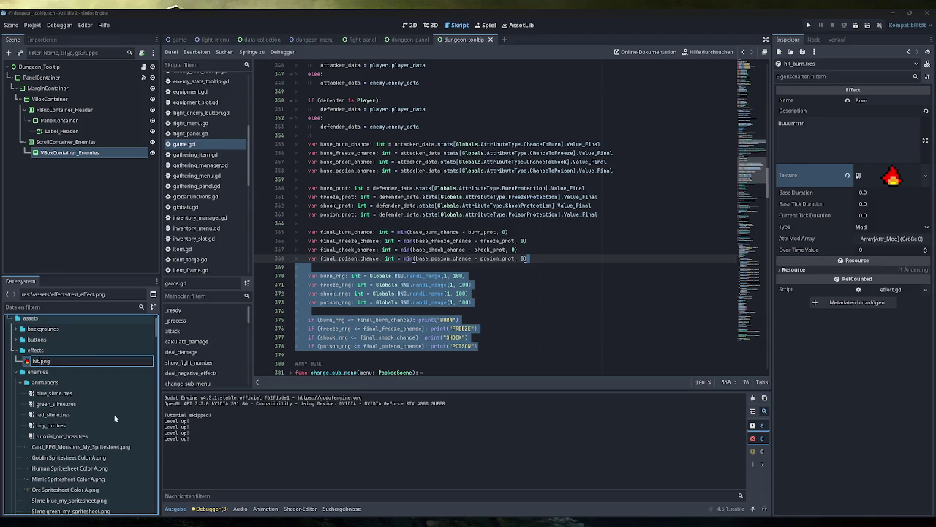
key("Return")
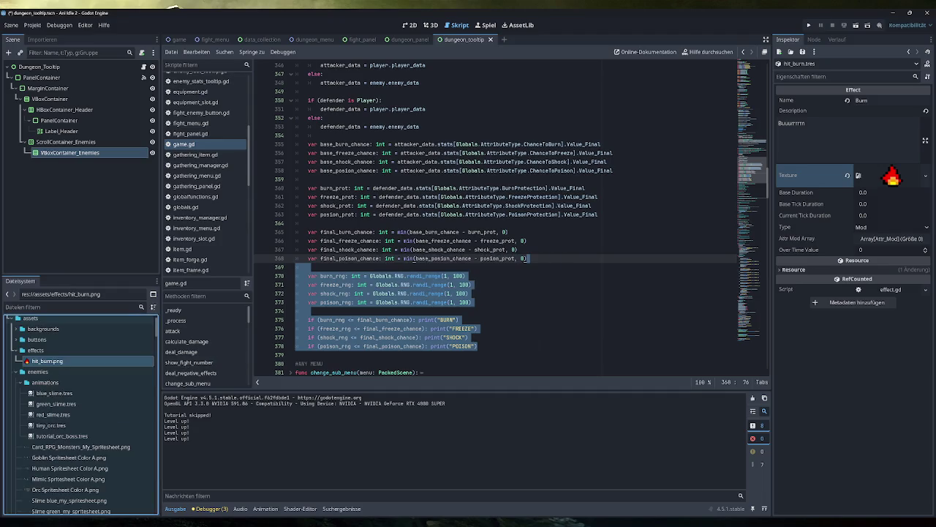
mouse_move(913, 181)
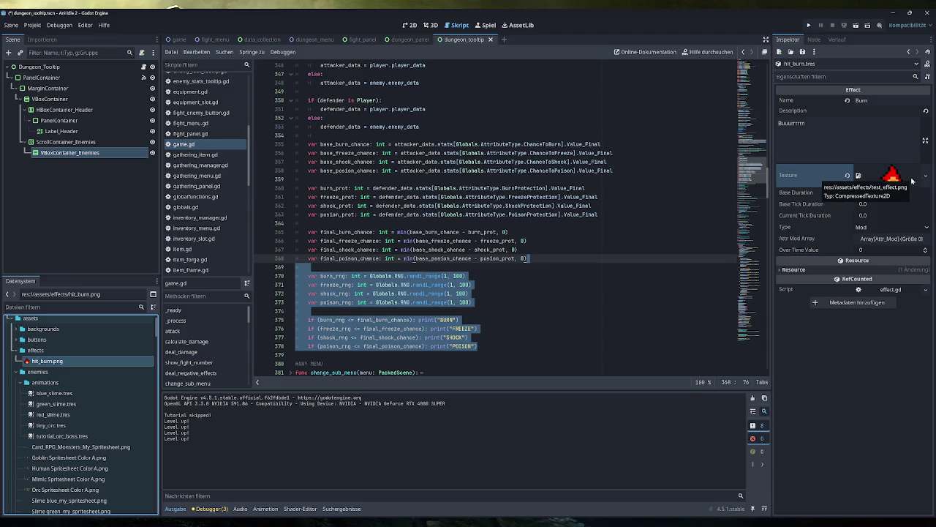
left_click(882, 194)
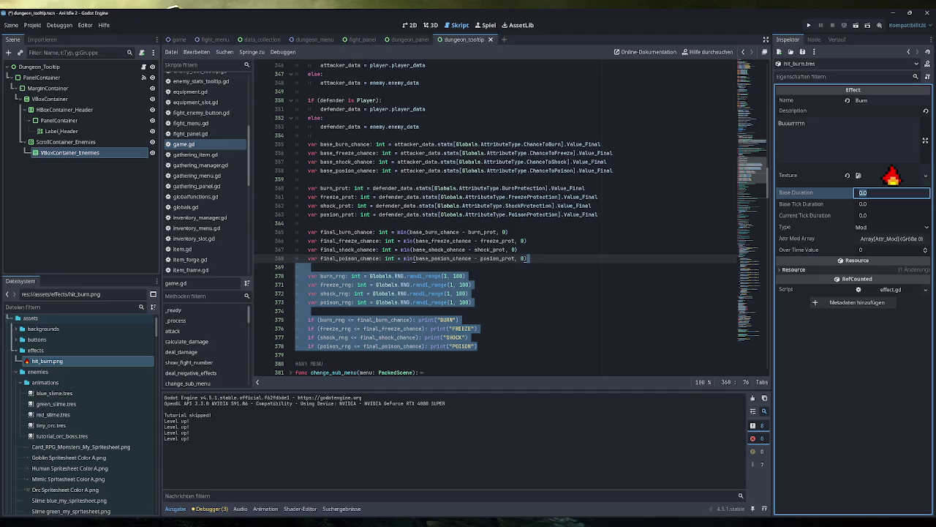
Step: Give the Burn effect Base Duration 5.0, type Dot and Base Tick Duration 2.0
type("5")
key("Return")
left_click(875, 227)
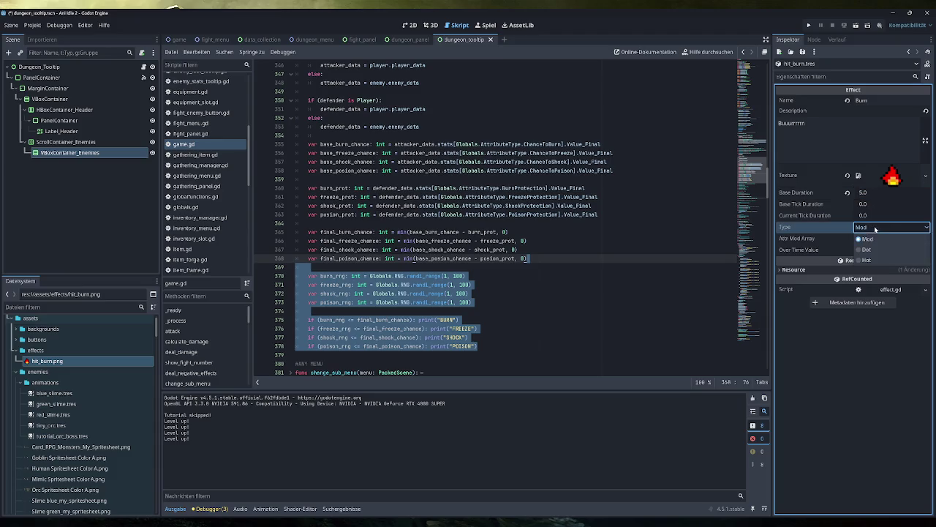
left_click(875, 253)
left_click(874, 205)
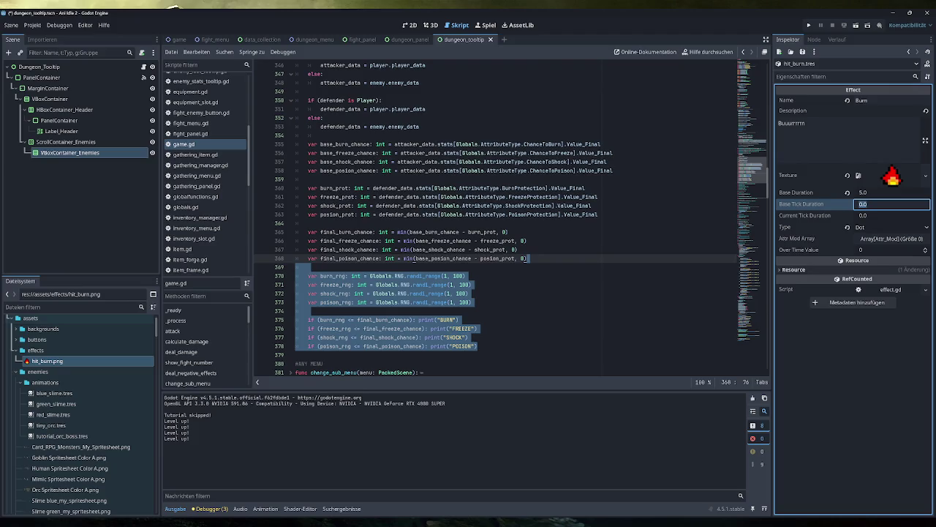
type("2.5")
key("ctrl+a")
type("2.0")
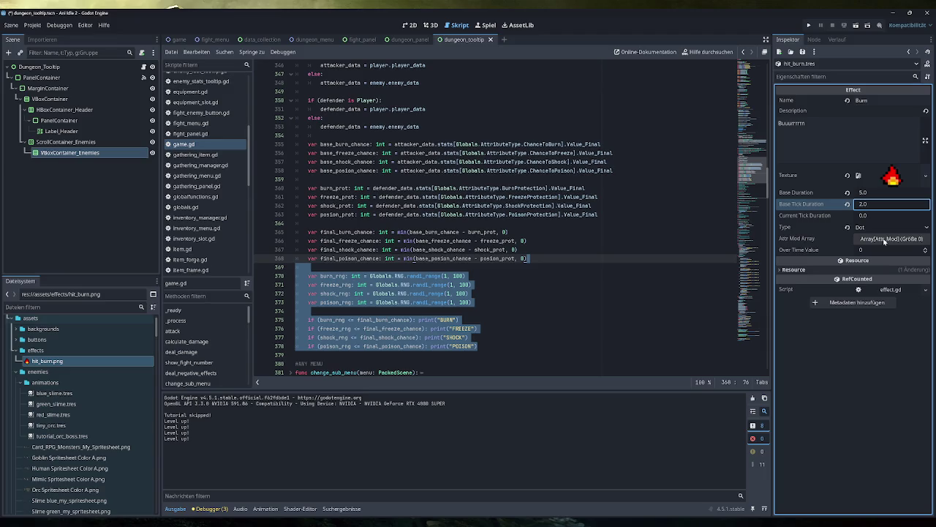
left_click(884, 239)
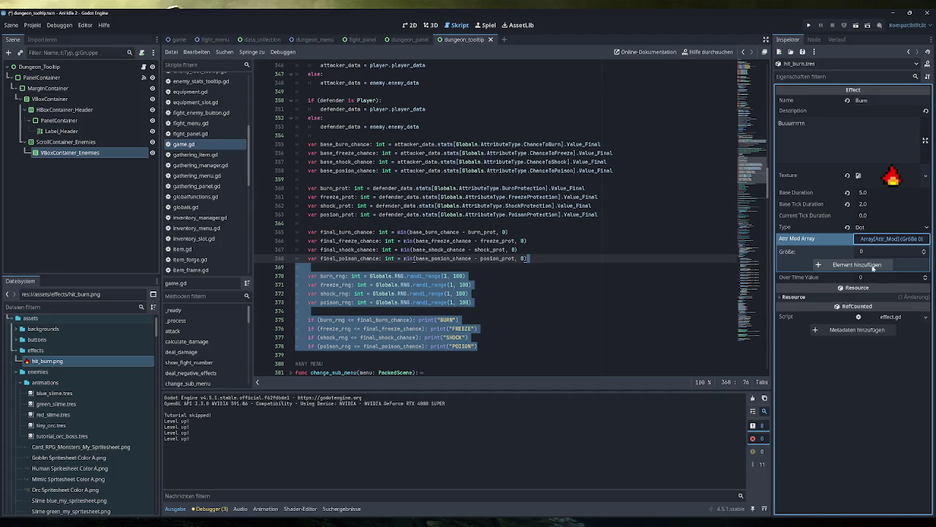
Step: Leave the Attr Mod Array empty and set the Burn effect's Over Time Value to 5
left_click(872, 265)
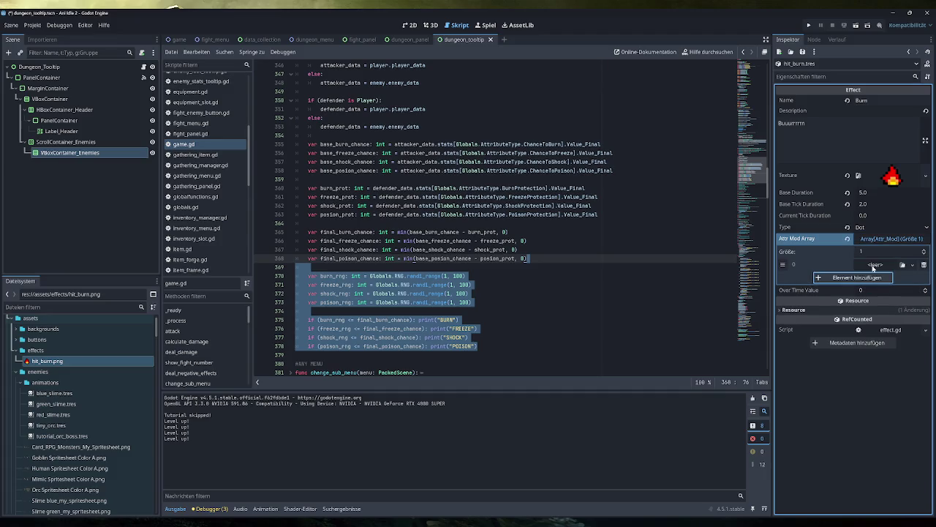
left_click(924, 268)
left_click(884, 241)
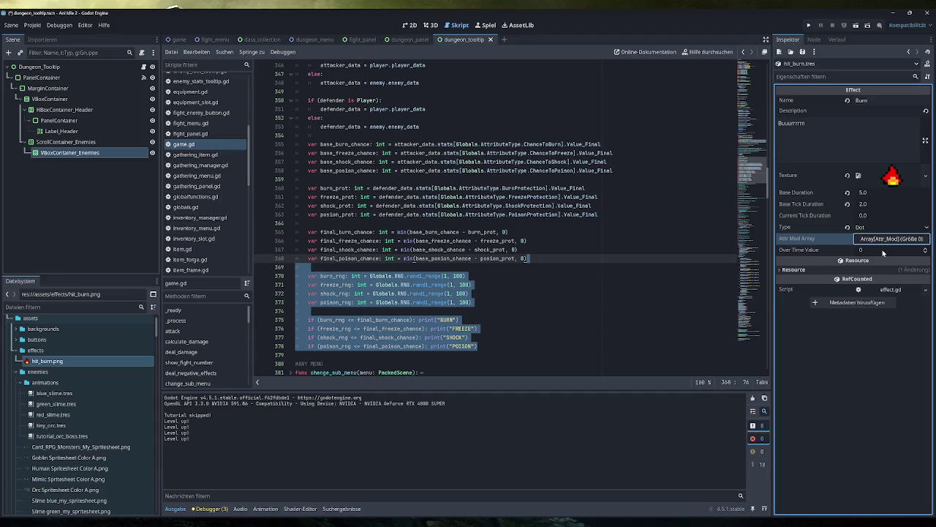
left_click(883, 250)
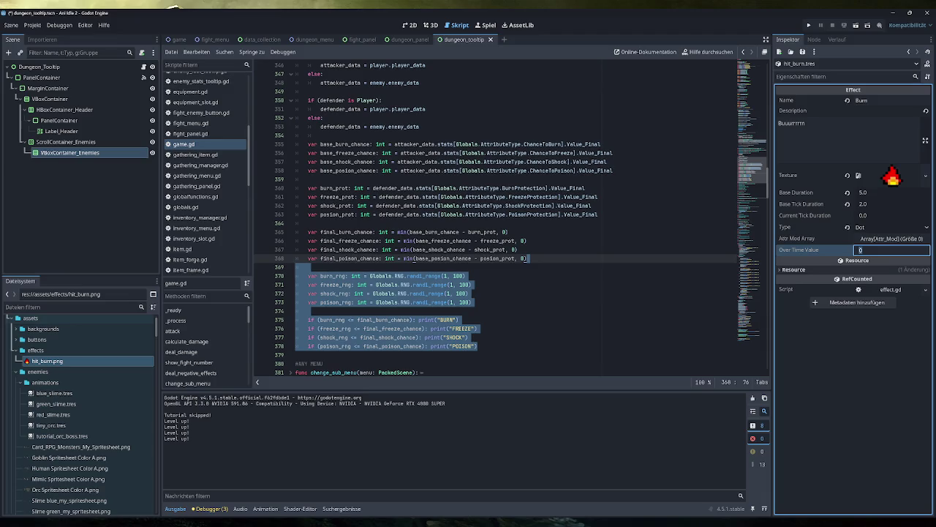
type("5")
key("Return")
mouse_move(272, 525)
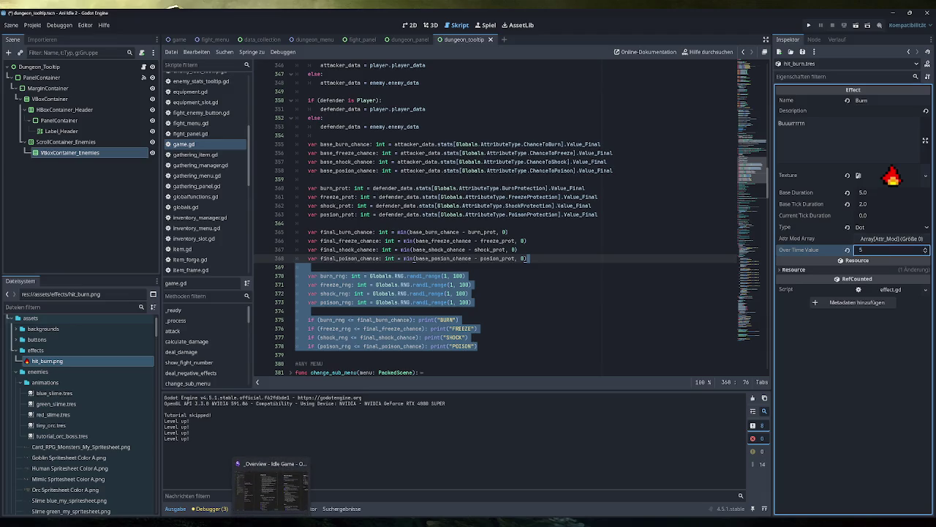
left_click(271, 489)
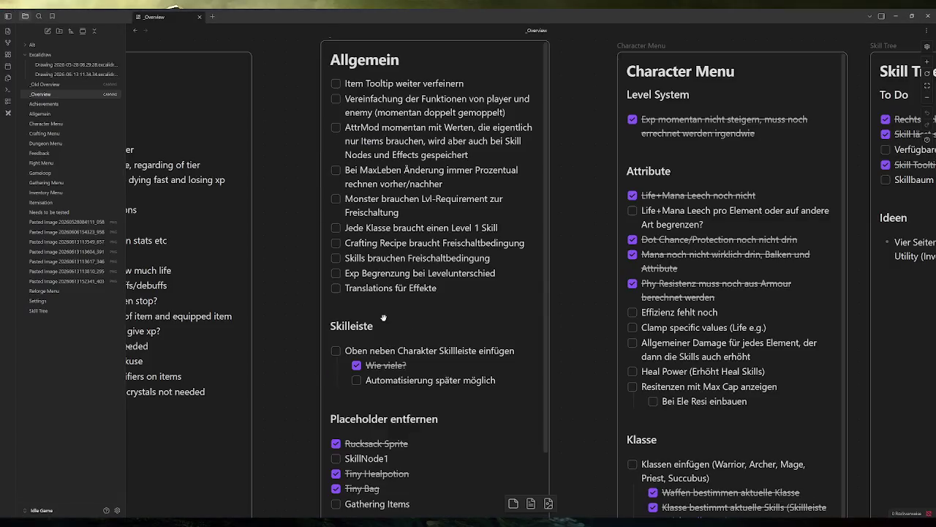
Step: Add the to-do 'DOTs/HOTs momentan nur mit festem Wert pro Tick, im Endgame eher sinnlos oder zu stark im Early Game' to Allgemein
double_click(442, 288)
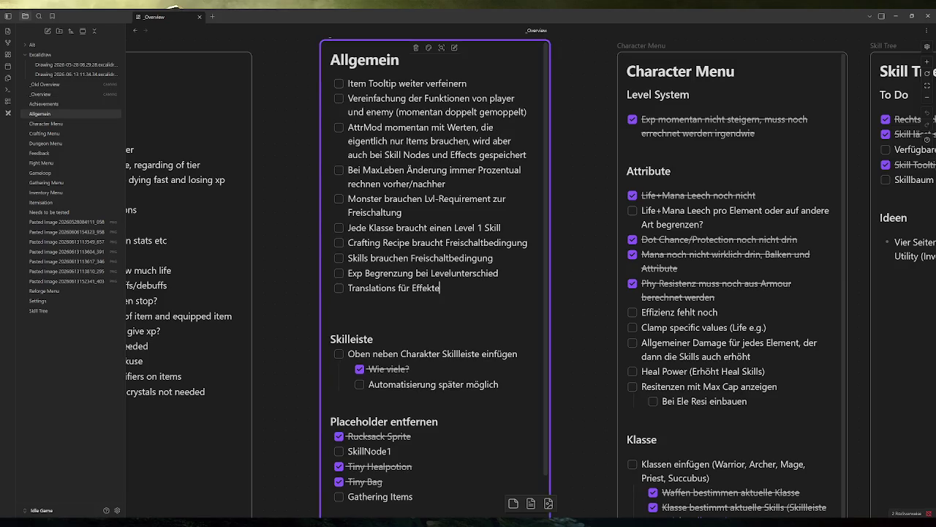
key("Return")
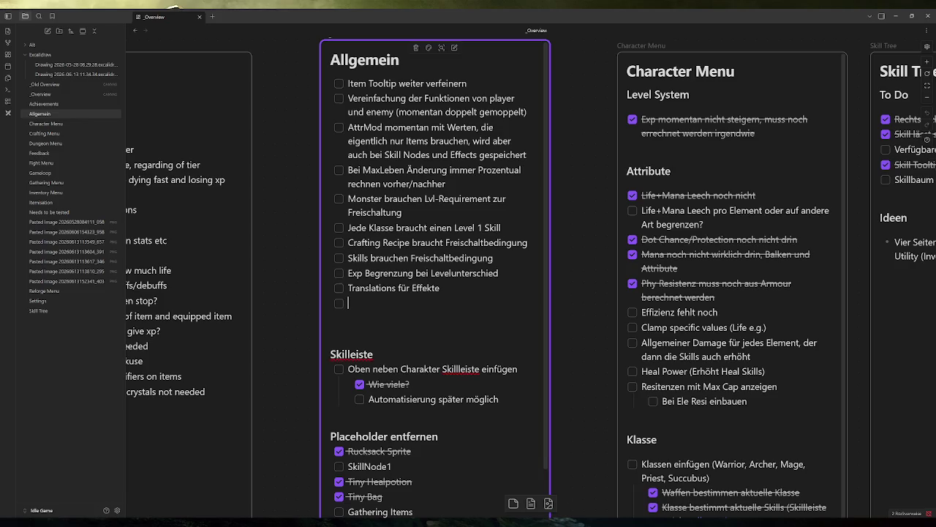
type("DOTs")
type("/HOTs mo")
type("mentan n")
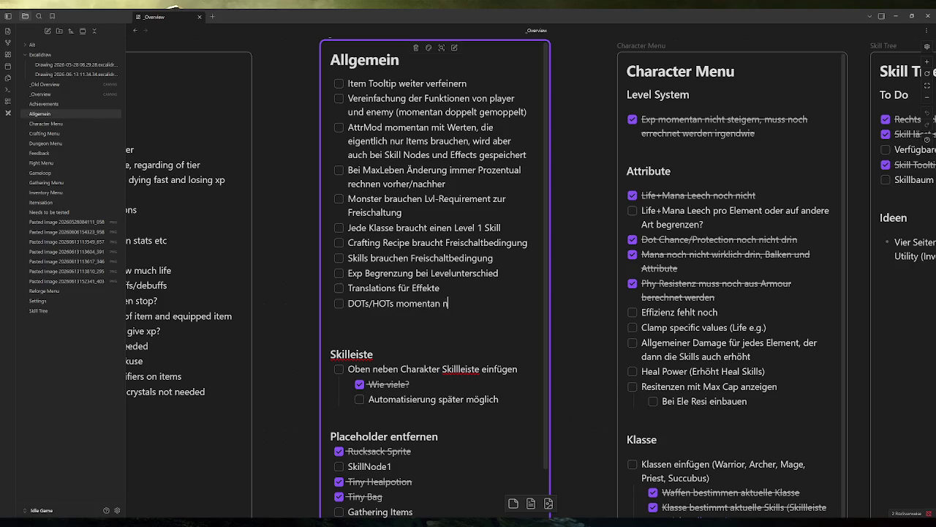
type("ur mit festem W")
type("ert pro")
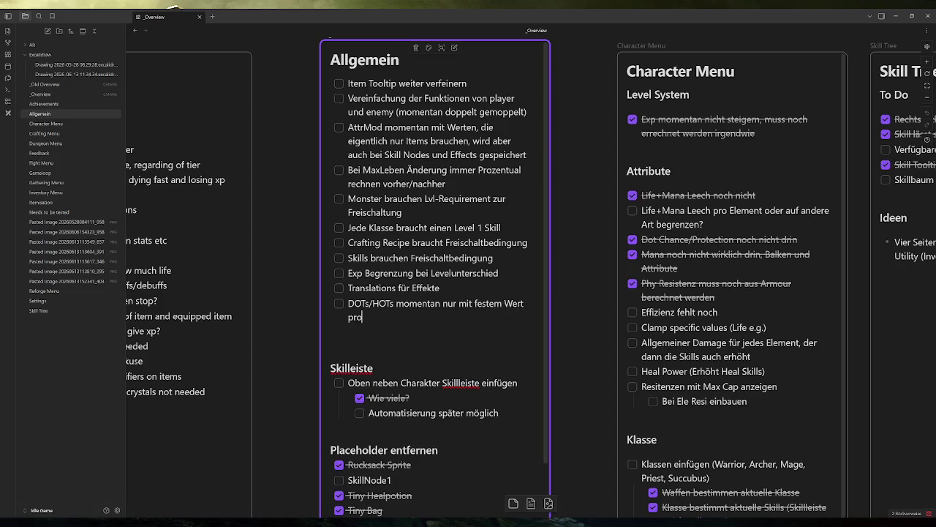
type(" Tick, in")
key("BackSpace")
type("m Endgame eher sinnlo")
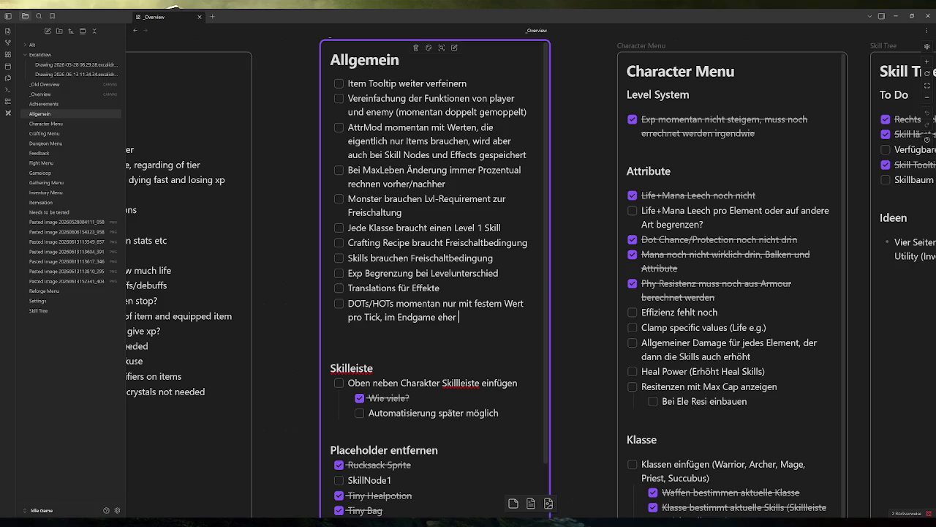
type("s oder zu")
type("stark")
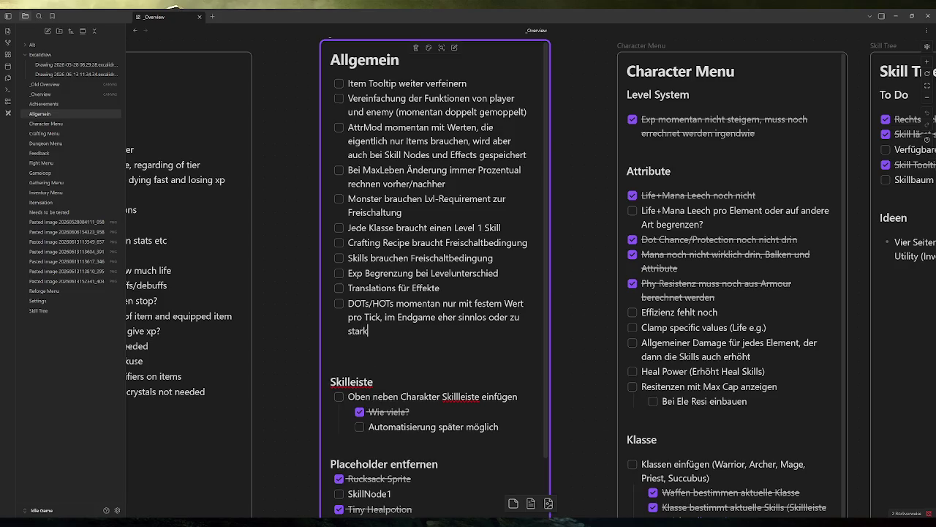
type(" im Early Game")
left_click(298, 292)
key("alt+Tab")
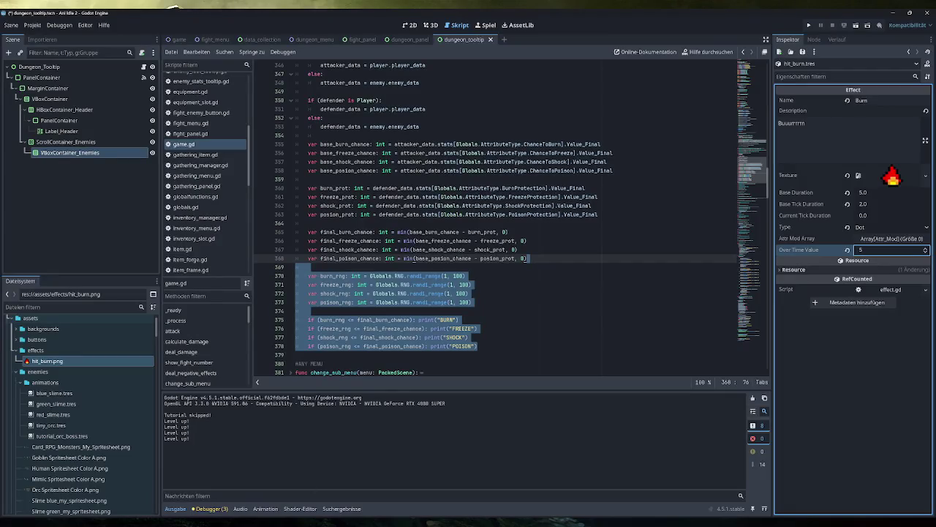
Step: Save the project and select the print("BURN") call on line 375
left_click(474, 302)
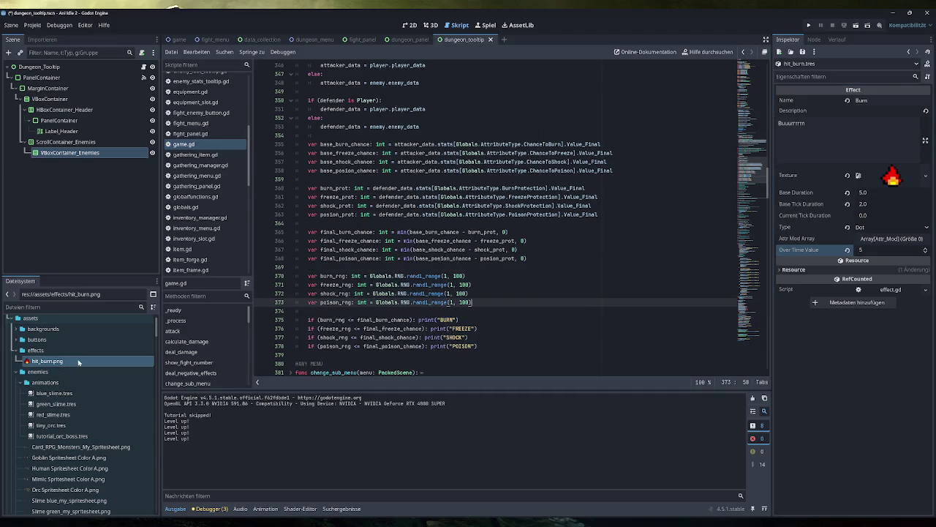
key("ctrl+s")
left_click_drag(457, 320, 418, 320)
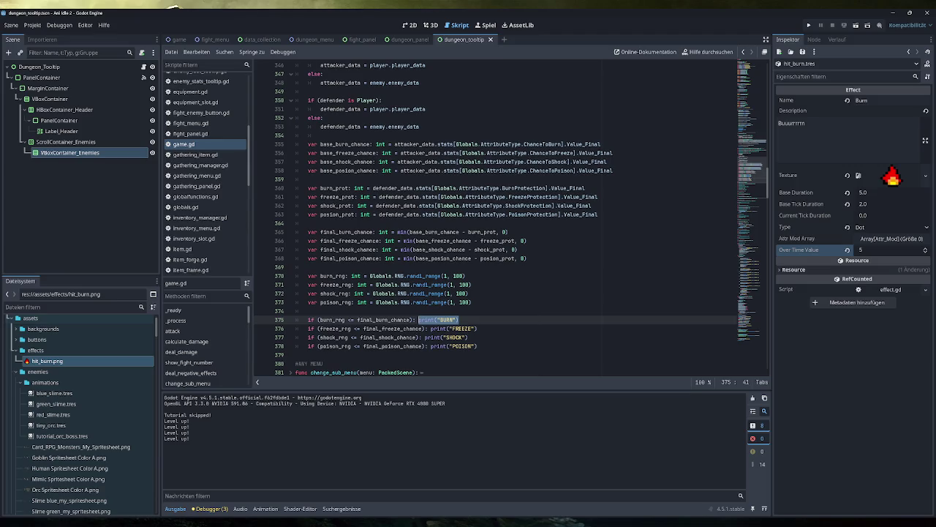
Step: Review the freeze, shock and poison roll checks on lines 376–378 of game.gd
left_click_drag(478, 328, 308, 329)
left_click(446, 329)
left_click_drag(467, 337, 295, 337)
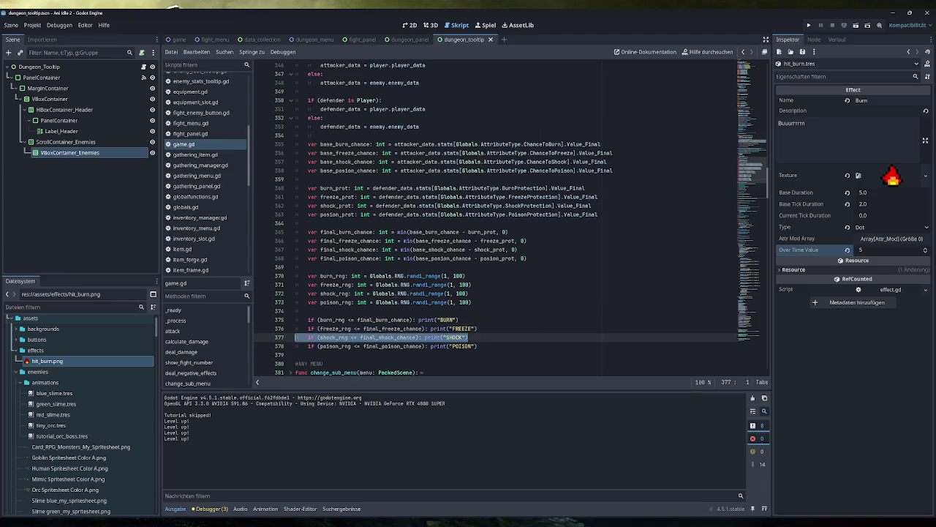
left_click_drag(477, 346, 295, 346)
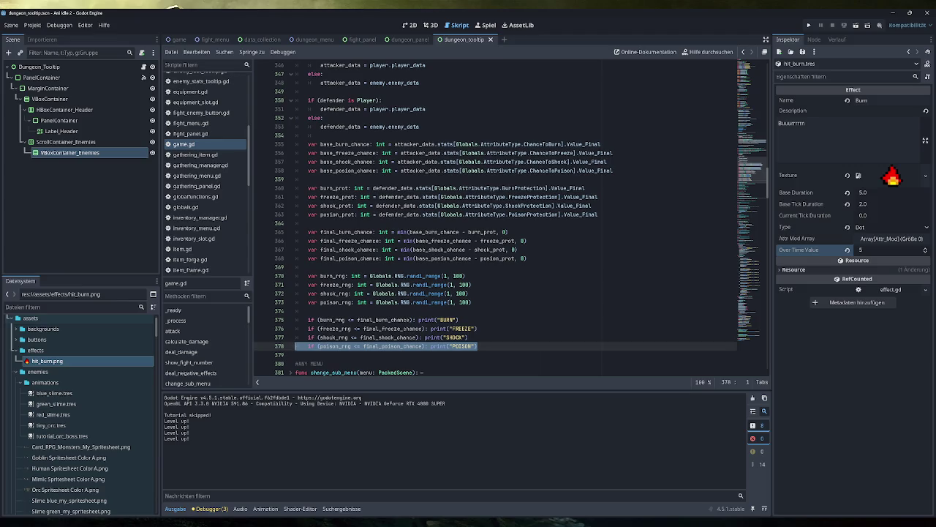
key("alt+Tab")
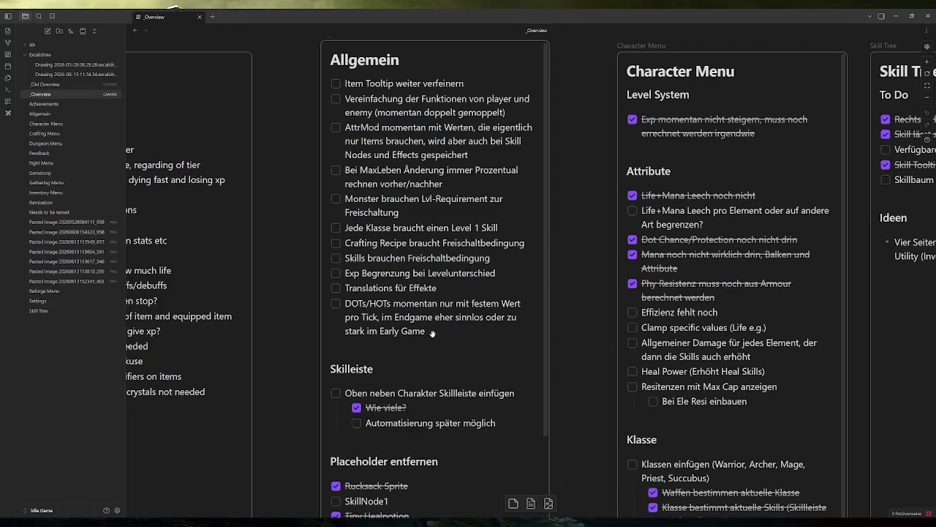
Step: On the Allgemein card, add the indented sub-item 'Oder Hit-Effects senken die Resistenz des Gegners' under DOTs/HOTs
double_click(432, 333)
key("Return")
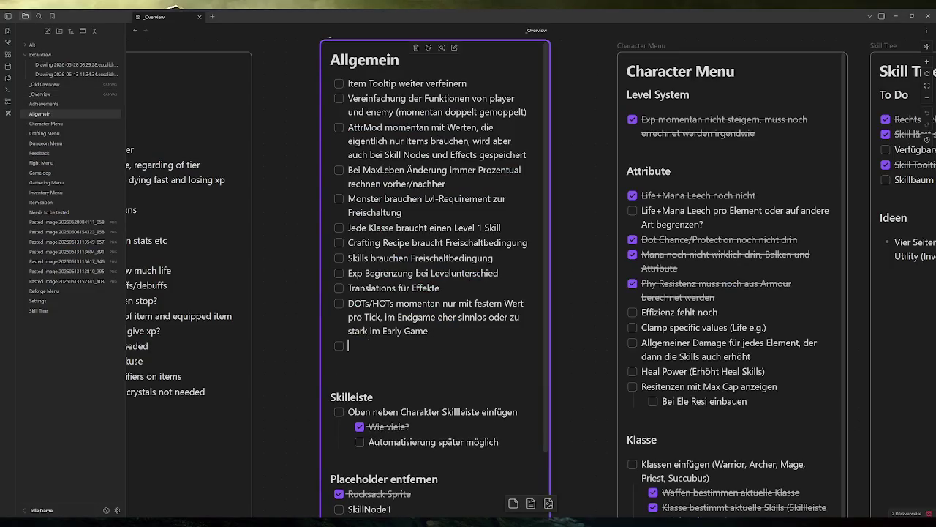
key("Tab")
type("Oder")
type(" Hit-")
type("Effec")
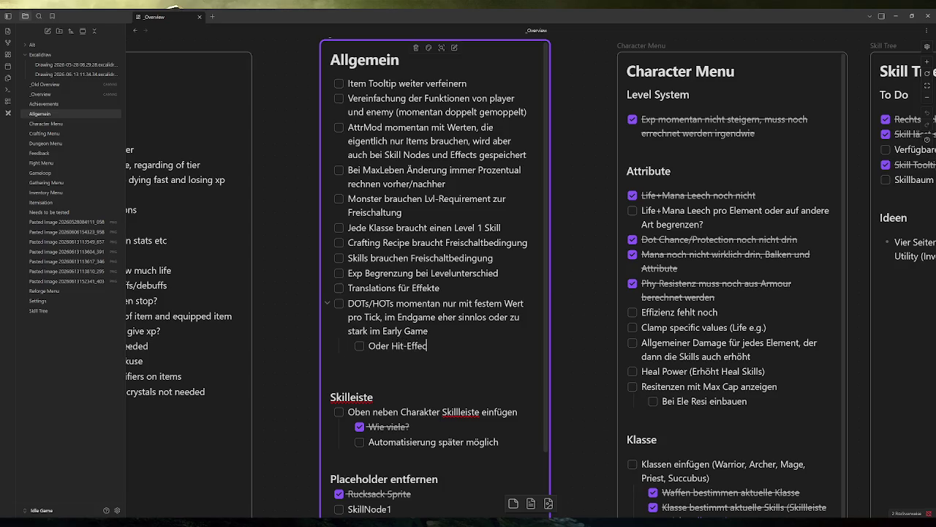
type("ts senken die Resi")
type("stenz des Ge")
type("gners")
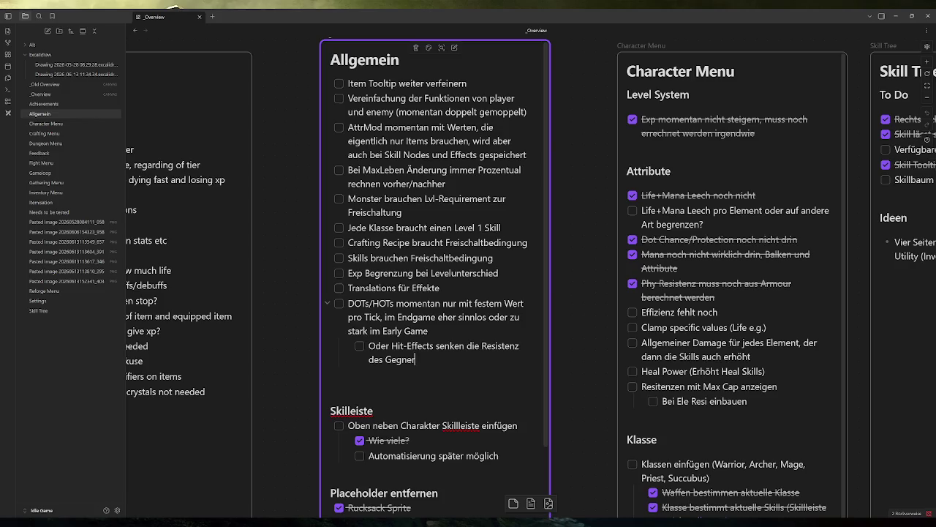
left_click(288, 338)
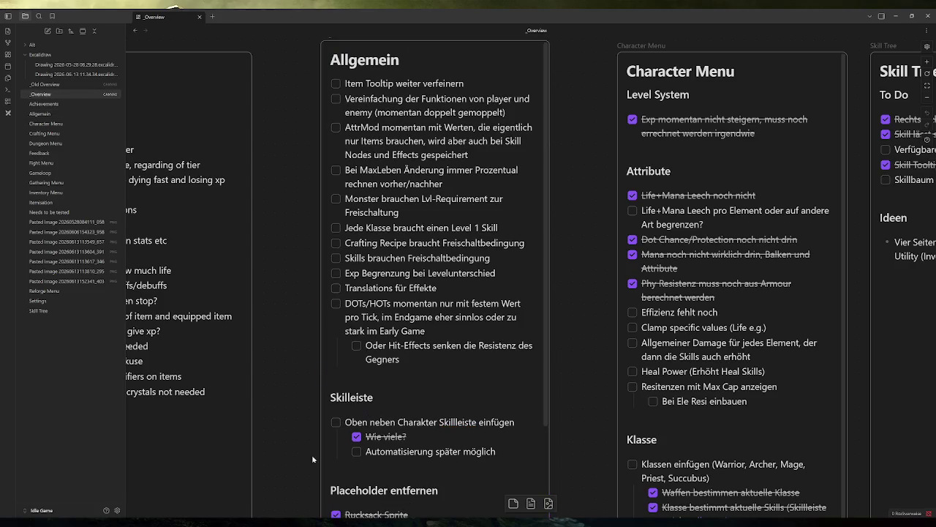
key("alt+Tab")
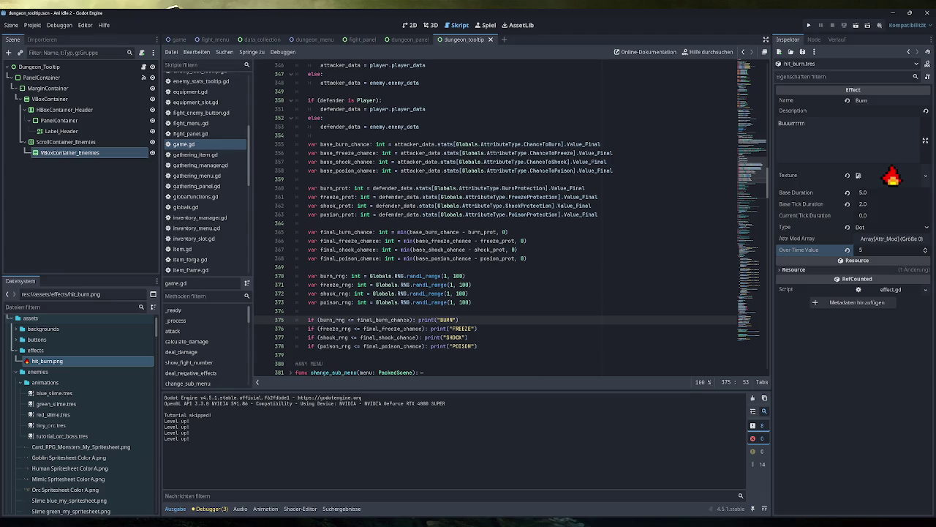
Step: Replace print("BURN") on line 375 with the start of a defender. call
key("shift+Left")
key("shift+Left")
key("shift+Left")
type("defe")
key("Return")
type(".")
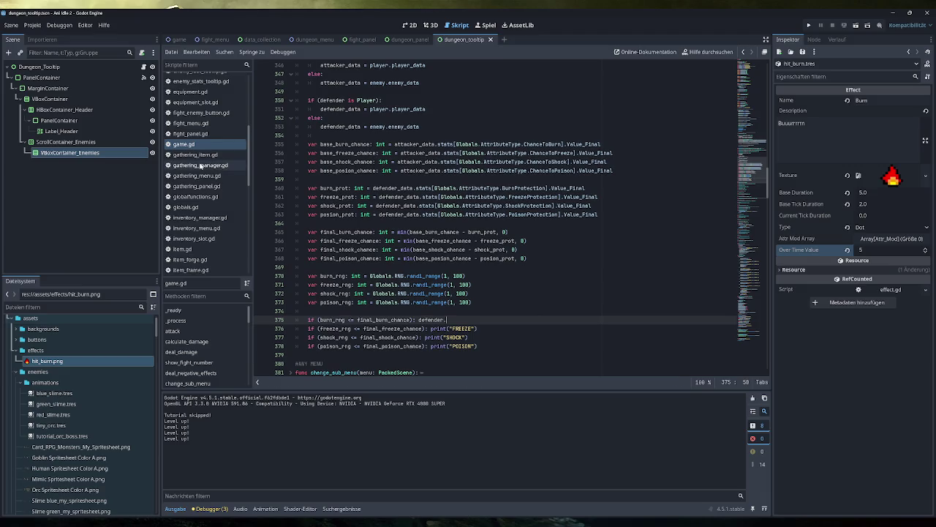
Step: Open enemy.gd and select the add_mods_to_enemy function name
scroll(201, 166, "up", 3)
left_click(203, 118)
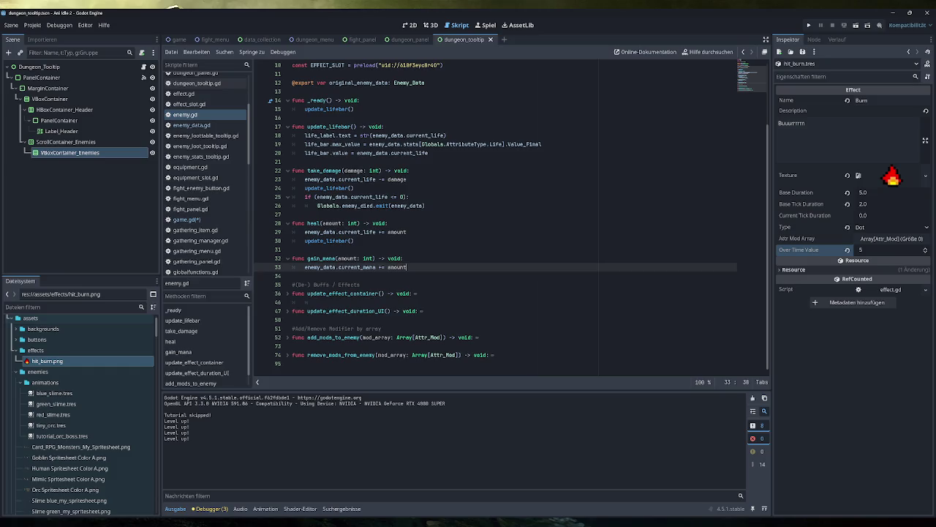
scroll(362, 234, "down", 3)
scroll(362, 235, "up", 3)
double_click(333, 337)
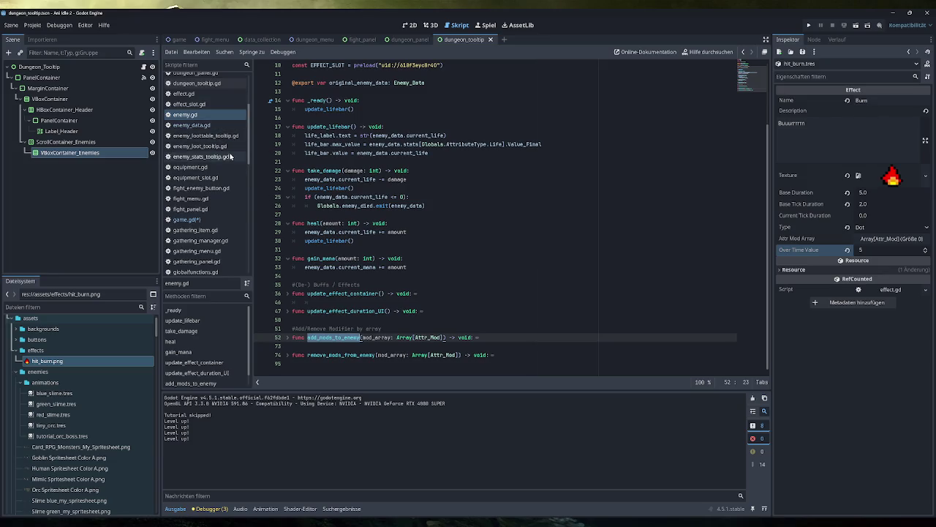
scroll(202, 229, "down", 5)
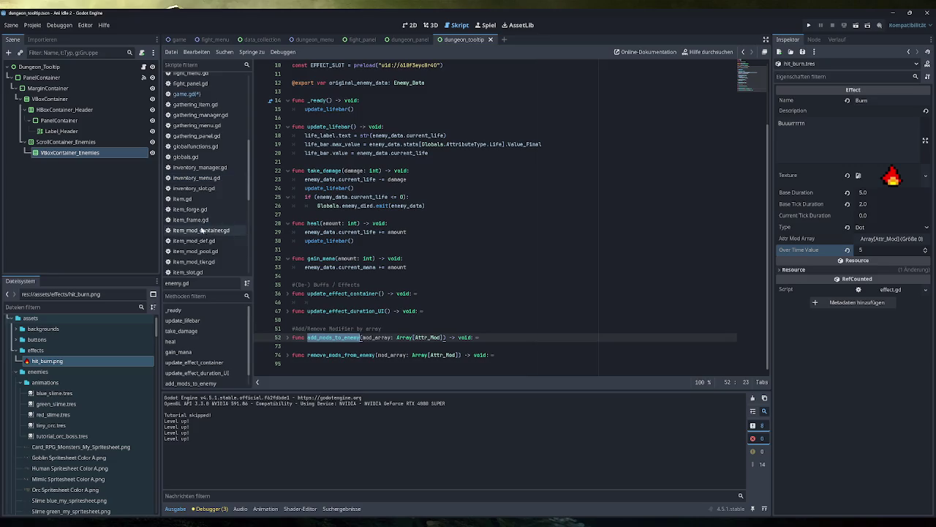
Step: Open player.gd and inspect the add_mods_to_player function around line 145
scroll(201, 230, "down", 4)
left_click(184, 209)
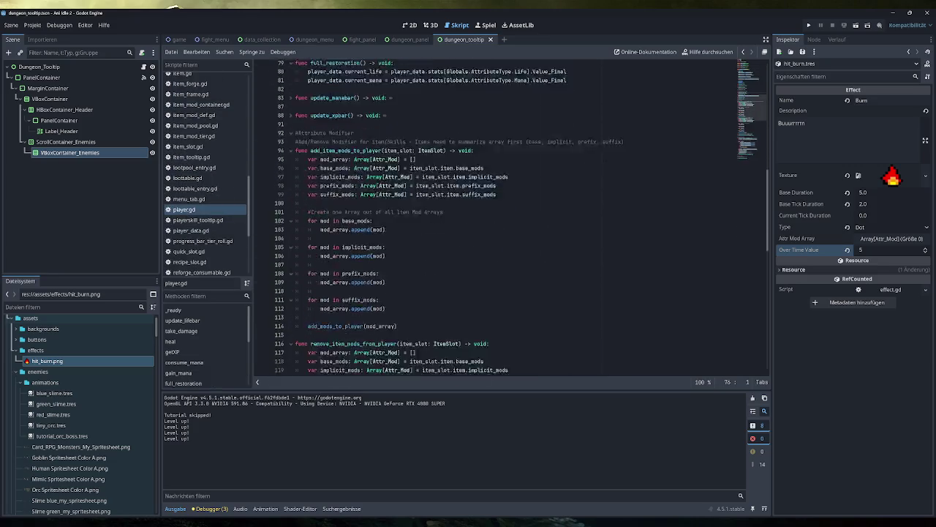
scroll(439, 219, "down", 15)
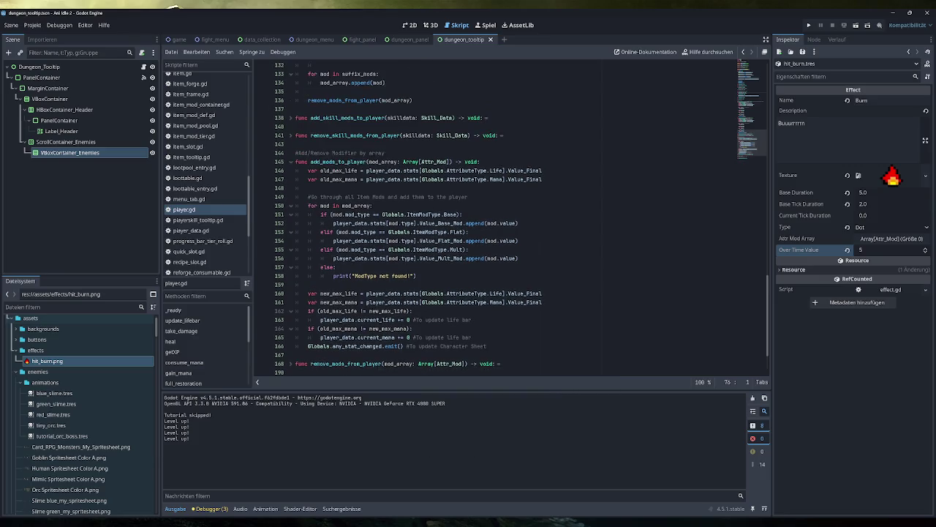
left_click(291, 162)
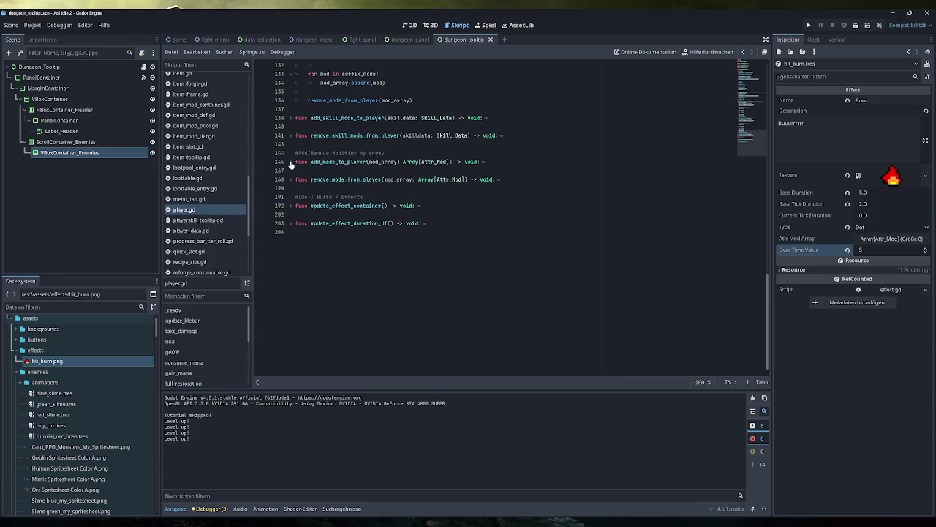
left_click(291, 162)
scroll(293, 216, "up", 4)
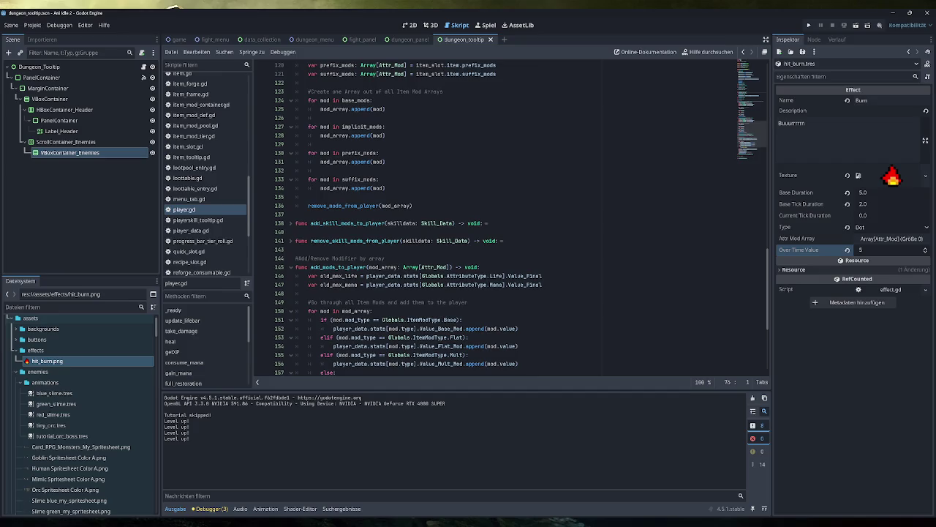
scroll(512, 220, "down", 5)
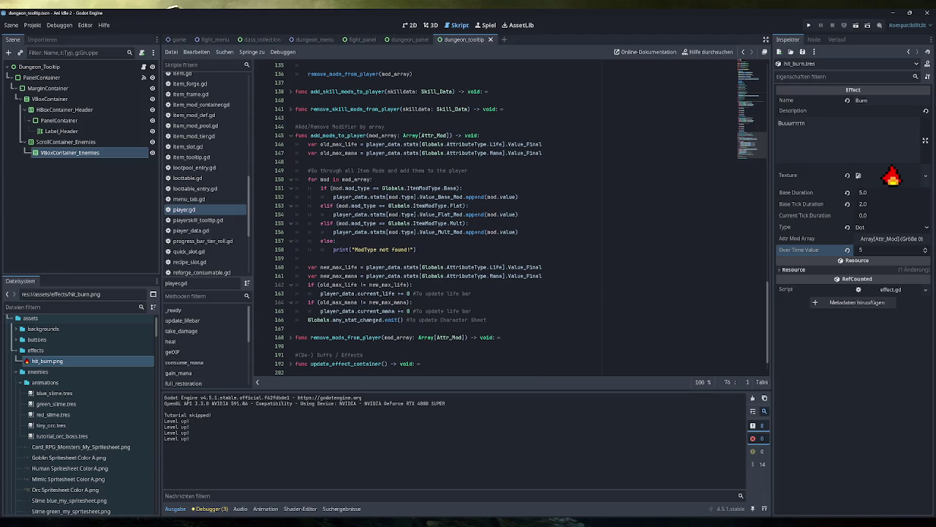
double_click(338, 135)
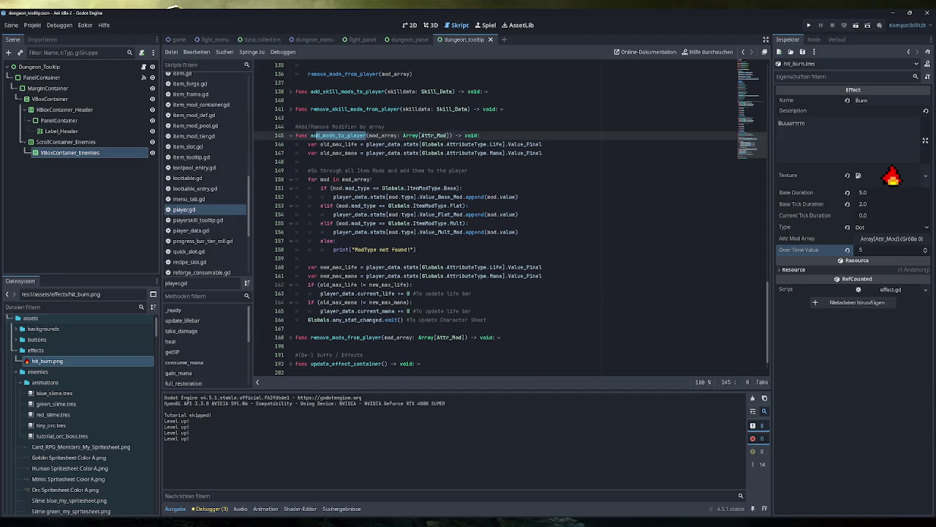
Step: Search the project for add_mods_to_player and rename its line 145 definition to add_mods
key("ctrl+shift+f")
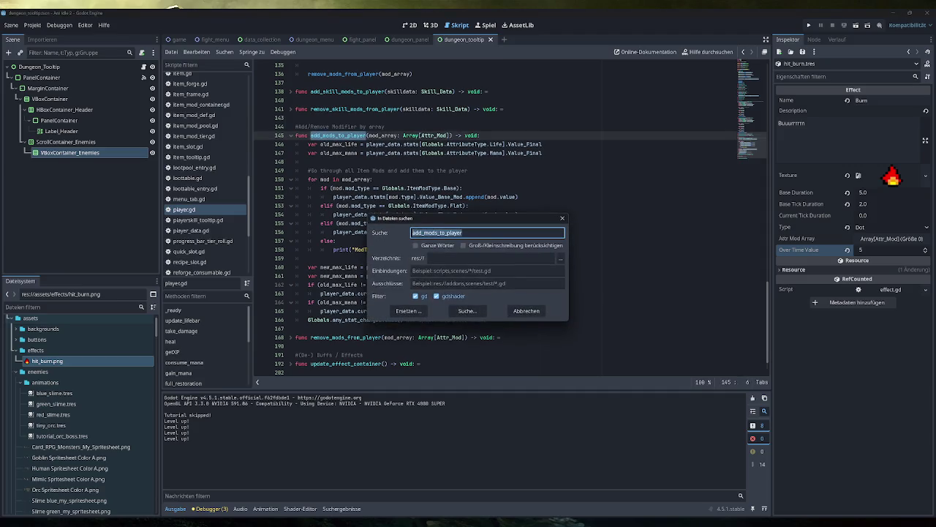
left_click(467, 310)
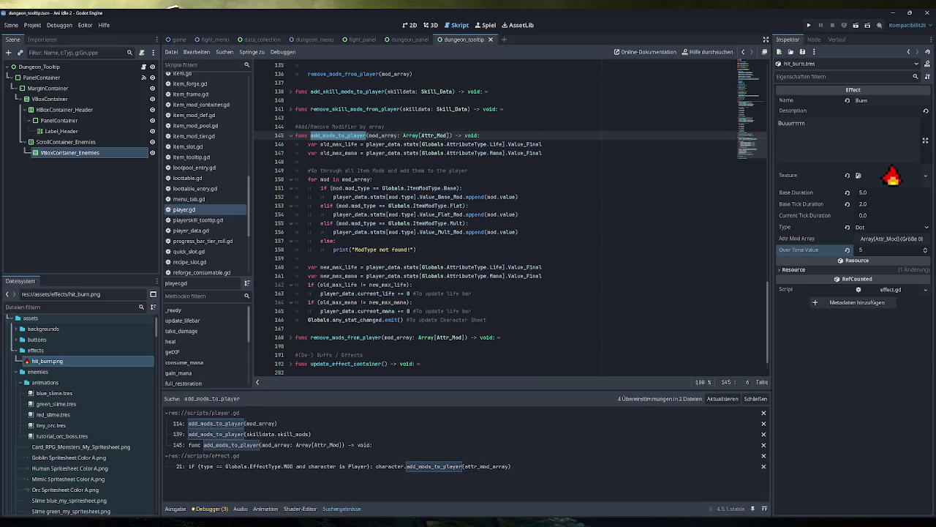
left_click(337, 135)
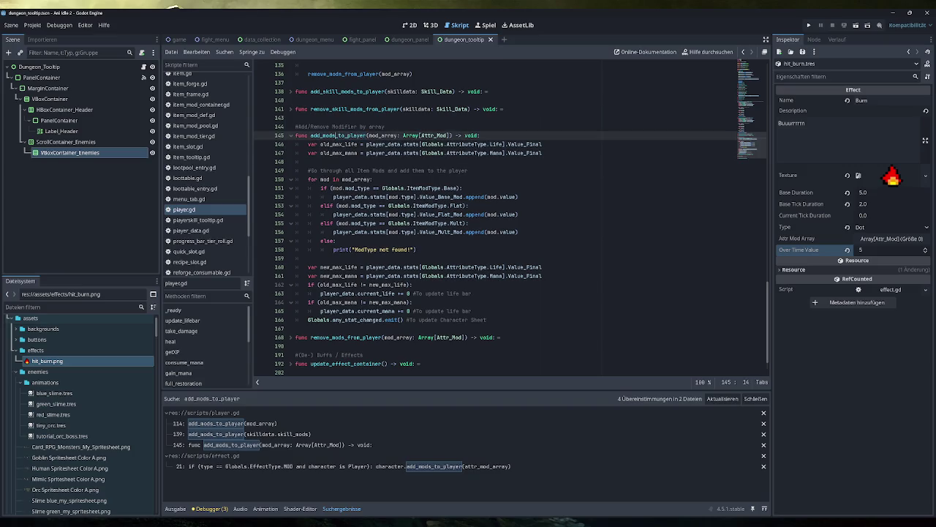
key("BackSpace")
key("BackSpace")
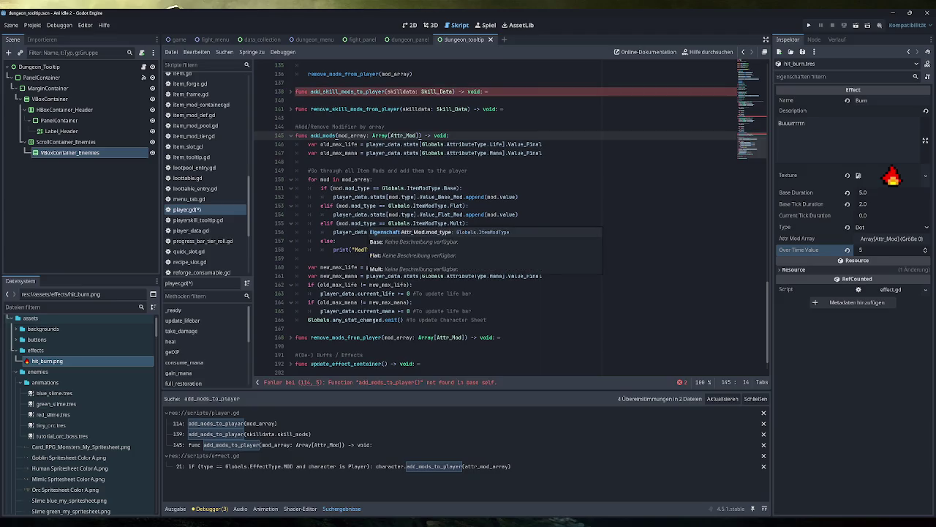
Step: Shorten the add_mods_to_player calls on player.gd lines 139 and 114 to add_mods
left_click(273, 423)
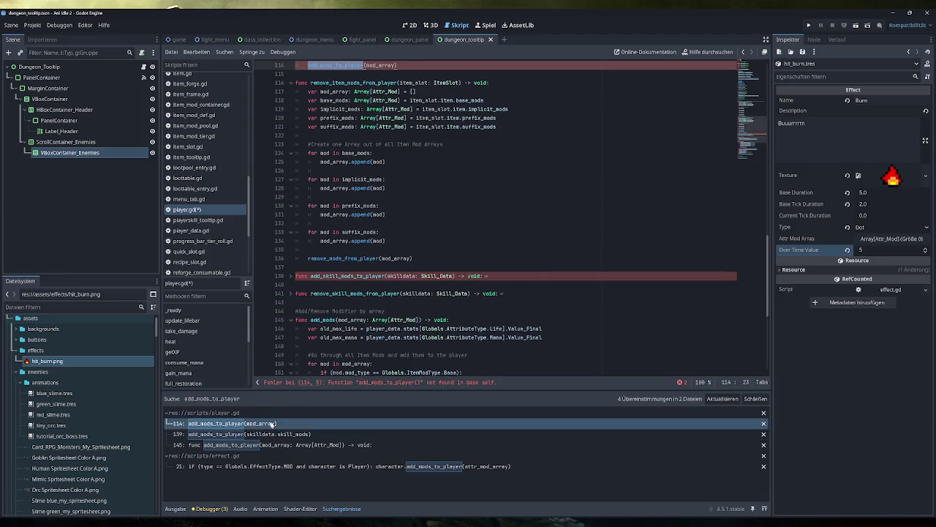
left_click(385, 276)
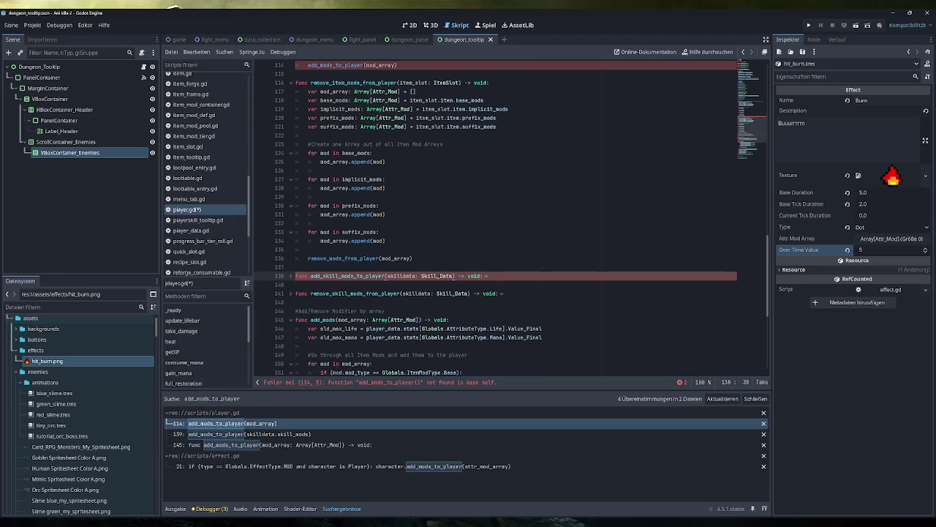
left_click(291, 276)
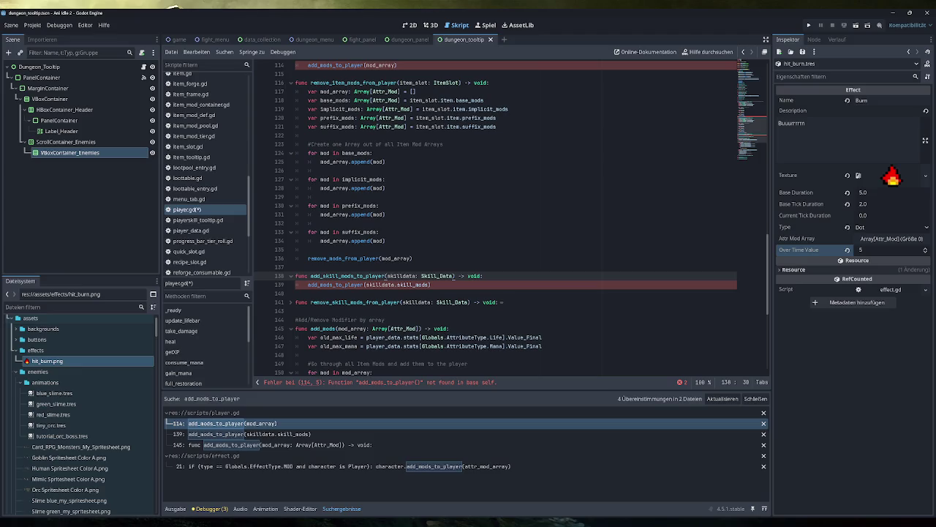
left_click_drag(364, 284, 333, 285)
key("BackSpace")
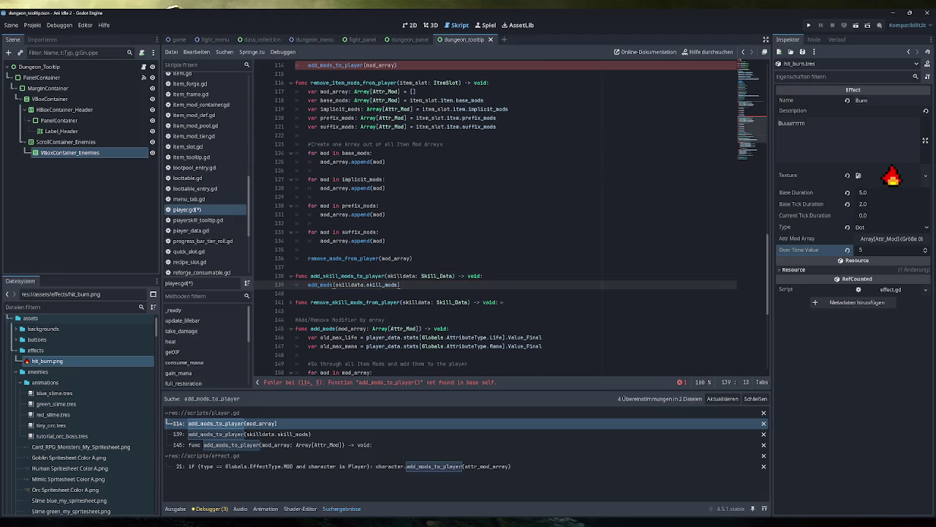
left_click(283, 434)
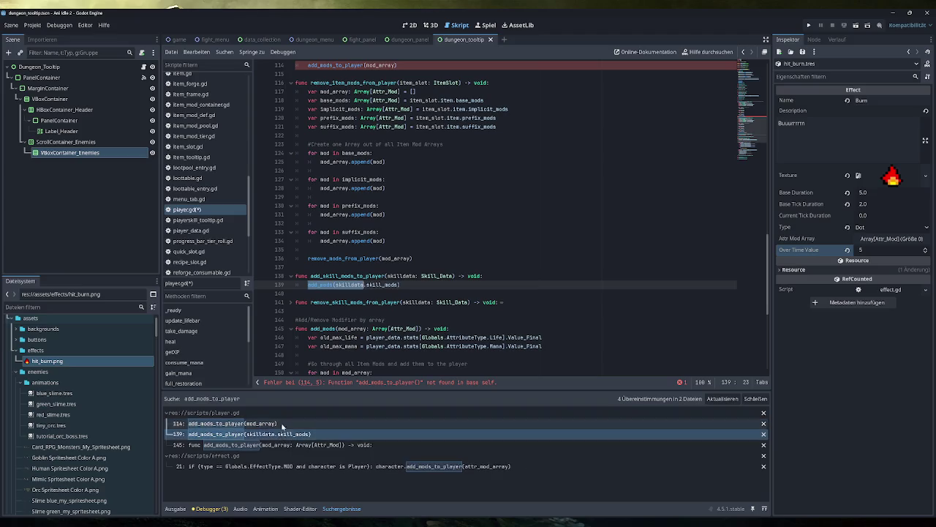
left_click(283, 425)
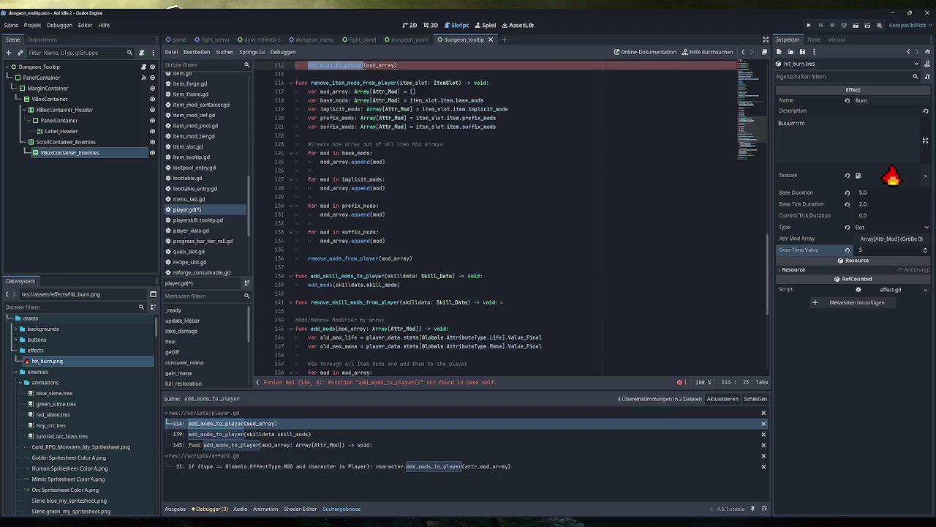
left_click_drag(367, 171, 346, 171)
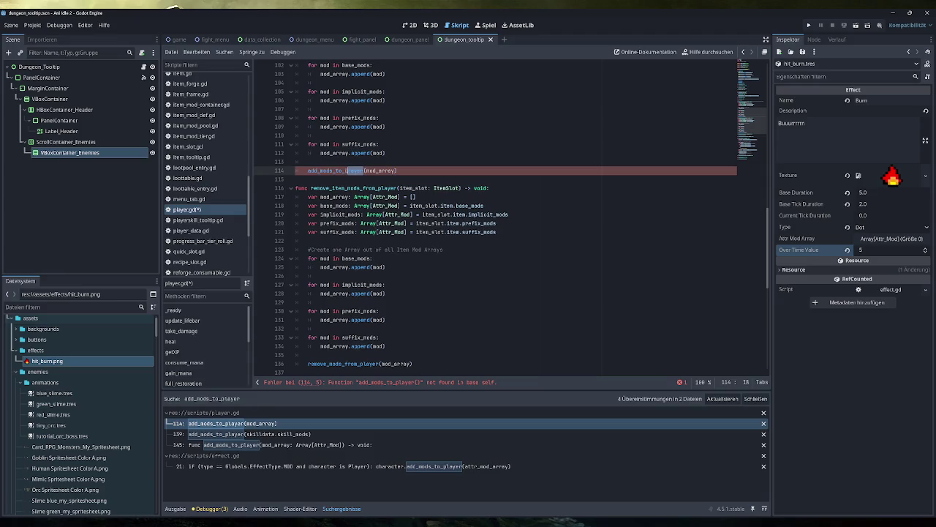
key("BackSpace")
key("BackSpace")
key("BackSpace")
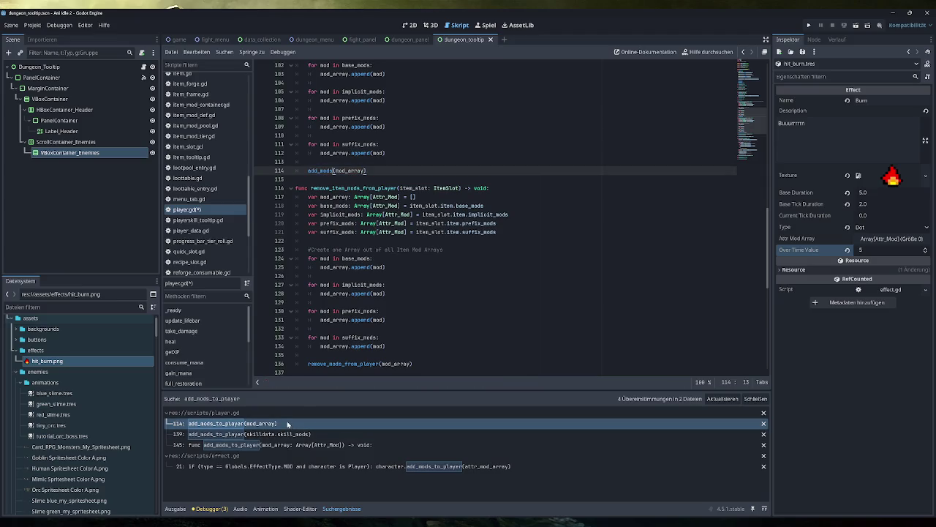
Step: Shorten the effect.gd line 21 call to add_mods and save effect.gd
left_click(285, 433)
left_click(278, 445)
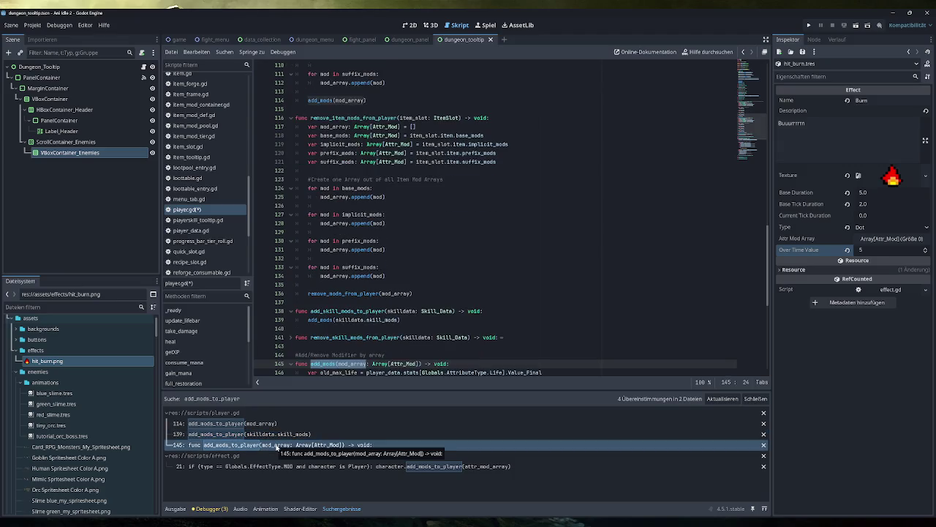
left_click(278, 465)
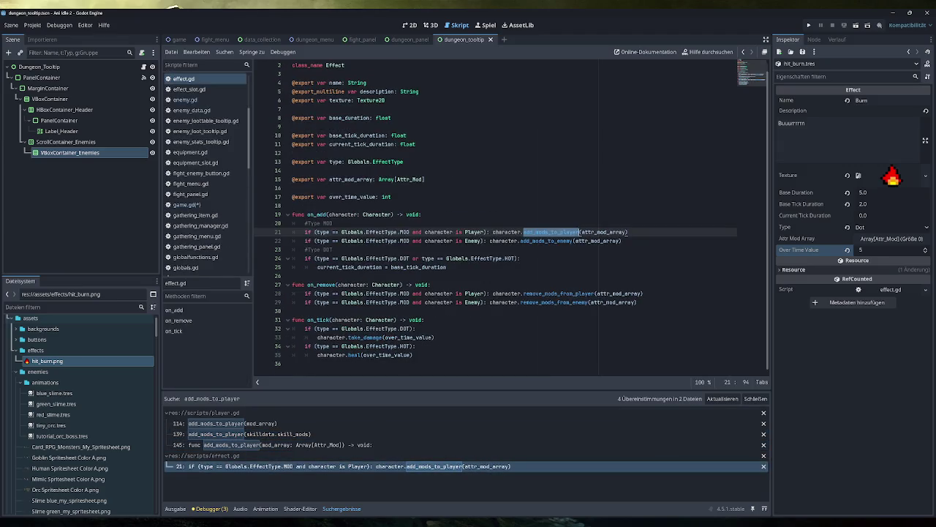
left_click(578, 231)
key("Delete")
key("BackSpace")
key("BackSpace")
key("BackSpace")
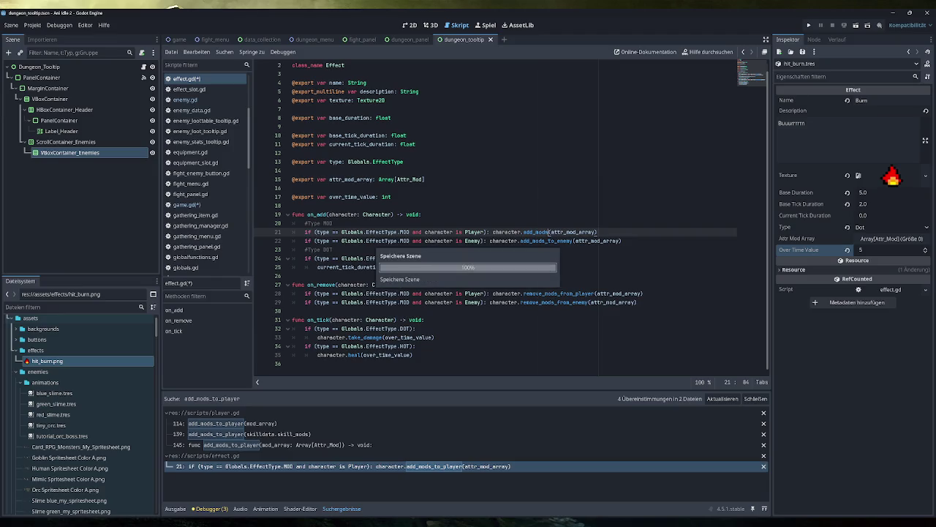
key("ctrl+s")
left_click(545, 241, "ctrl")
left_click(373, 337)
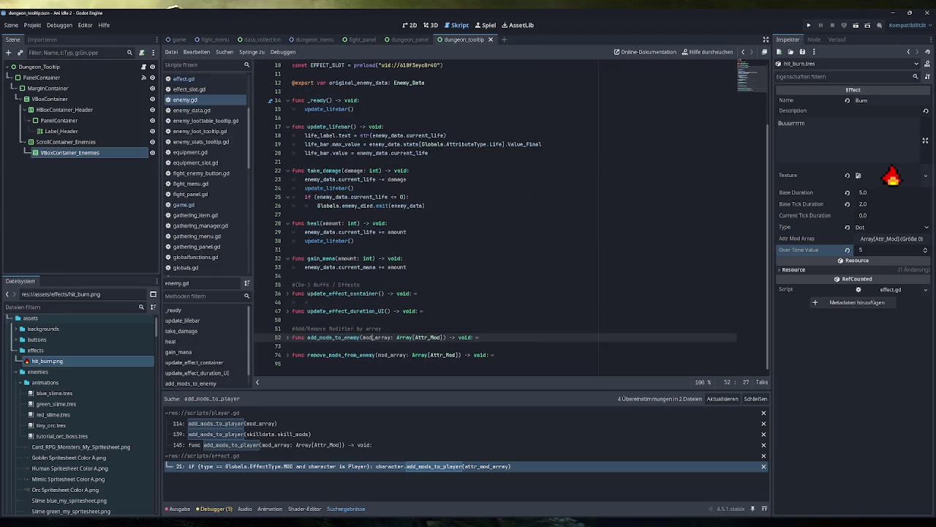
Step: Search for add_mods_to_enemy and rename its enemy.gd line 52 definition to add_mods
left_click_drag(358, 338, 307, 337)
key("ctrl+shift+f")
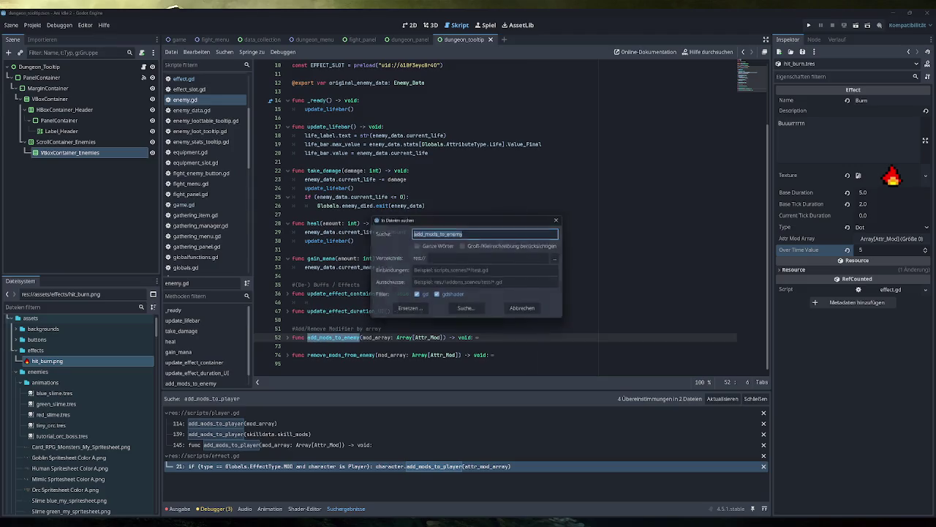
key("Return")
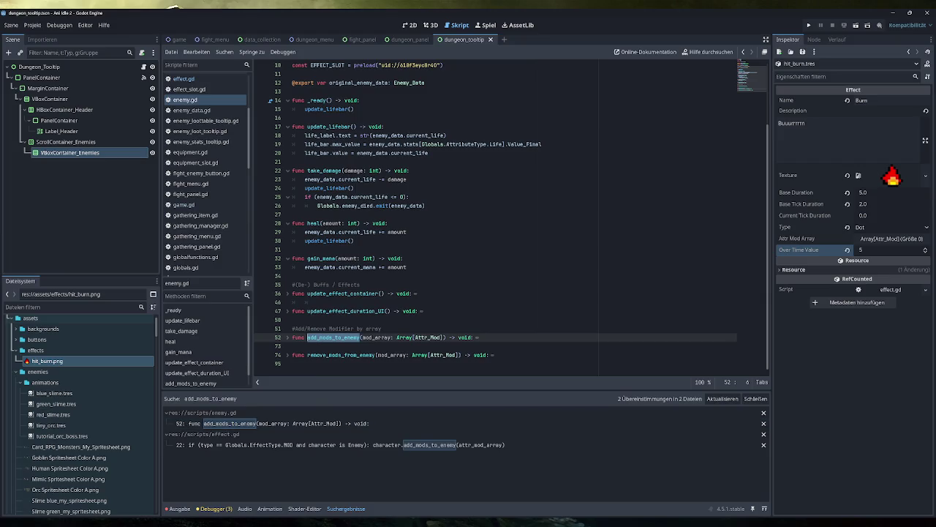
left_click_drag(334, 337, 358, 337)
key("BackSpace")
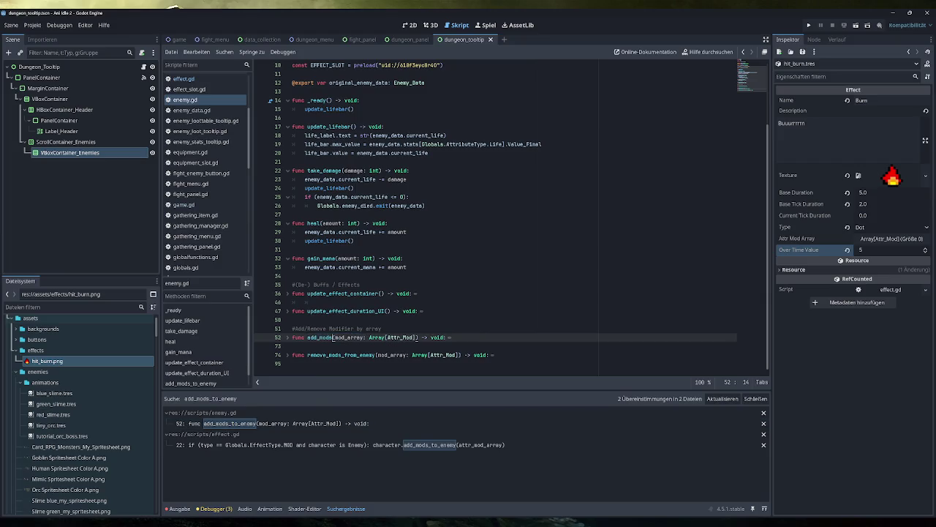
Step: Shorten the effect.gd line 22 call to add_mods and save all scripts
left_click(291, 425)
left_click(291, 445)
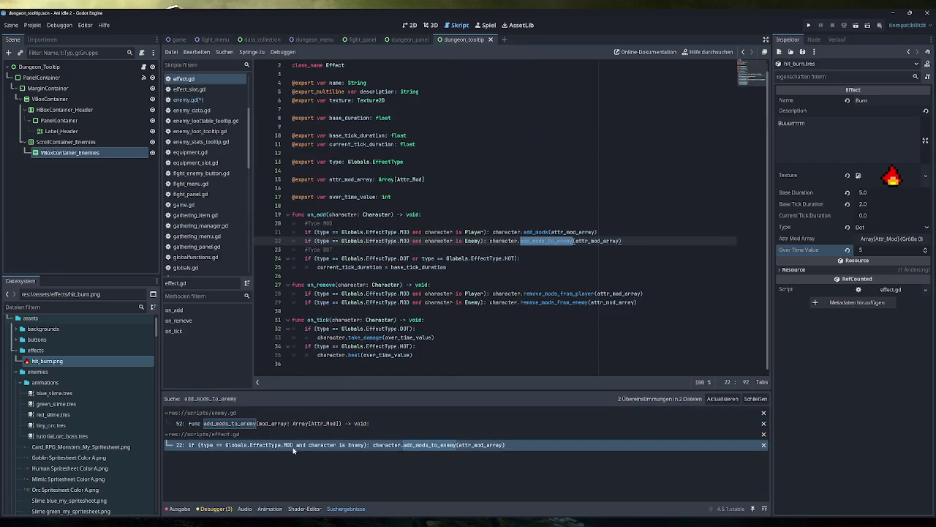
left_click_drag(565, 240, 545, 241)
key("BackSpace")
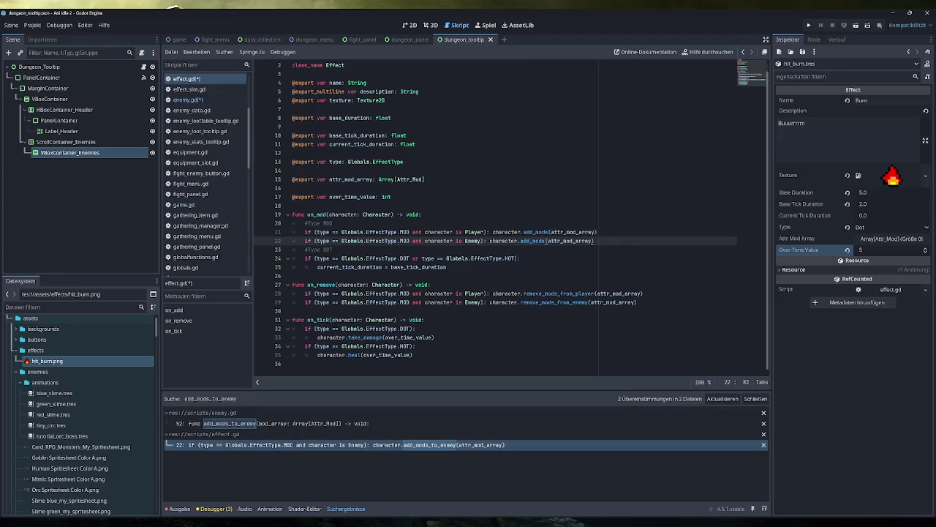
key("ctrl+s")
left_click(197, 206)
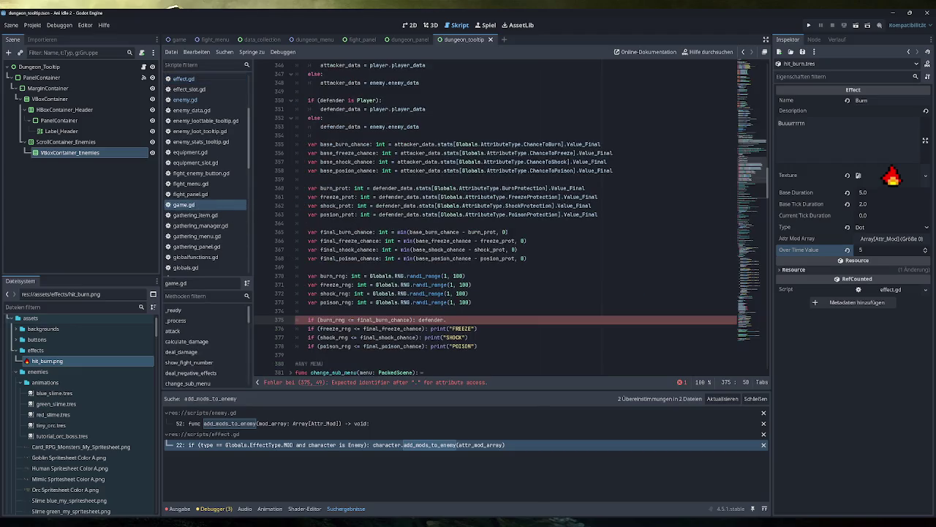
Step: Complete the line 375 burn call as defender.add_mods(), checking enemy.gd's add_mods definition
type("add_mod()")
type("s")
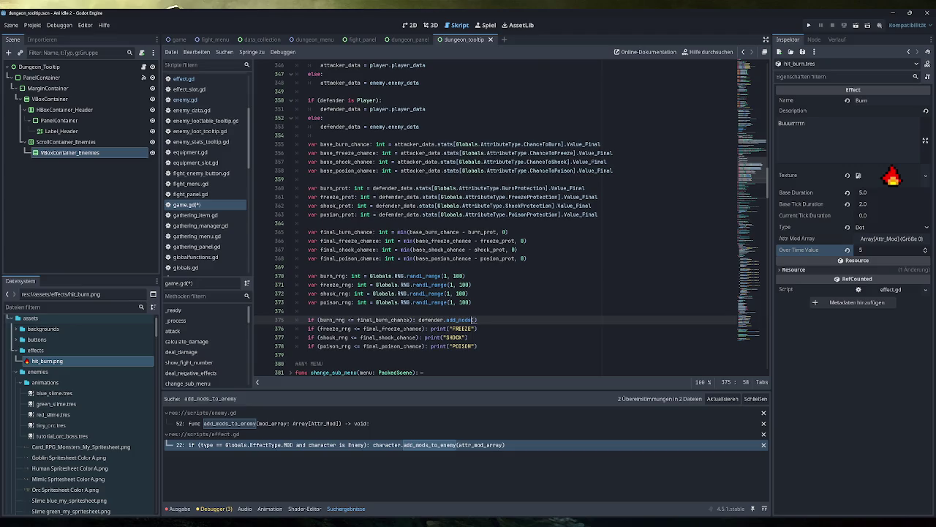
left_click(278, 423)
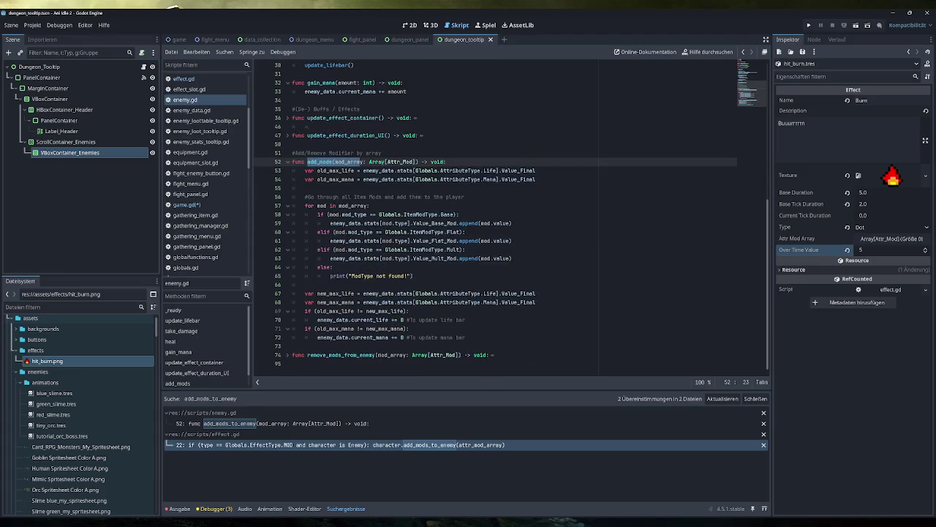
scroll(496, 219, "up", 4)
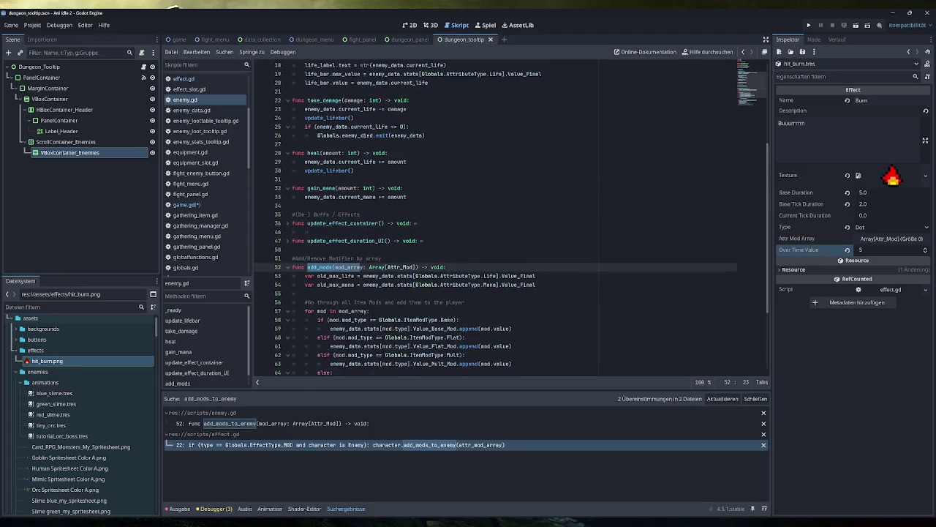
scroll(496, 218, "down", 4)
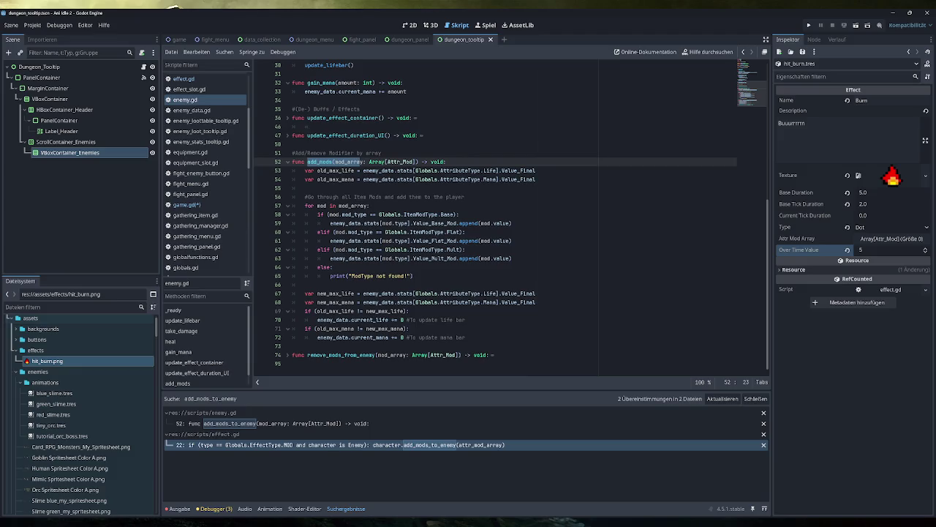
left_click(195, 205)
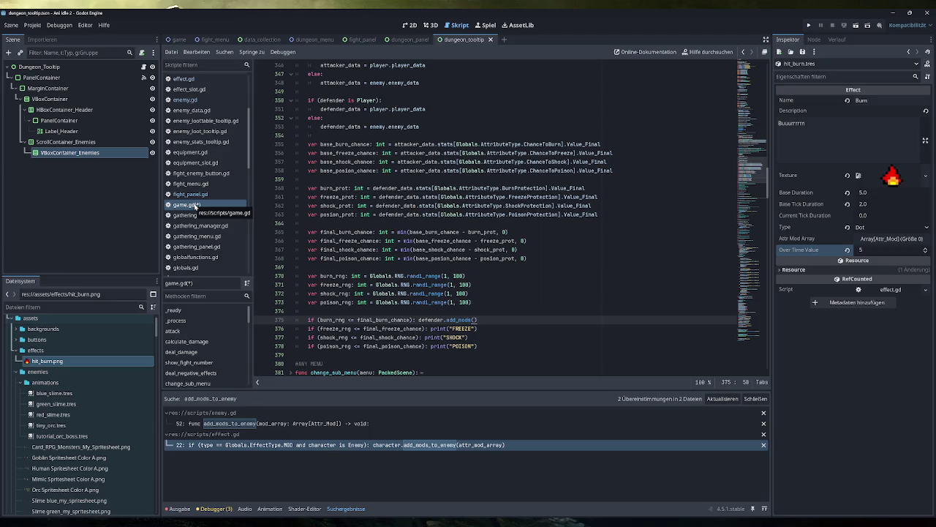
Step: Collapse the tutorial functions in game.gd and review the add_effect_to_char function
left_click(753, 252)
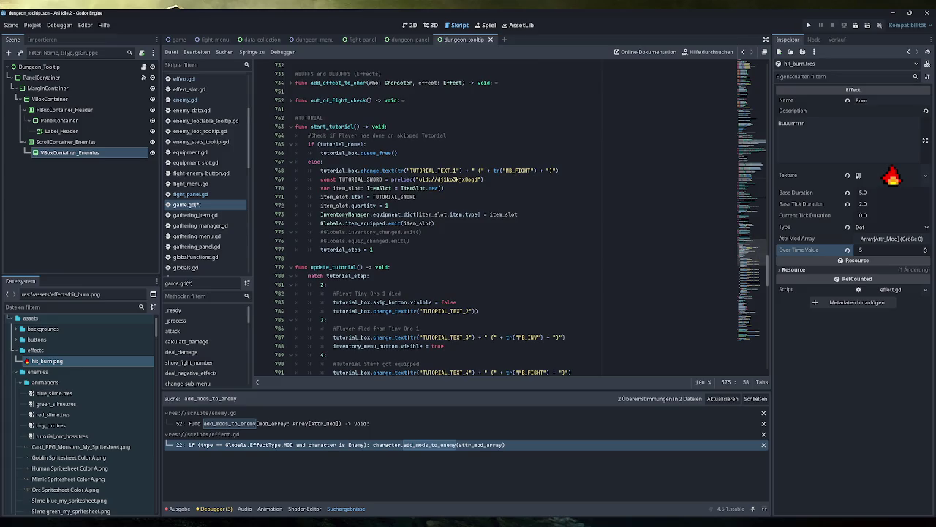
left_click(290, 127)
left_click(290, 144)
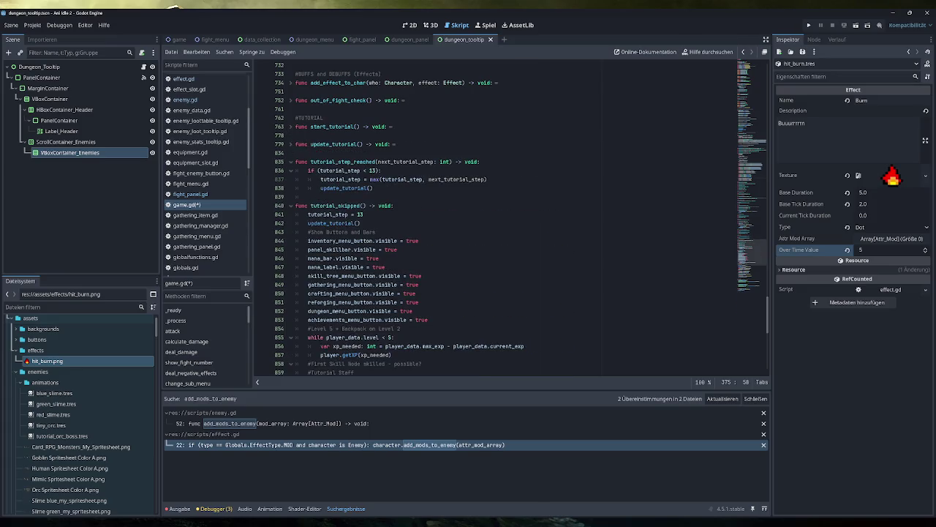
left_click(291, 205)
left_click(291, 163)
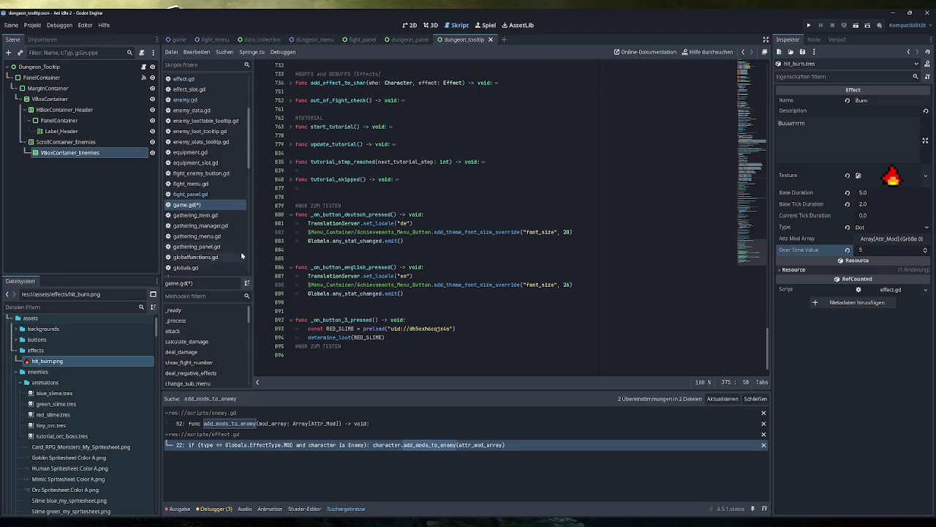
scroll(512, 220, "up", 5)
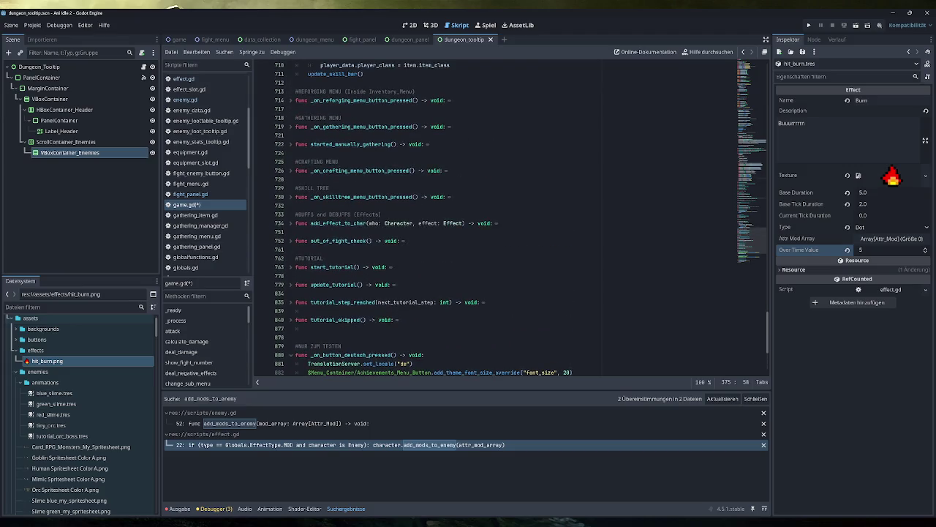
left_click(290, 224)
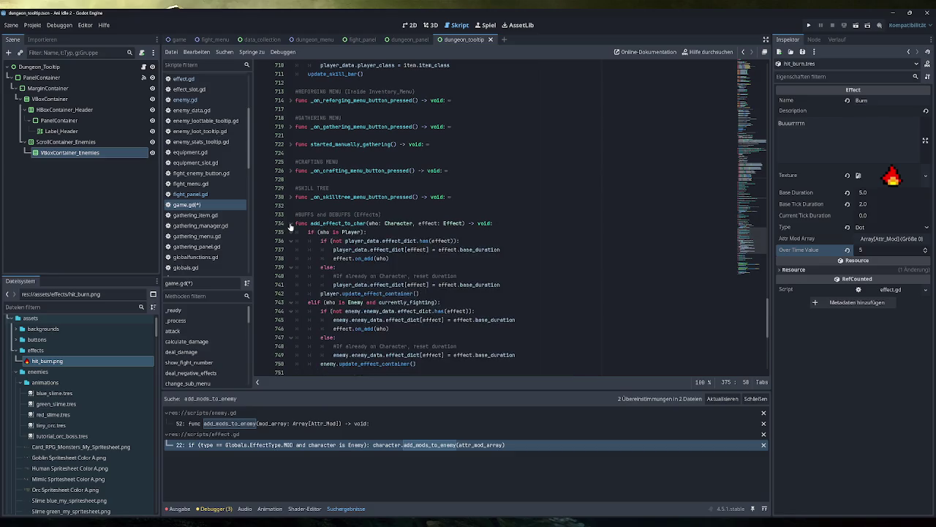
scroll(290, 226, "down", 1)
scroll(291, 227, "up", 1)
left_click(291, 224)
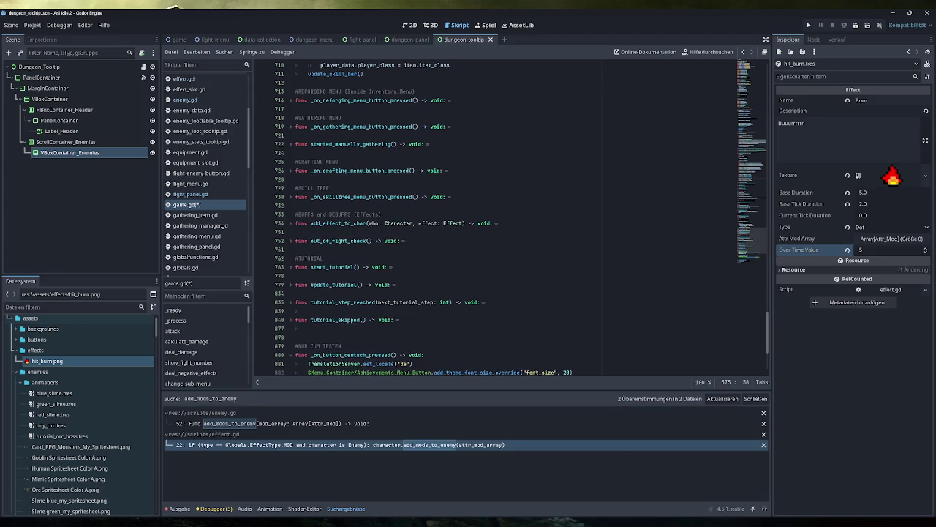
double_click(338, 223)
scroll(511, 217, "up", 7)
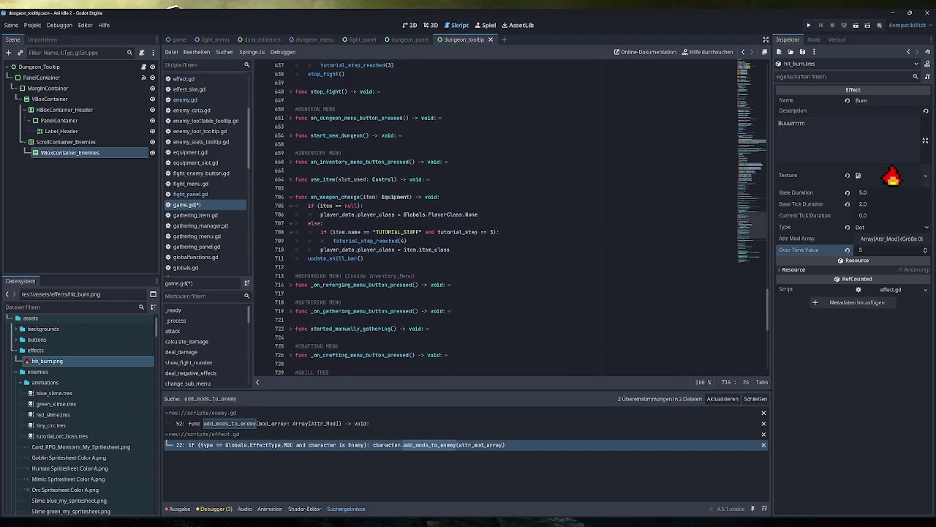
scroll(510, 217, "up", 10)
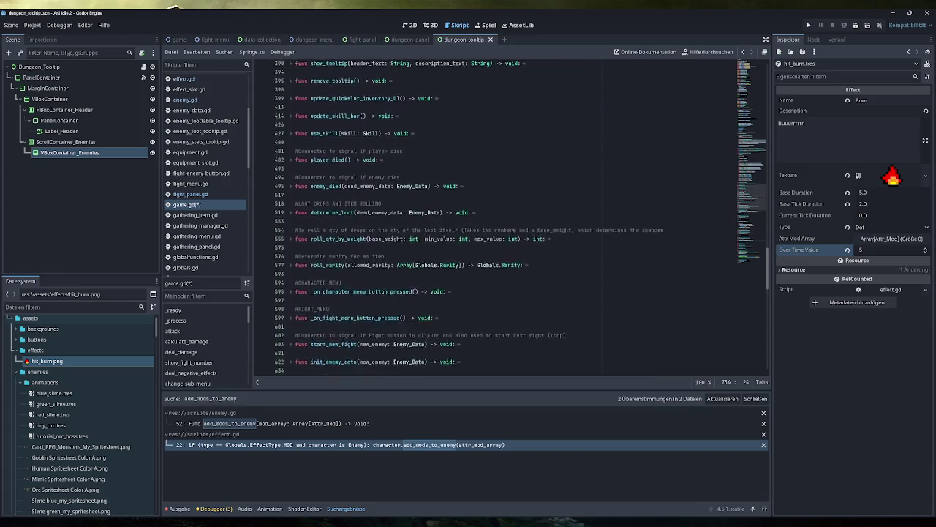
scroll(510, 217, "up", 3)
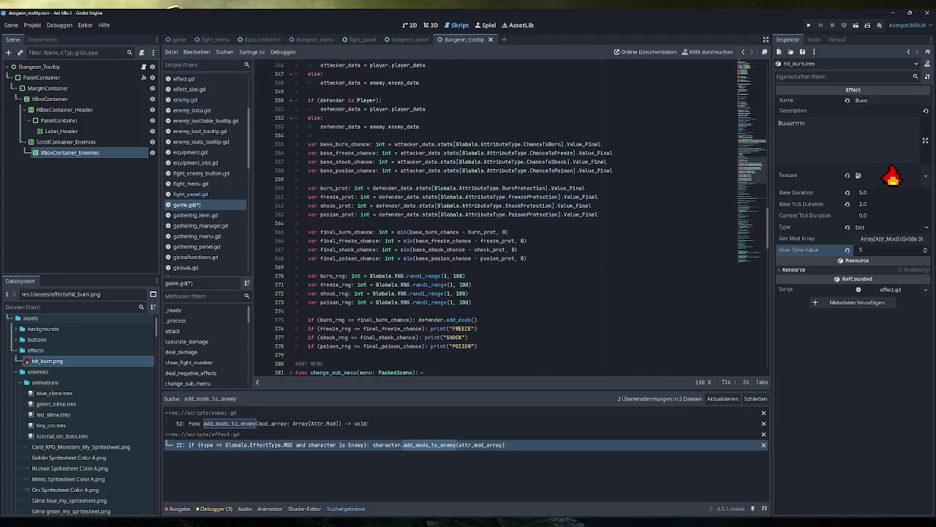
Step: Replace the burn line's add_mods call with add_effect_to_char(defender, and open a line above
left_click_drag(477, 320, 419, 319)
type("add_effect_to_char")
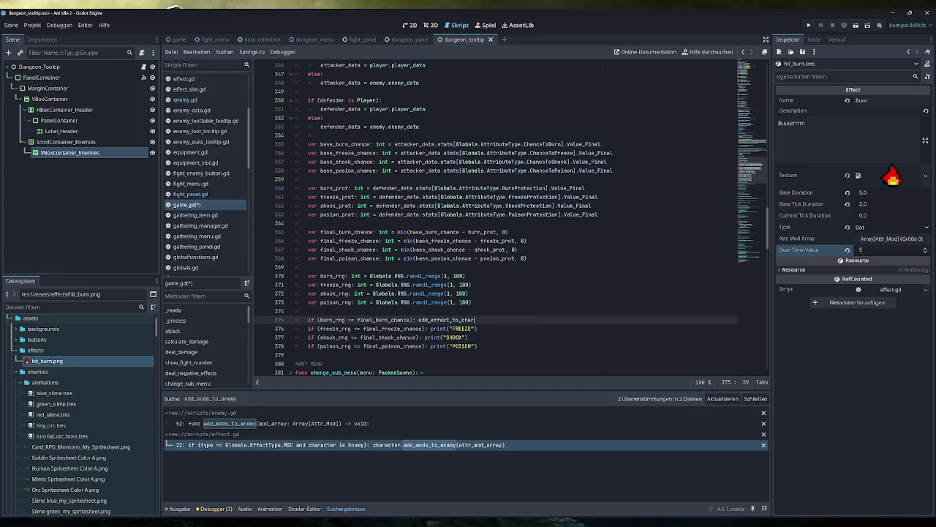
type("(")
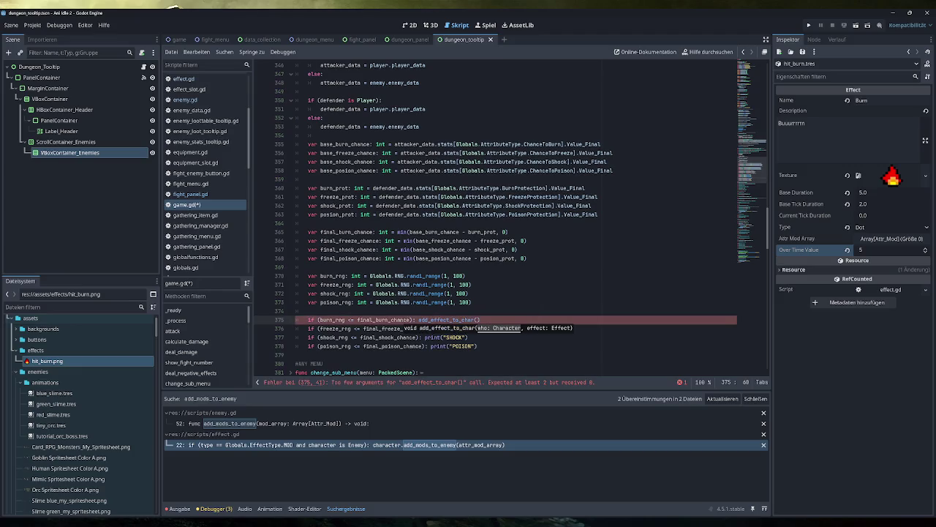
type("defender")
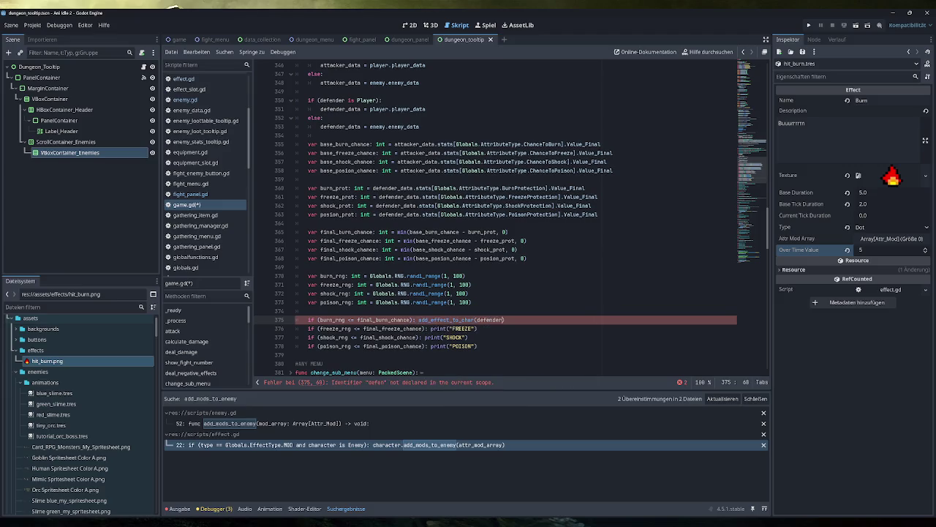
type(",")
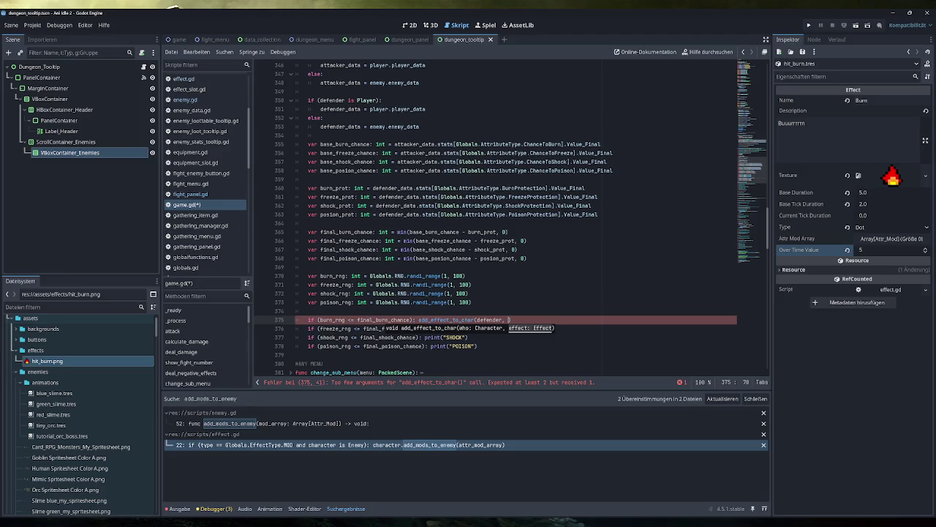
key("Up")
key("Return")
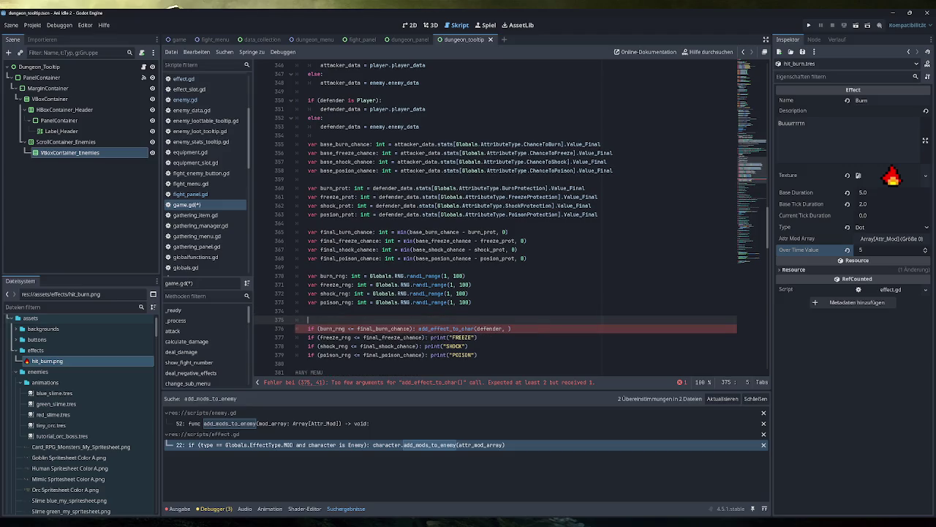
Step: Preload hit_burn.tres as HIT_BURN, pass it as the effect argument, and save game.gd
scroll(89, 412, "down", 10)
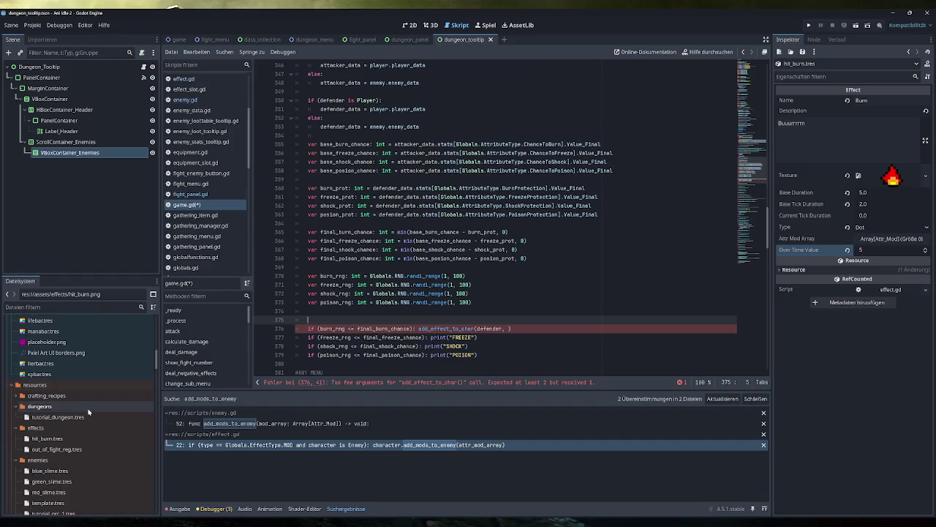
mouse_move(48, 438)
left_mouse_down()
mouse_move(73, 444)
mouse_move(410, 318)
mouse_move(402, 315)
left_mouse_up()
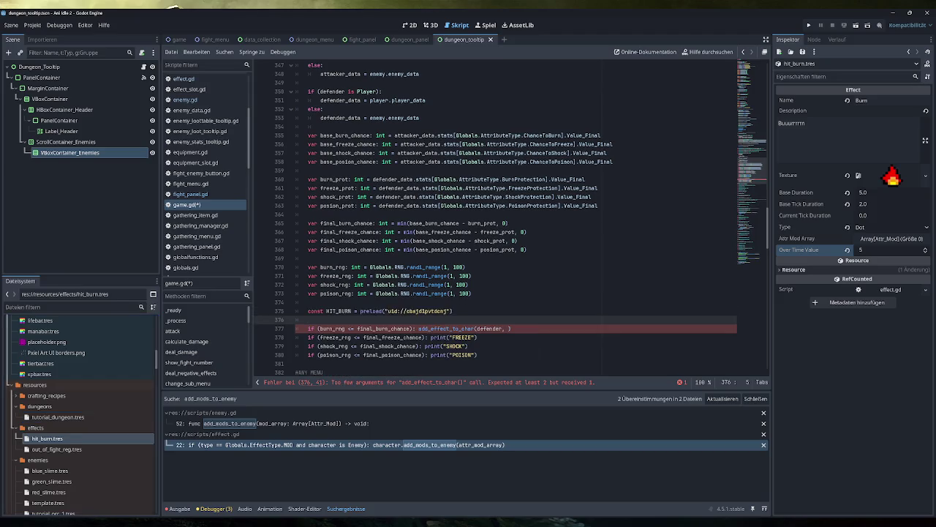
left_click(508, 328)
type("HIT_BURN")
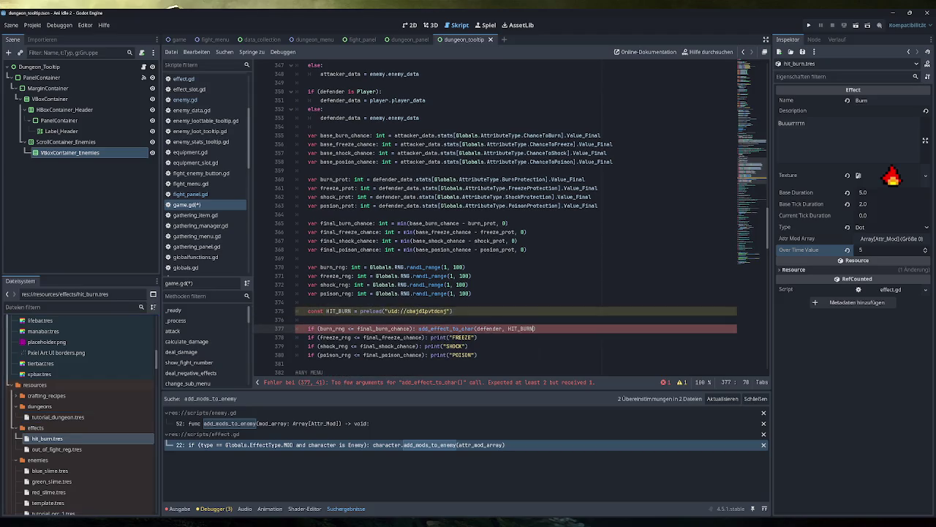
left_click(307, 320)
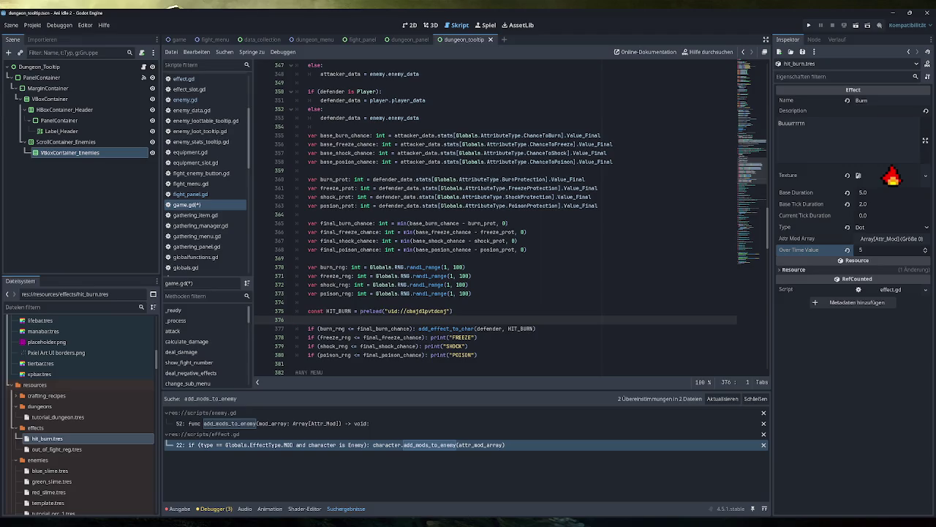
key("BackSpace")
key("ctrl+s")
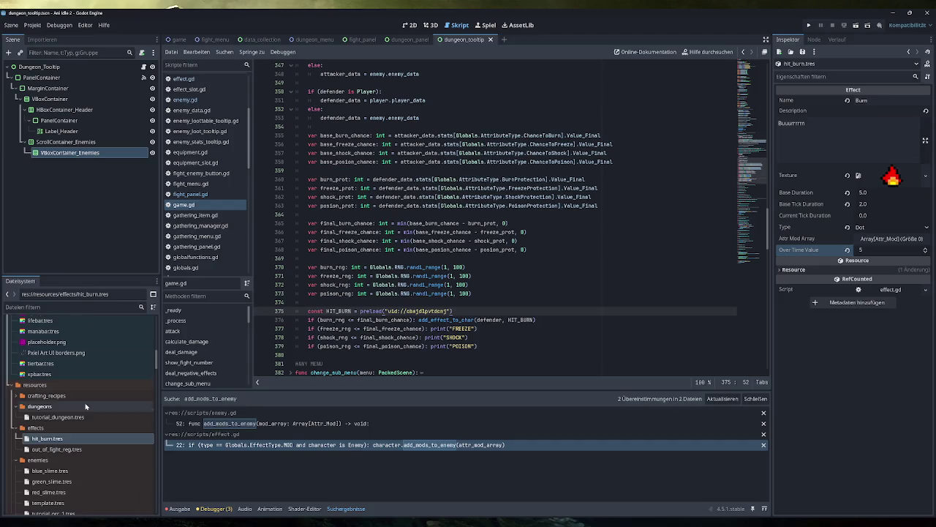
scroll(85, 407, "down", 5)
scroll(86, 406, "down", 8)
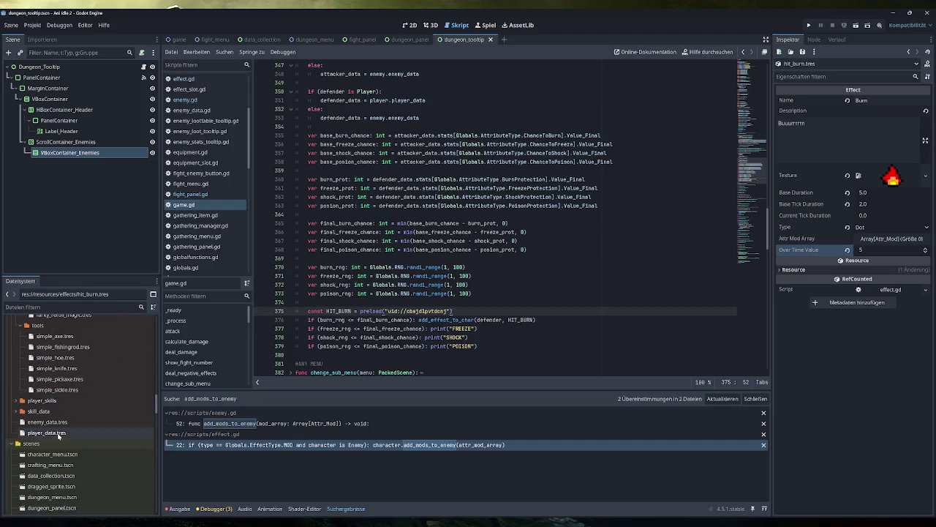
Step: Set Chance To Burn Value Base to 100 on Stats page 2 of player_data.tres
left_click(66, 432)
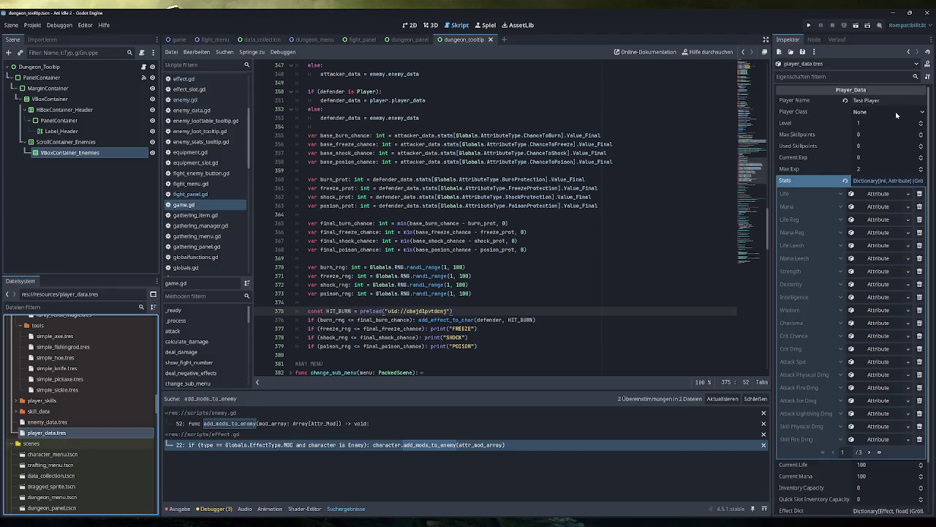
left_click(869, 452)
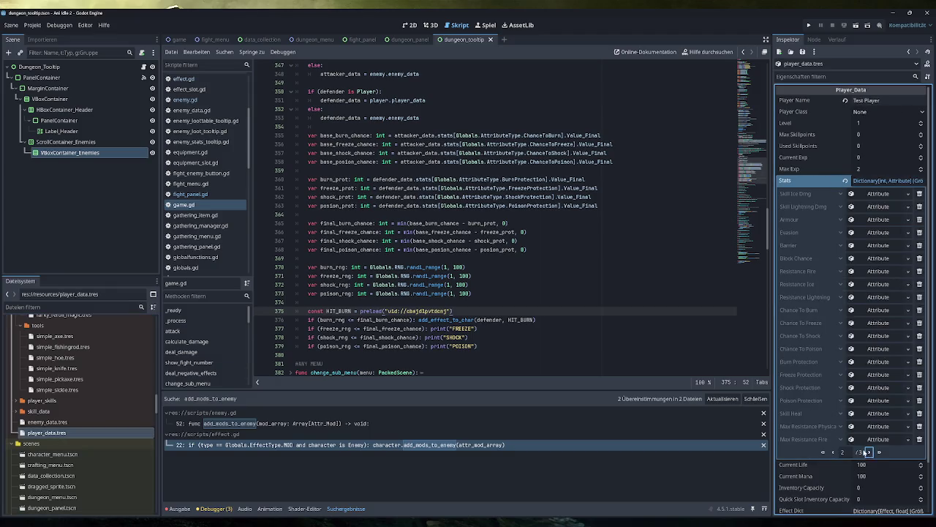
left_click(875, 310)
type("100")
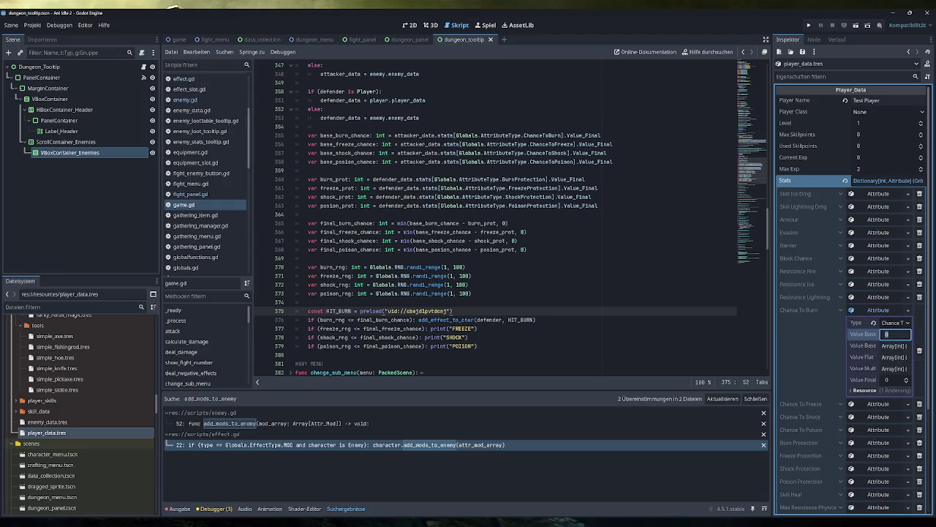
key("Return")
left_click(808, 26)
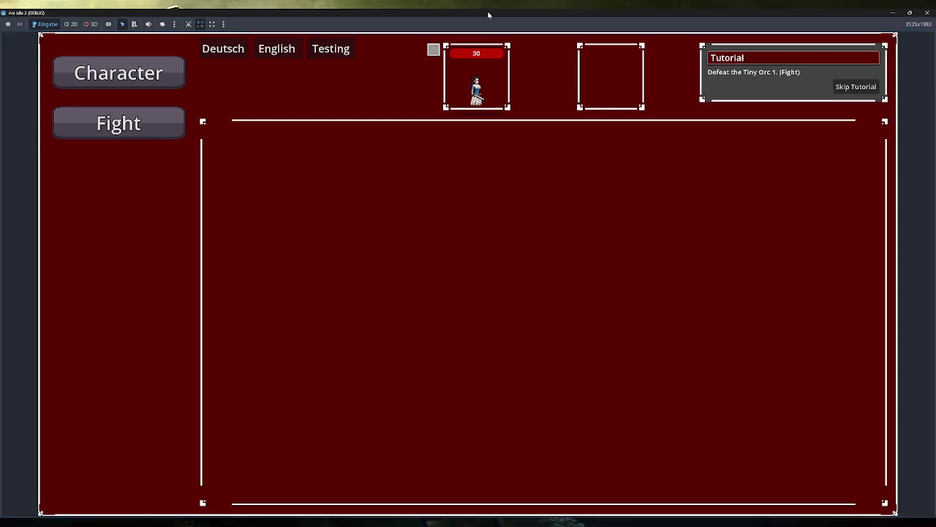
Step: Fight Tiny Orc 1, verify Burn Chance 100 on the character sheet, then close the game
double_click(489, 15)
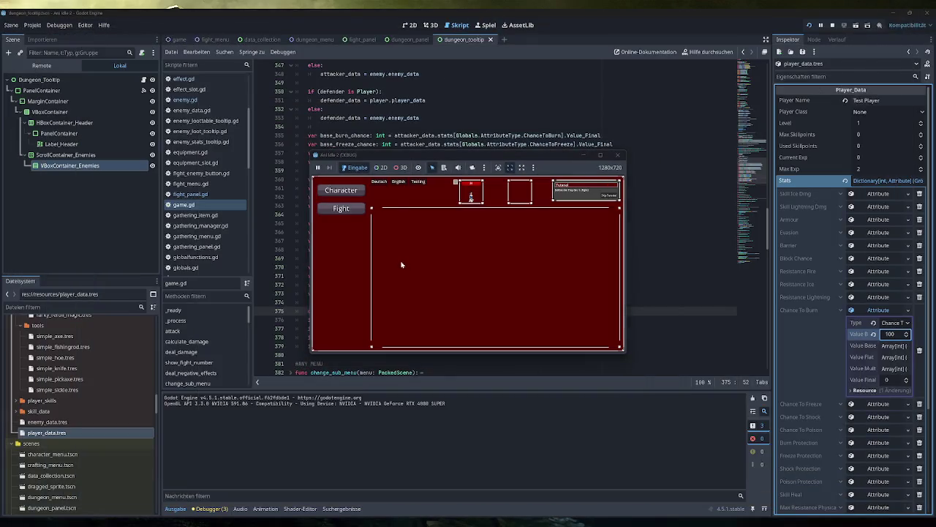
double_click(441, 156)
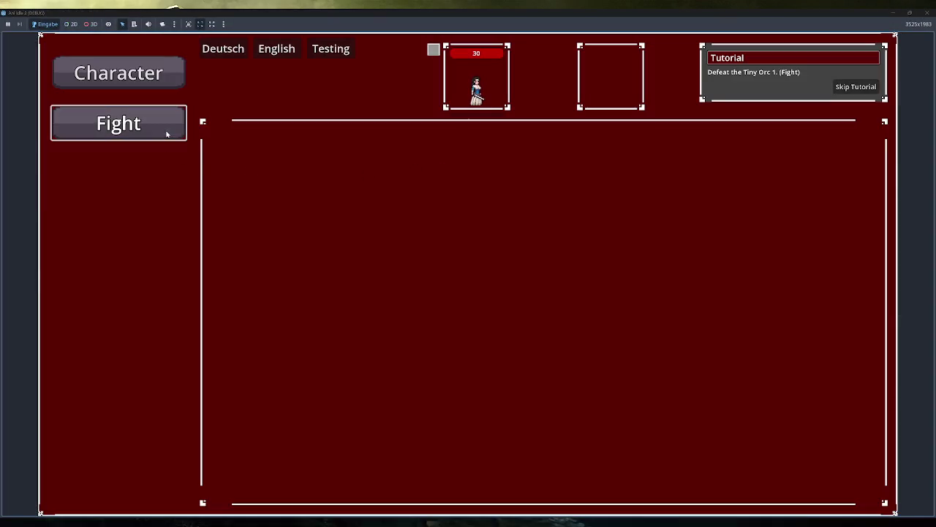
left_click(168, 131)
left_click(328, 273)
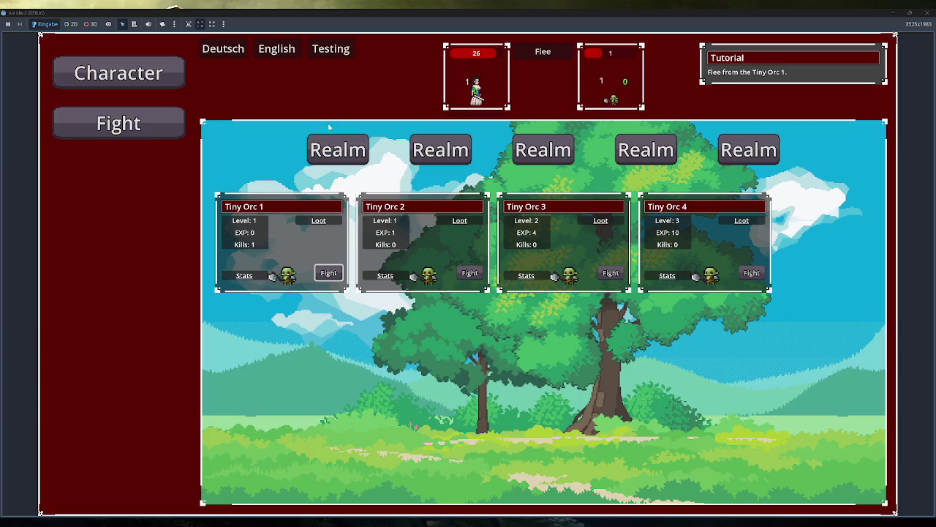
left_click(174, 83)
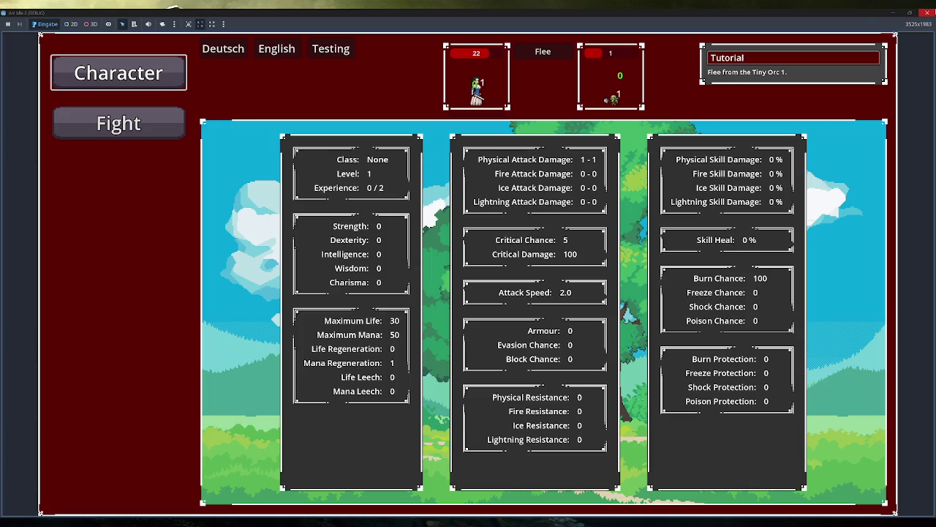
left_click(925, 13)
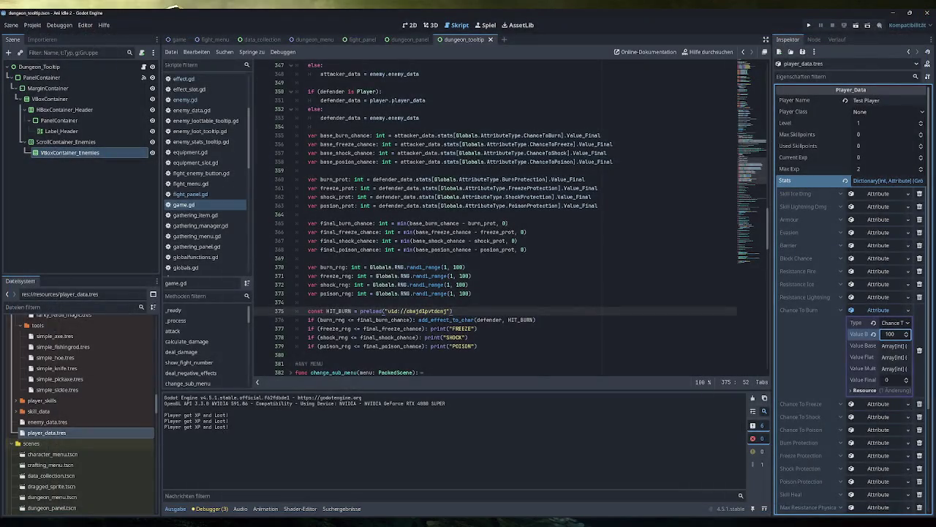
left_click(581, 479)
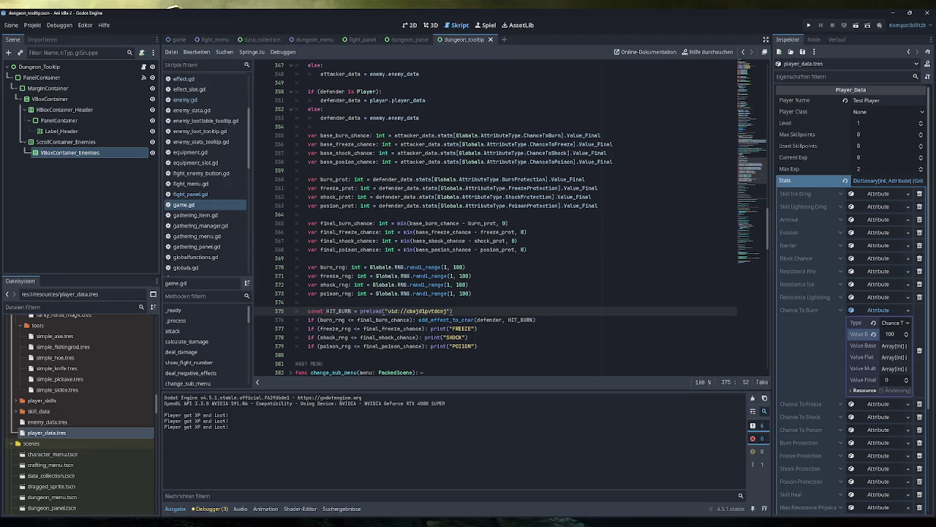
scroll(496, 220, "up", 6)
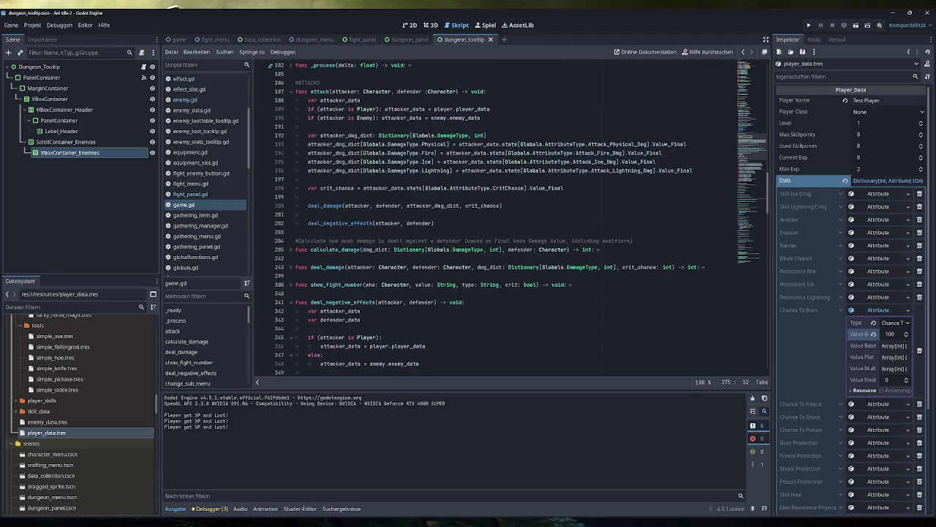
scroll(495, 219, "down", 5)
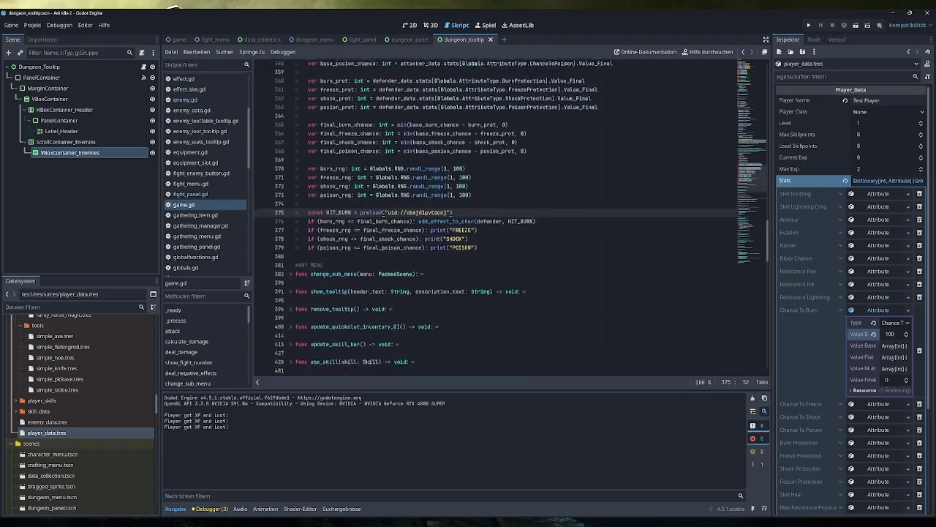
scroll(496, 219, "up", 5)
scroll(495, 219, "down", 5)
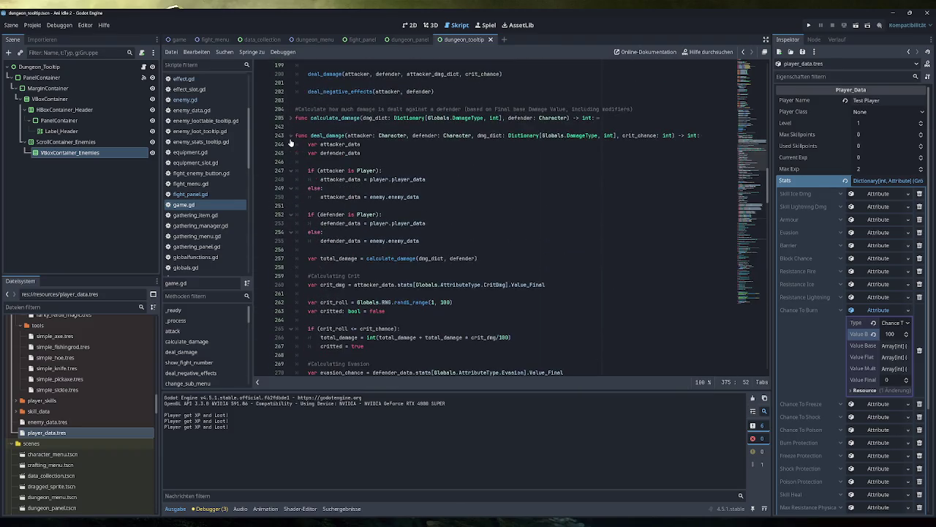
scroll(495, 220, "up", 2)
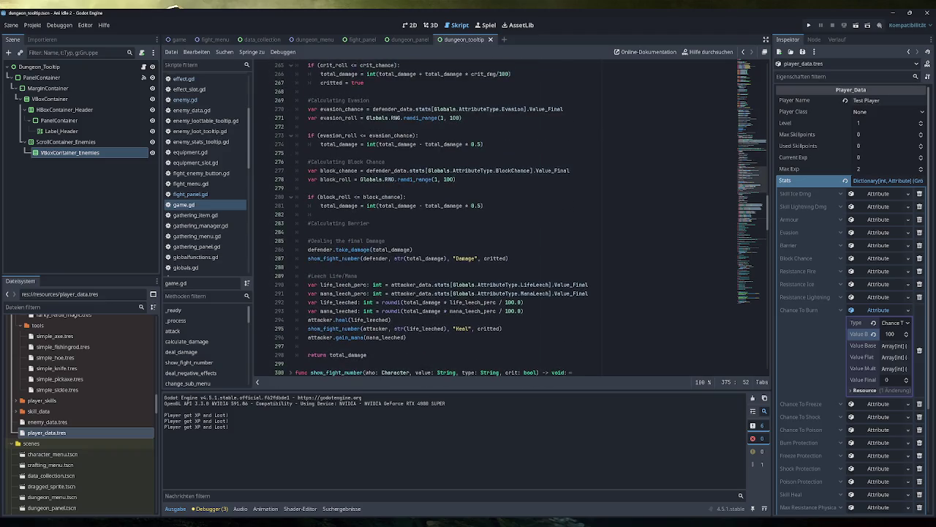
scroll(403, 276, "down", 2)
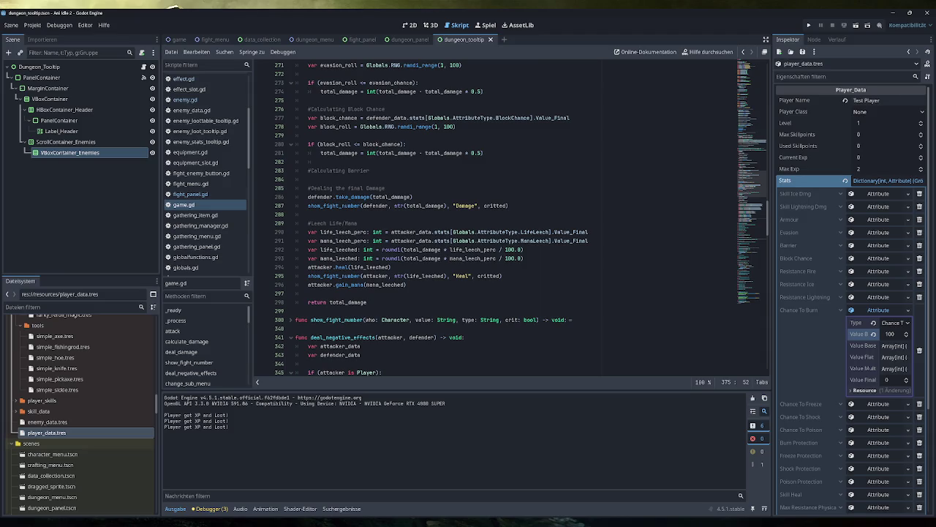
Step: Wrap the heal number display on line 295 in 'if (life_leeched > 0):'
left_click(392, 267)
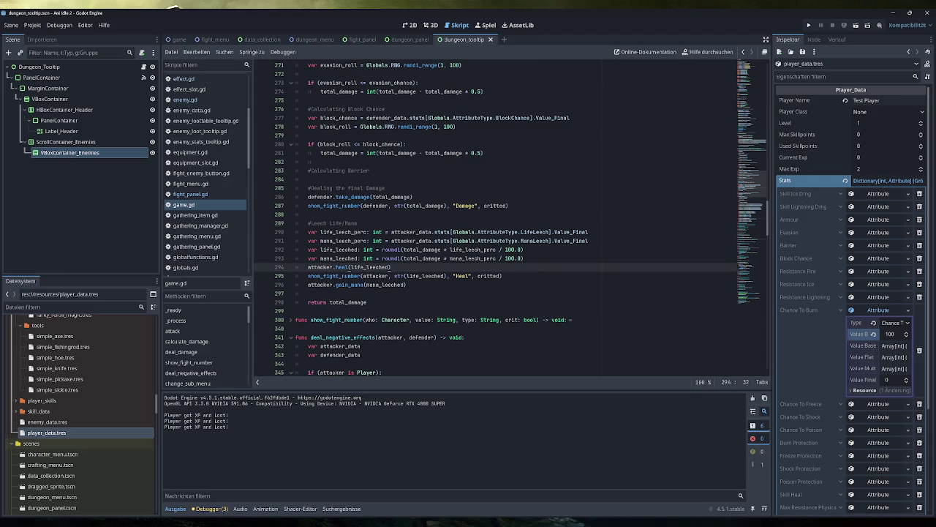
left_click(307, 276)
type("if (")
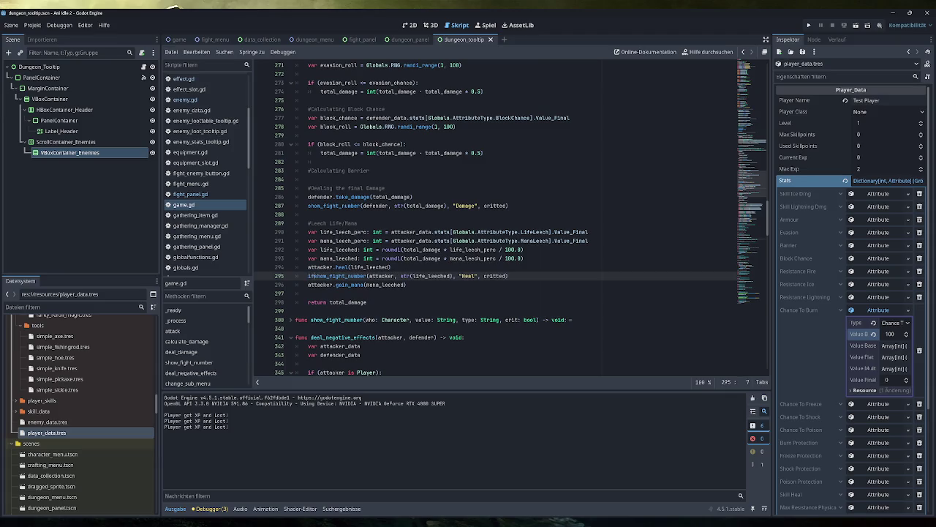
double_click(370, 267)
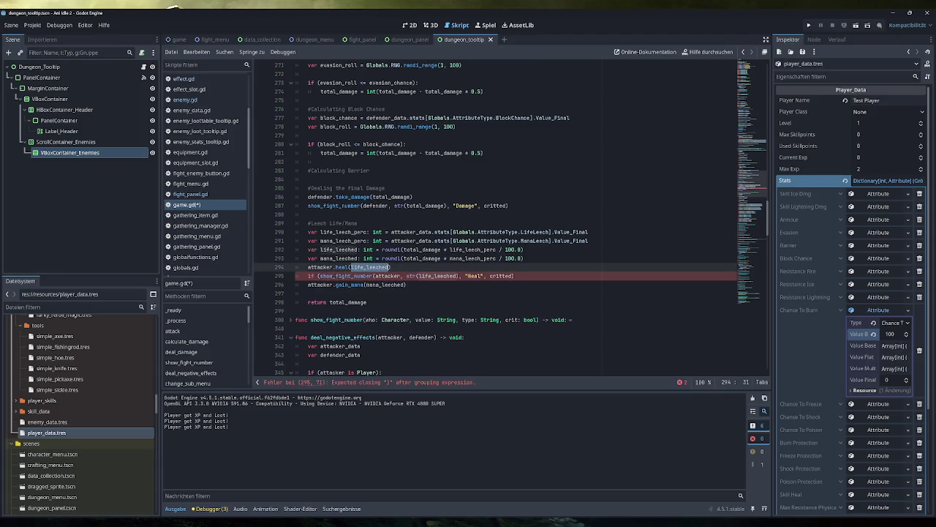
key("ctrl+c")
left_click(317, 276)
key("ctrl+v")
type("> ")
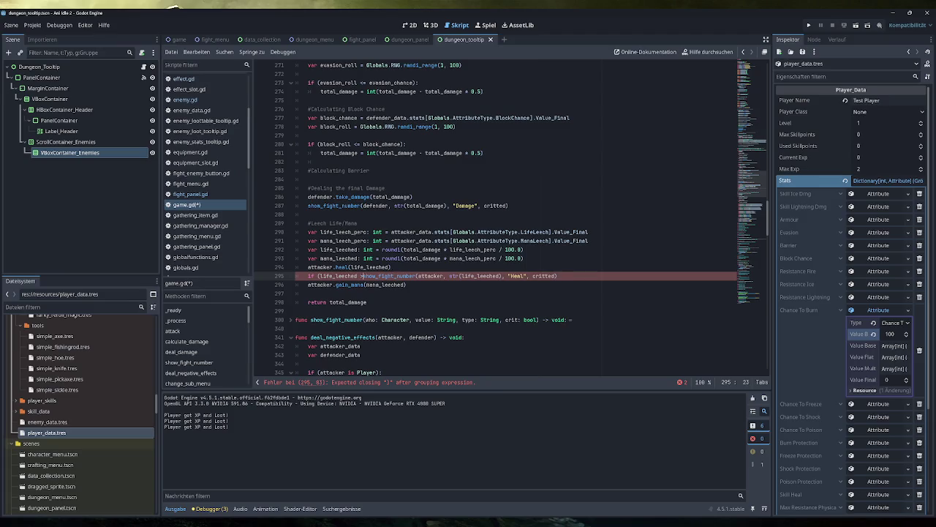
type("0):")
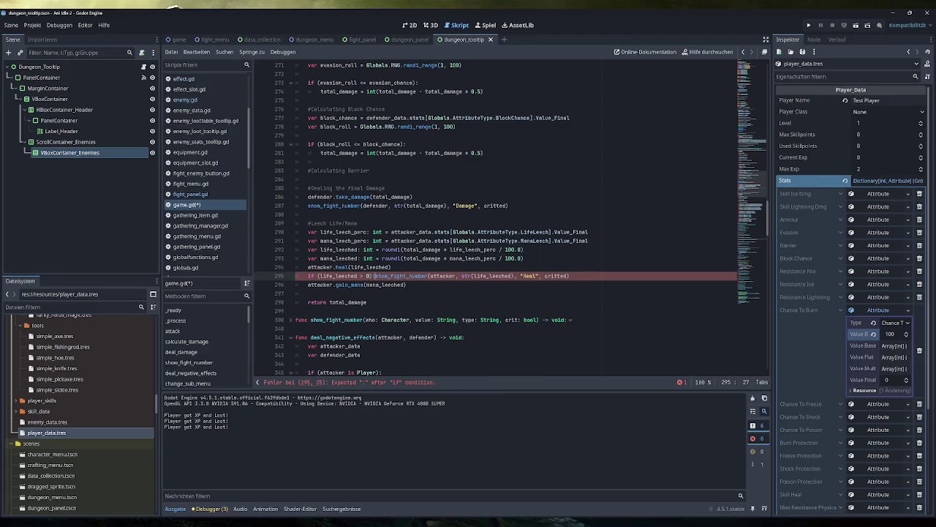
left_click(578, 276)
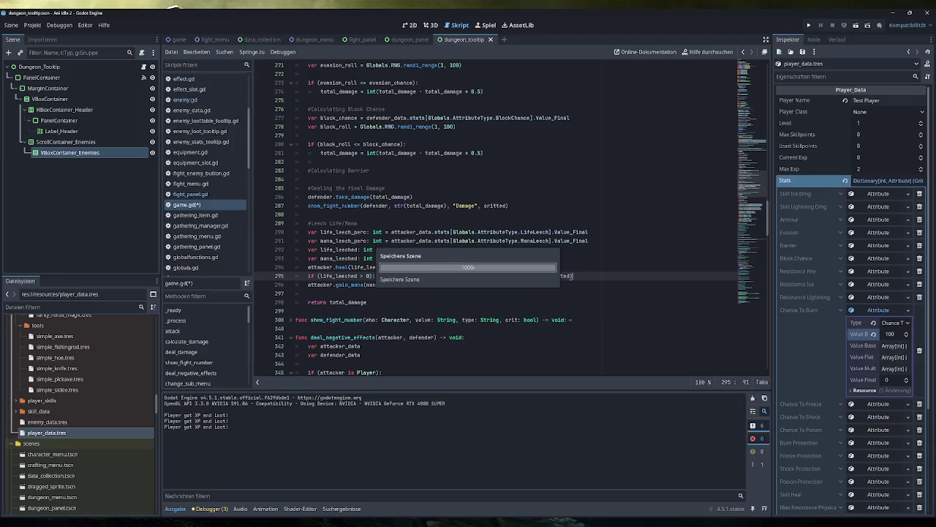
scroll(578, 276, "down", 6)
scroll(510, 219, "down", 1)
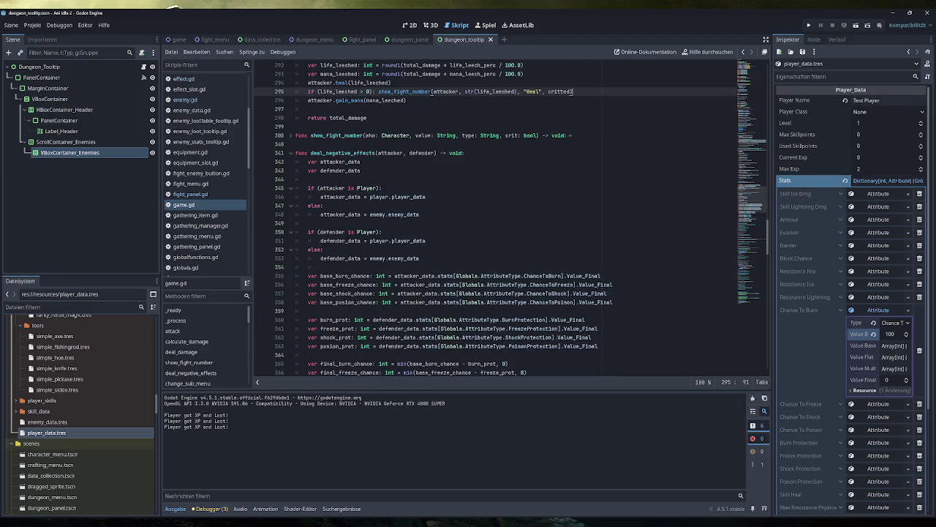
Step: Fold deal_damage, then briefly expand and re-fold calculate_damage in game.gd
scroll(495, 218, "up", 8)
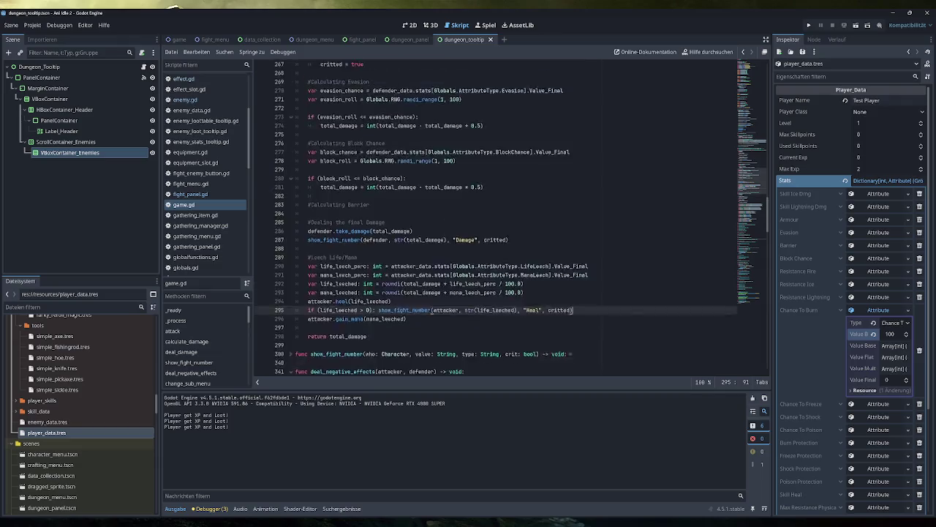
left_click(293, 162)
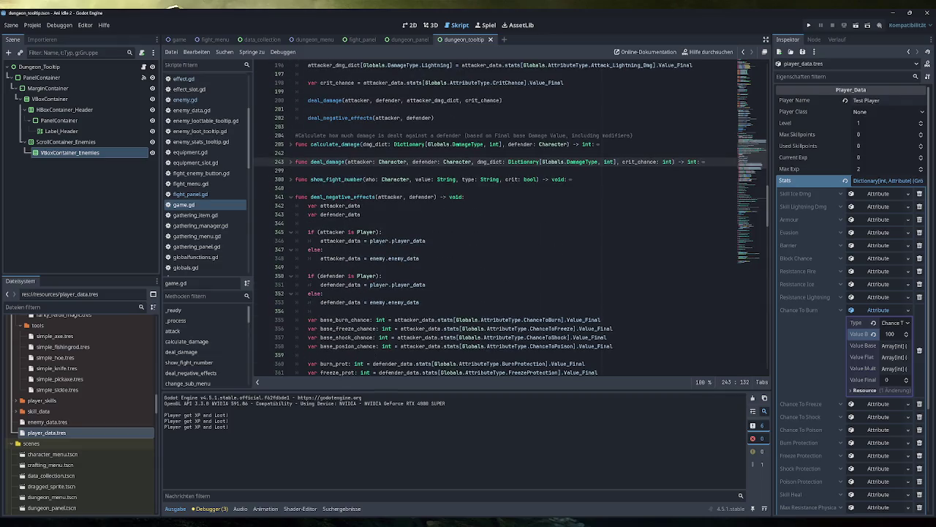
scroll(292, 167, "down", 3)
scroll(498, 220, "up", 3)
left_click(291, 144)
scroll(292, 150, "down", 5)
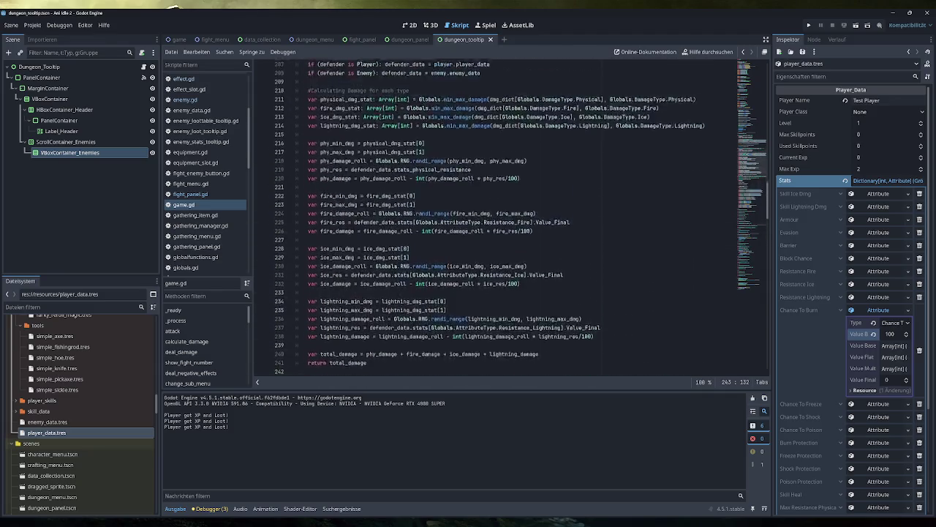
scroll(292, 180, "up", 5)
left_click(291, 179)
scroll(293, 293, "up", 3)
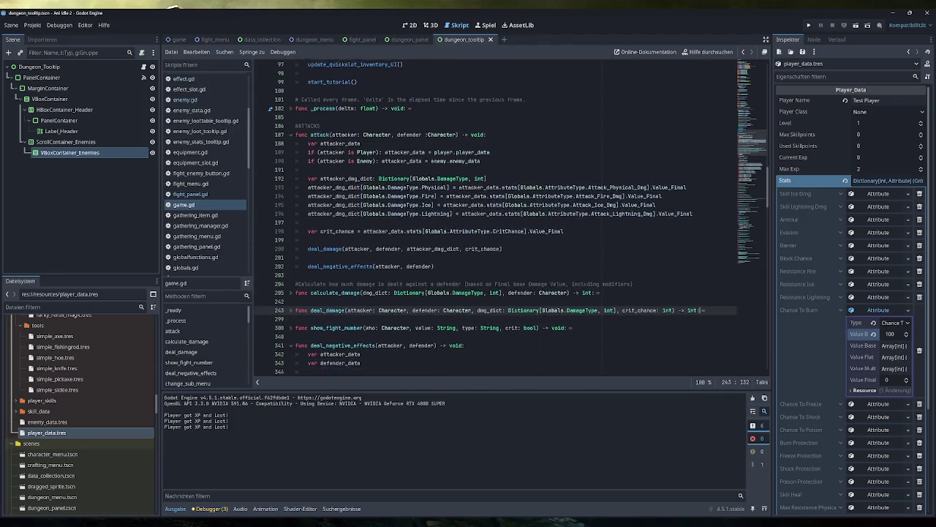
Step: Scroll down to deal_negative_effects and place the caret after the HIT_BURN constant
left_click(308, 258)
scroll(497, 219, "down", 2)
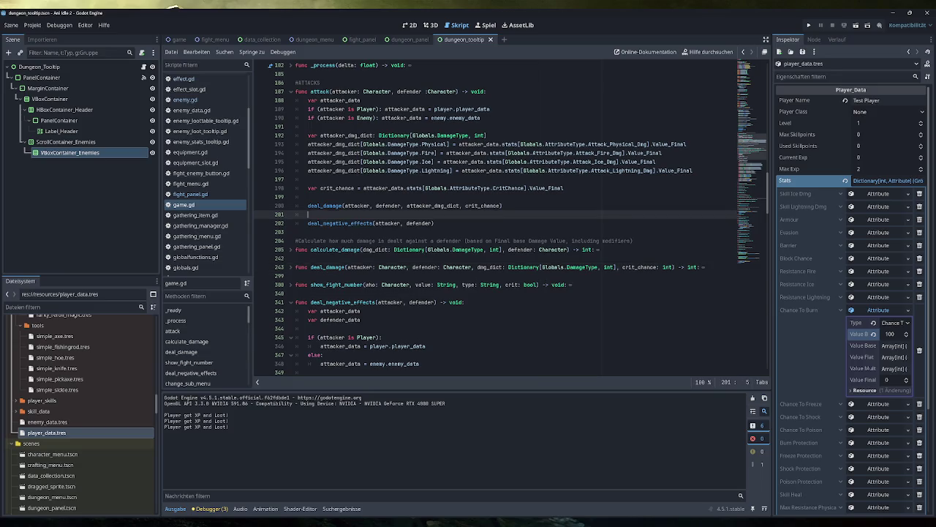
scroll(497, 220, "down", 8)
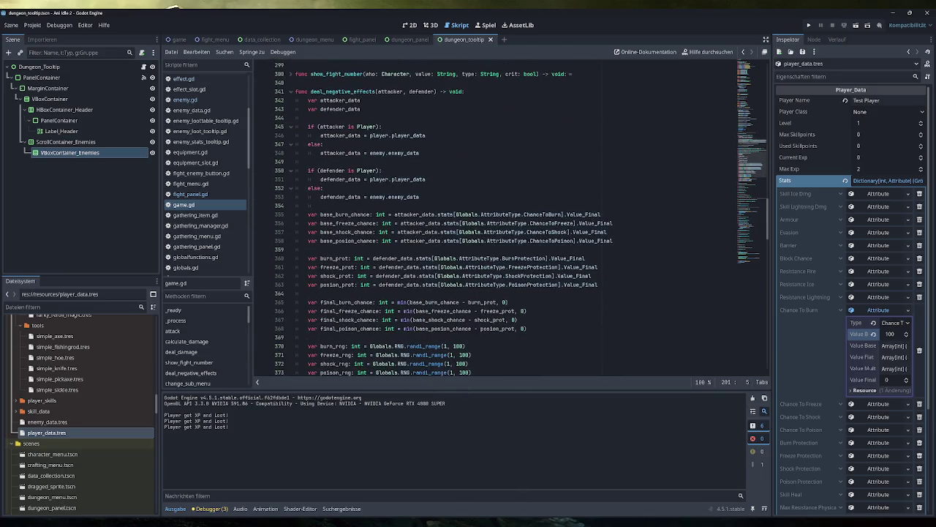
scroll(425, 175, "down", 4)
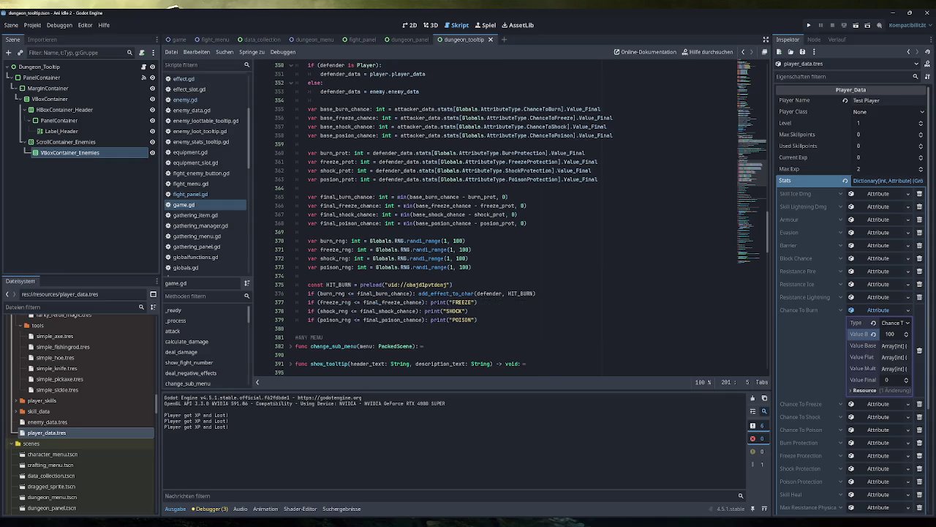
left_click(453, 284)
Step: Add print("blubb") on a new line below HIT_BURN and save the script
key("Return")
type("pri")
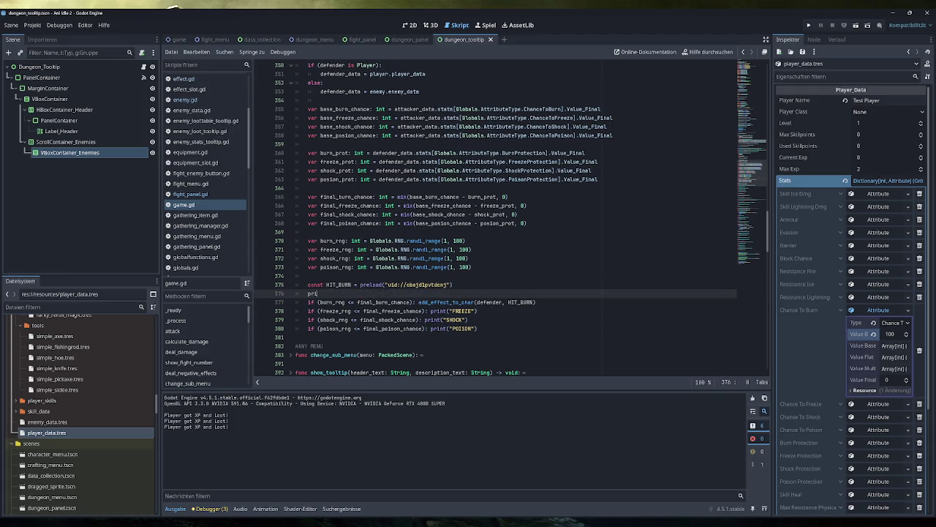
type("nt(\"blubb")
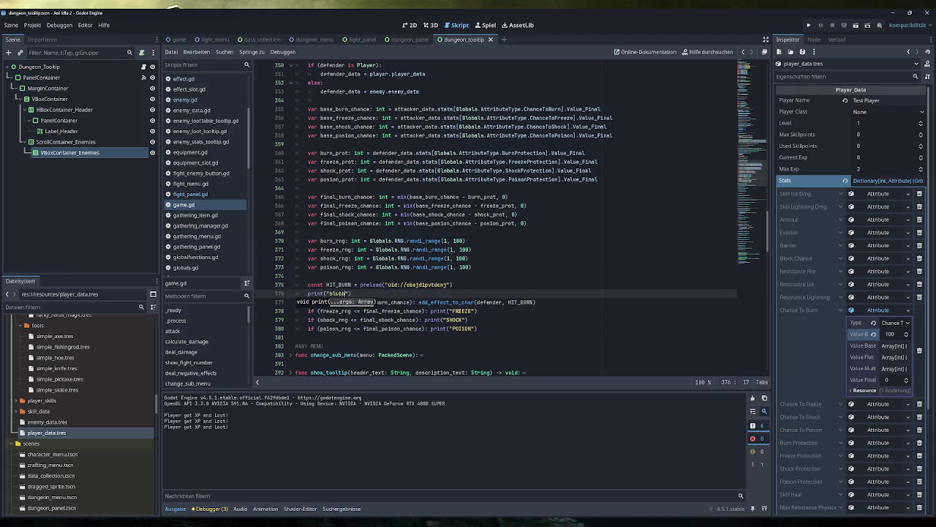
key("ctrl+s")
Step: Test-run the game, fight Tiny Orc 1, check Burn Chance 100 on the character sheet, then close the game
left_click(808, 25)
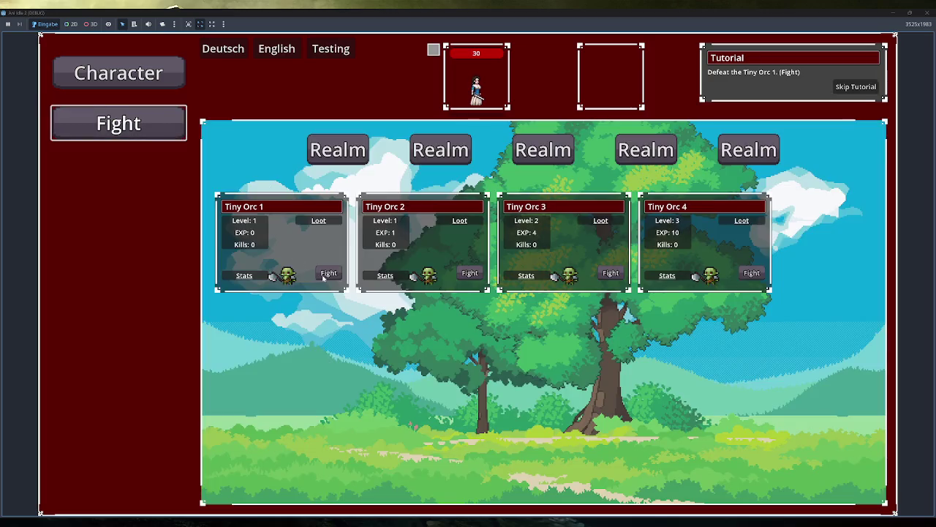
left_click(324, 274)
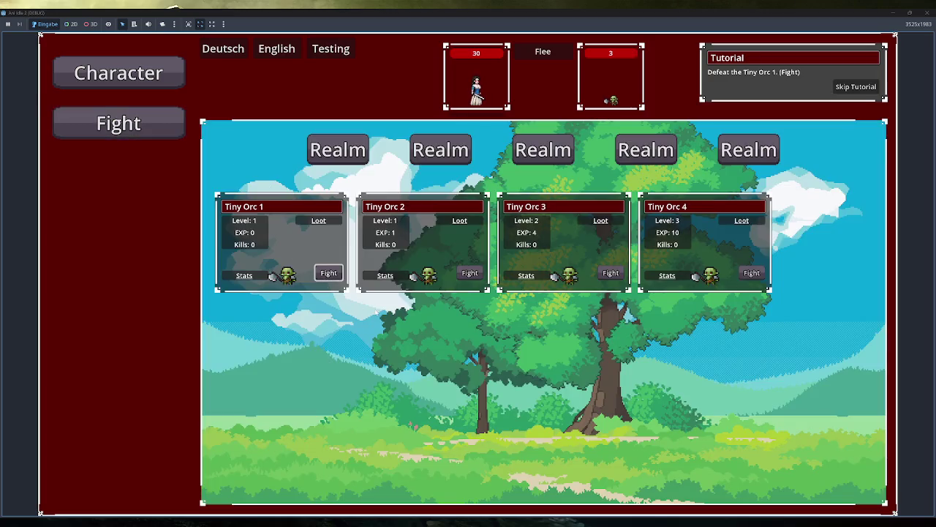
left_click(150, 77)
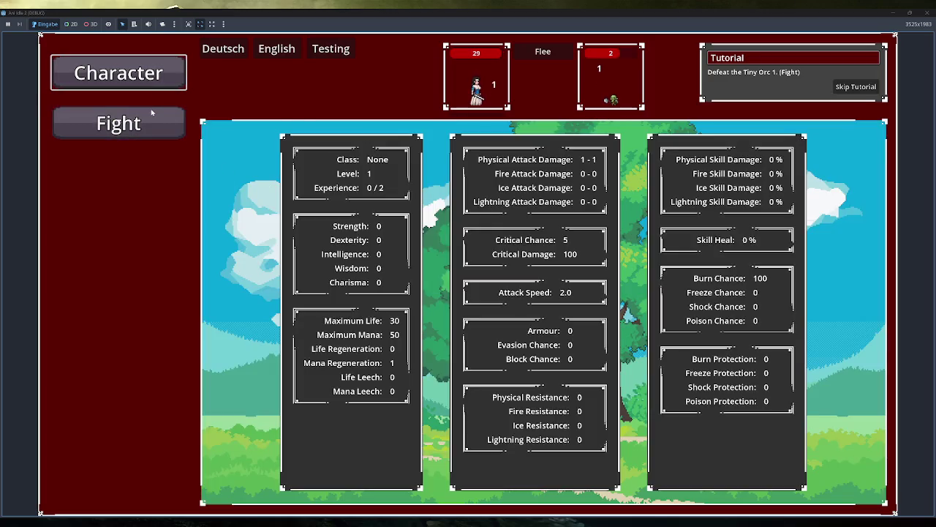
left_click(169, 123)
double_click(365, 11)
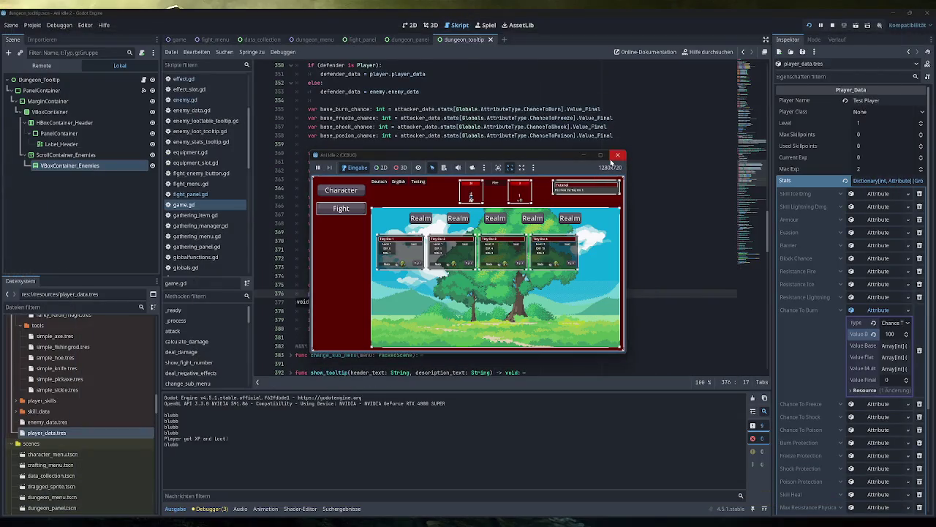
left_click(618, 156)
Step: Move print("blubb") inside the burn-chance branch above add_effect_to_char, then test-run and close the game
key("BackSpace")
key("BackSpace")
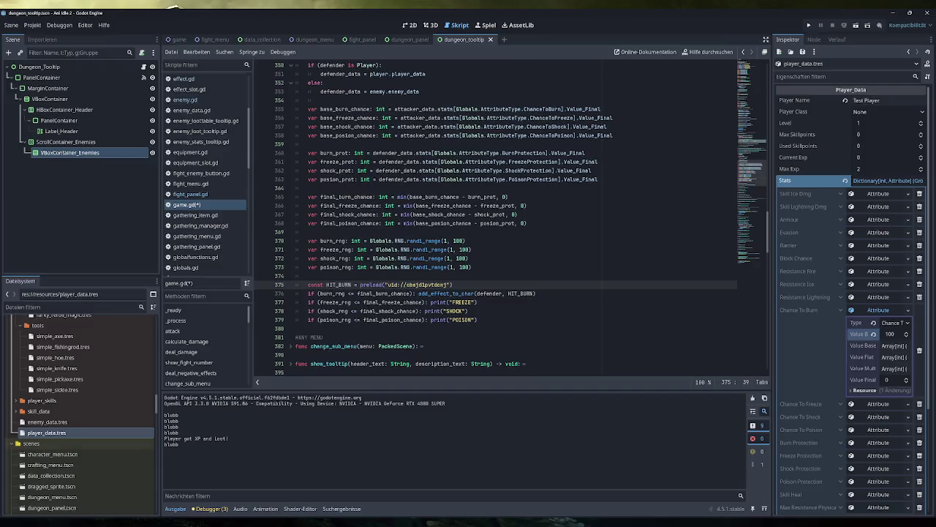
left_click(417, 292)
key("Return")
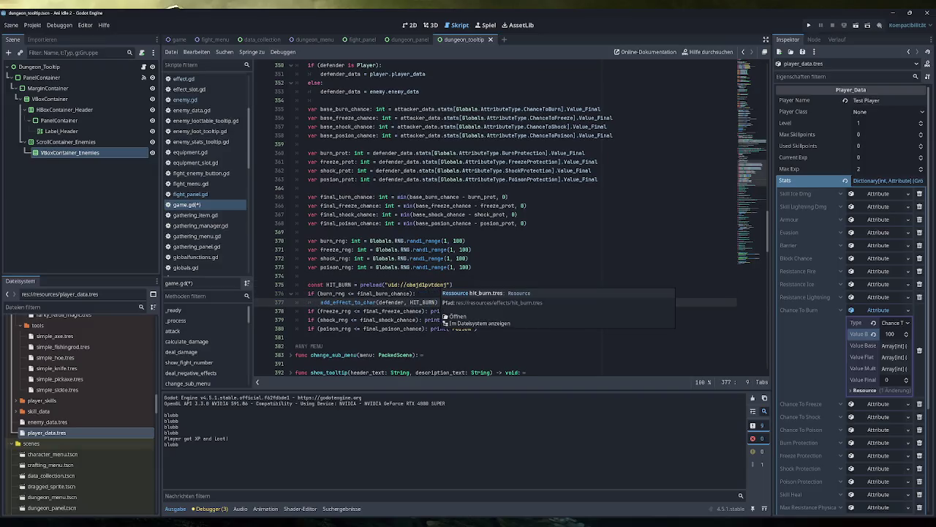
key("Return")
key("Up")
type("pr")
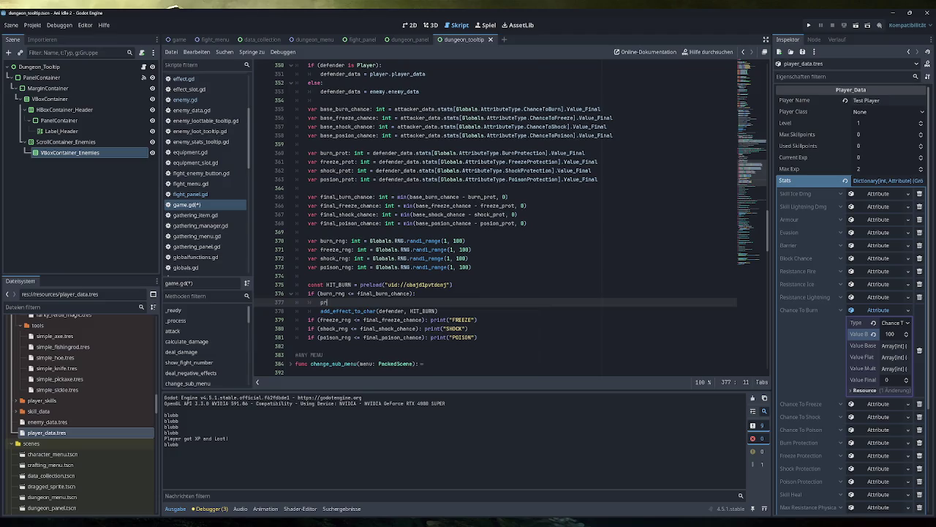
type("int(\"blubb")
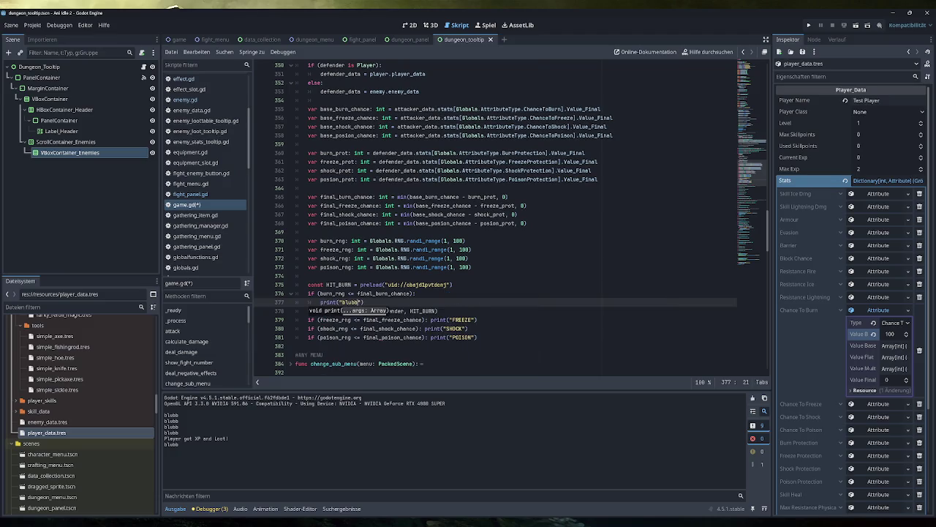
key("F5")
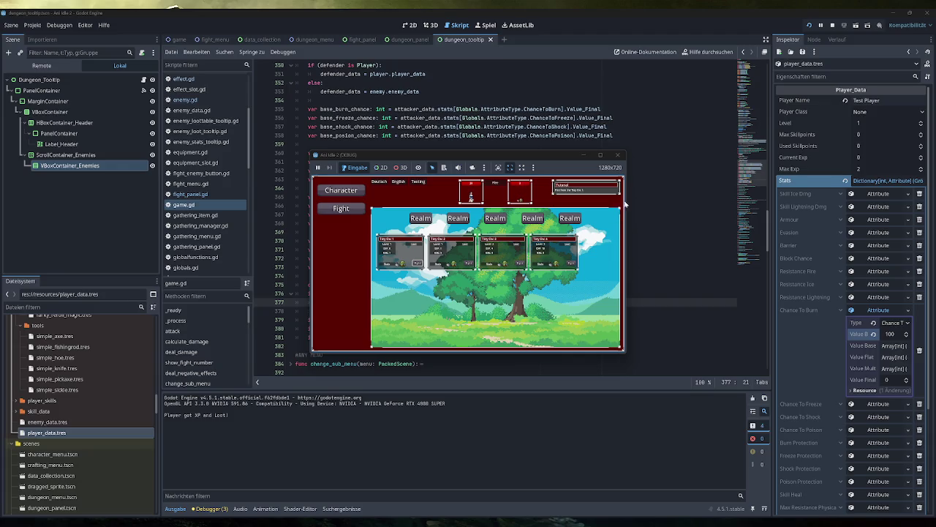
left_click(619, 155)
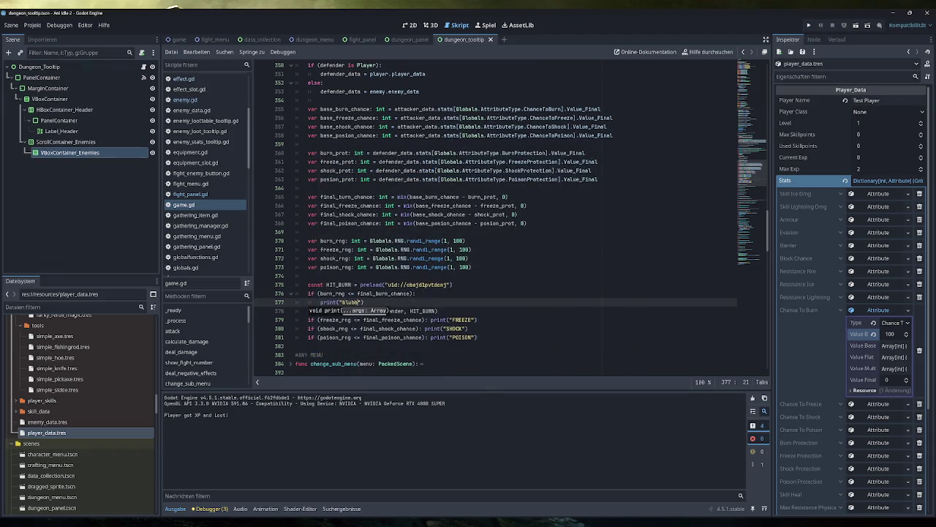
Step: Delete the debug print line and review the base_burn_chance, burn_prot and final burn chance lines
key("shift+Up")
key("shift+End")
key("BackSpace")
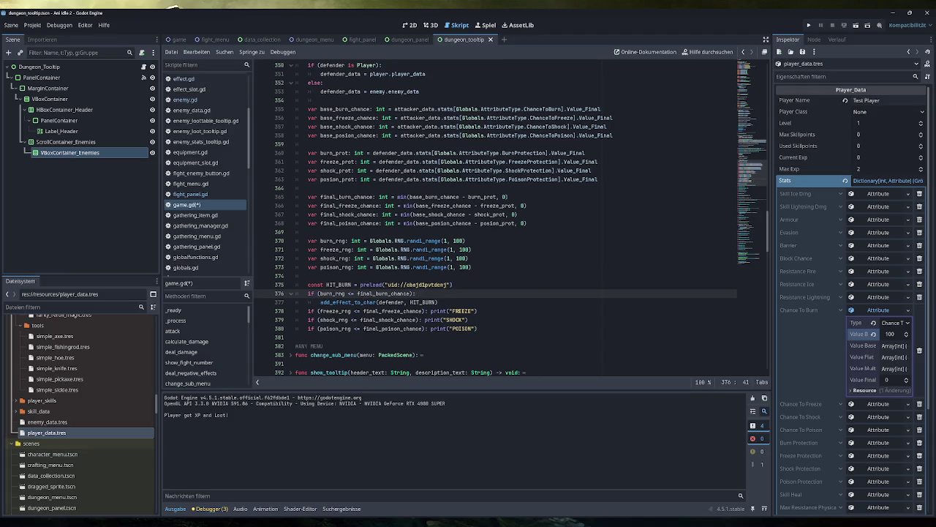
double_click(346, 109)
left_click_drag(602, 109, 376, 109)
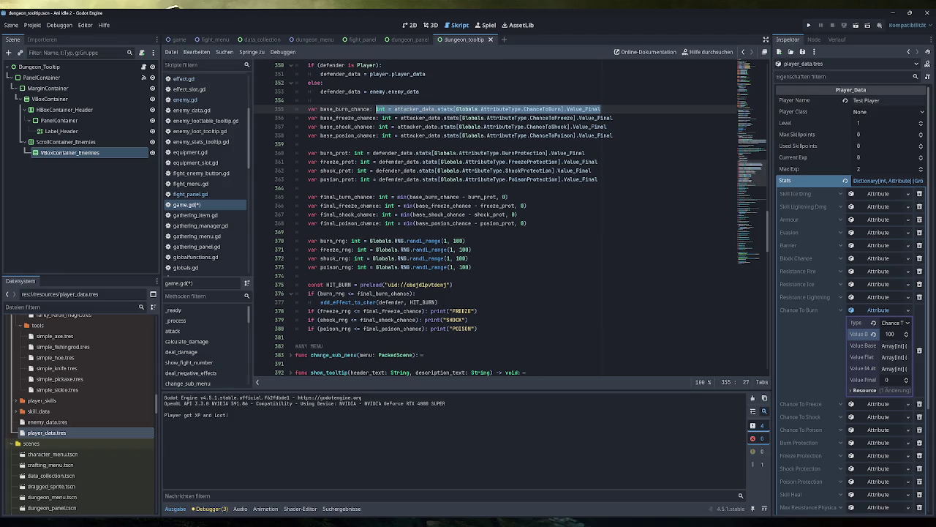
left_click(352, 153)
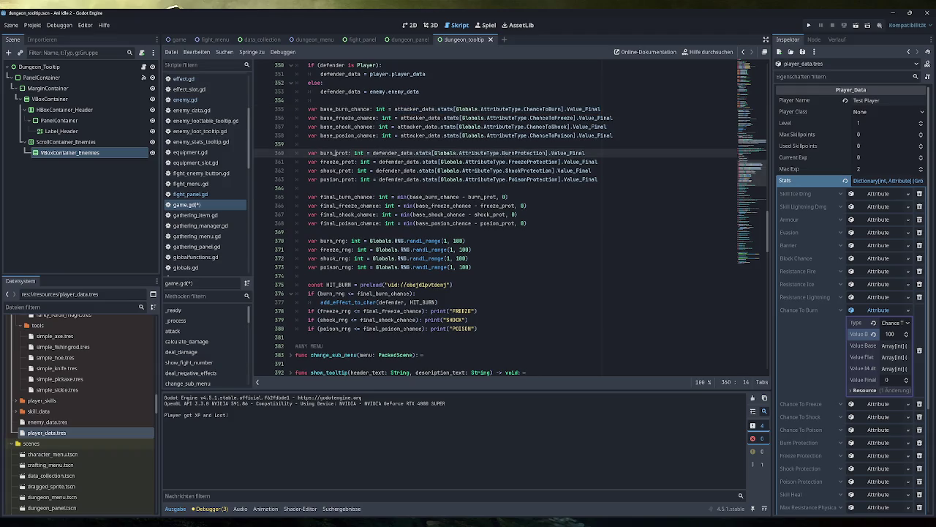
left_click_drag(585, 153, 295, 153)
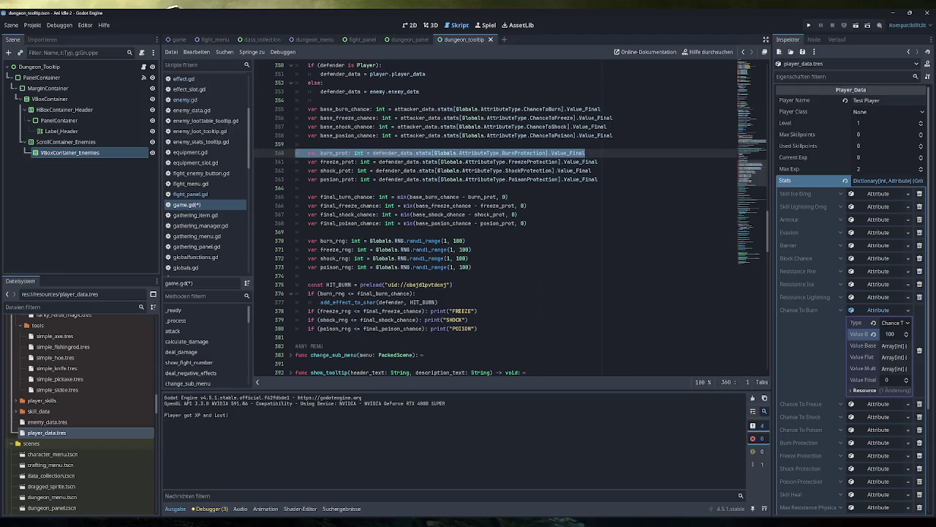
left_click(308, 188)
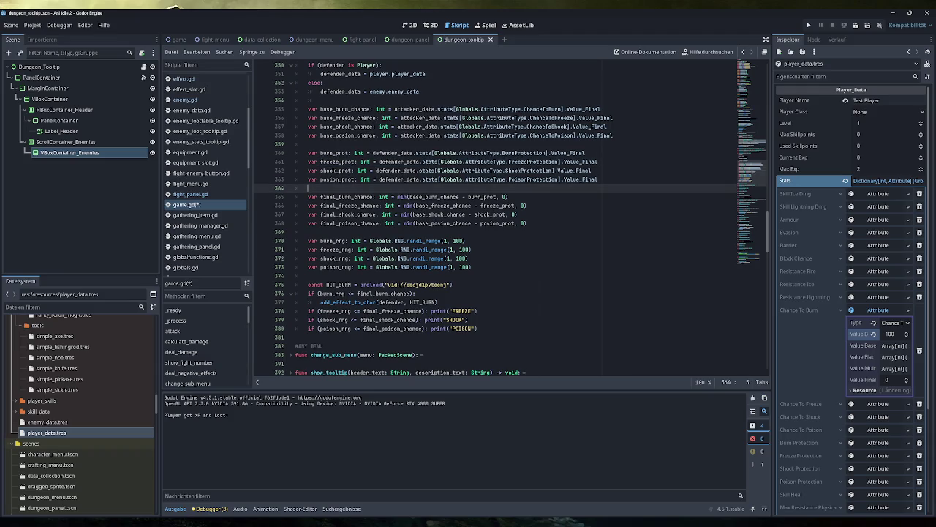
double_click(434, 197)
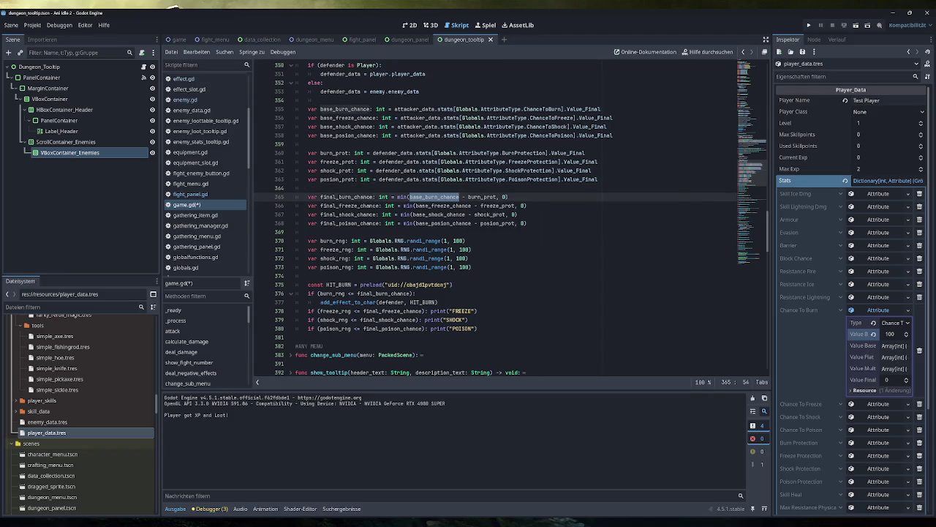
mouse_move(447, 198)
left_click(482, 197)
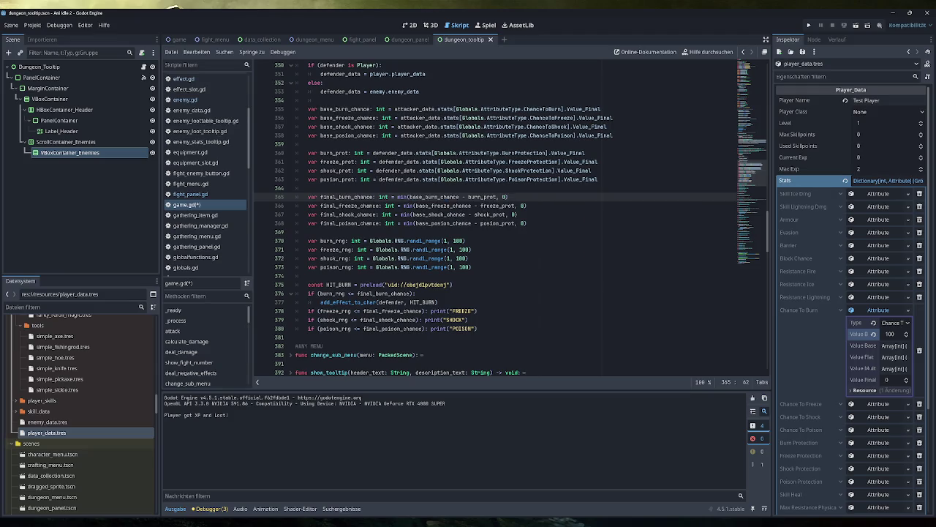
mouse_move(483, 197)
Step: Replace min with max in the final burn, freeze, shock and poison chance lines, then save
double_click(401, 197)
type("max")
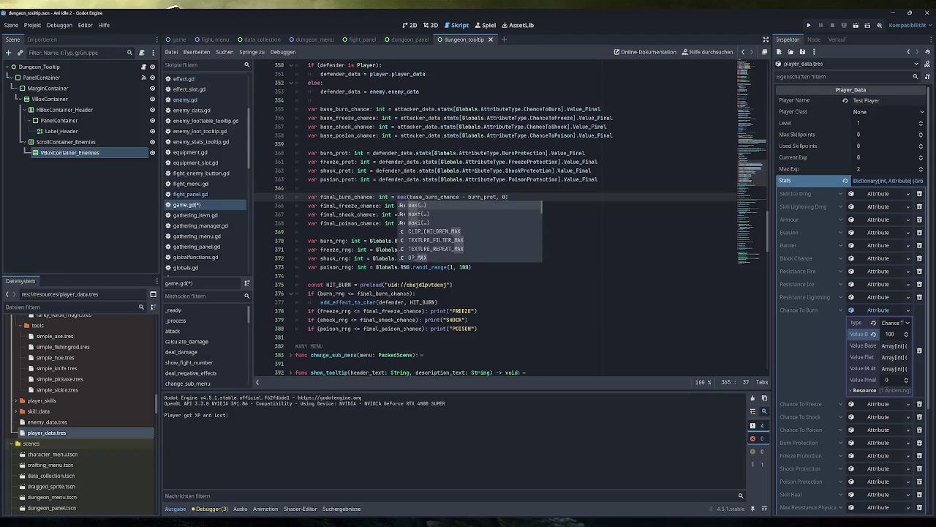
key("Escape")
double_click(408, 206)
type("max")
double_click(405, 214)
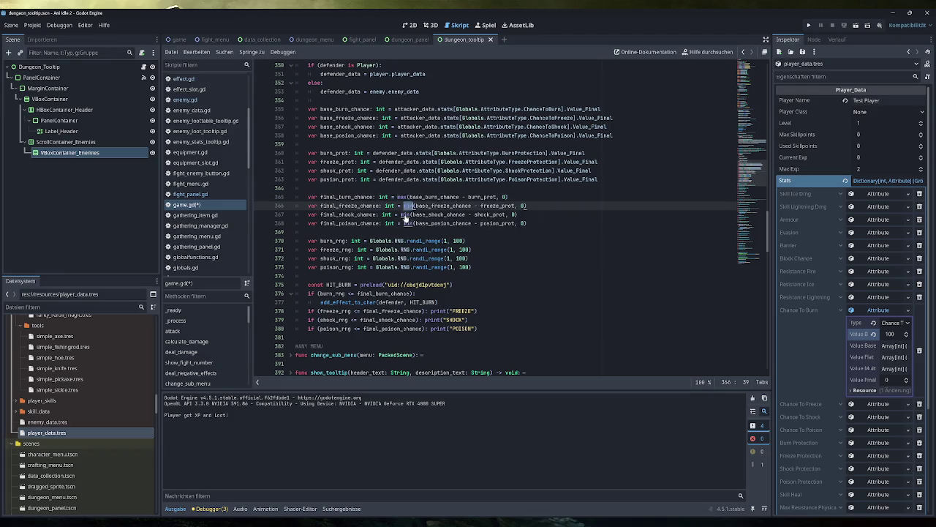
type("max")
double_click(408, 223)
type("max")
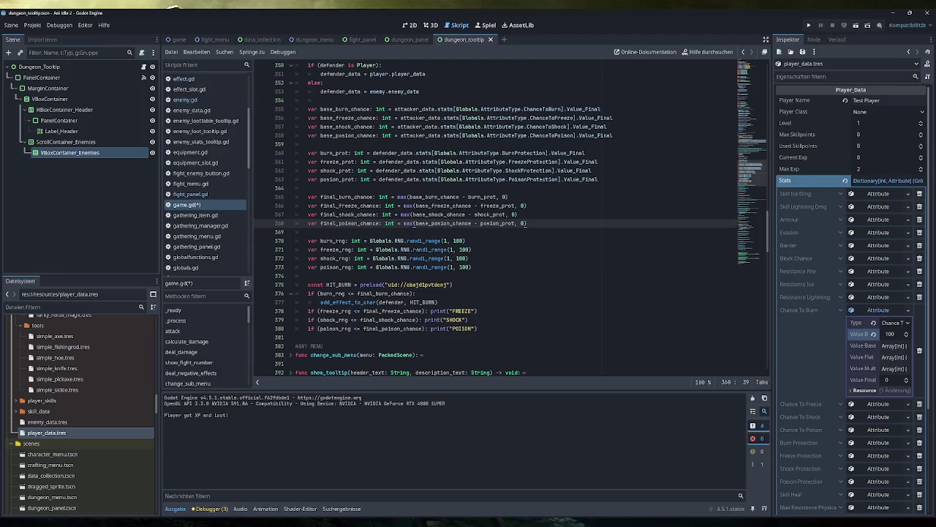
key("End")
key("ctrl+s")
Step: Join add_effect_to_char onto the burn check line and relaunch the game
left_click(320, 302)
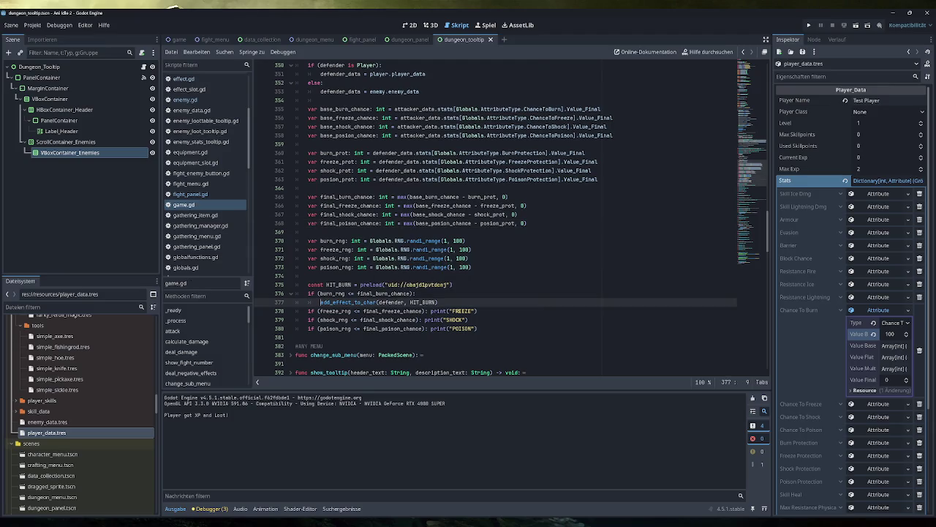
key("BackSpace")
key("BackSpace")
key("BackSpace")
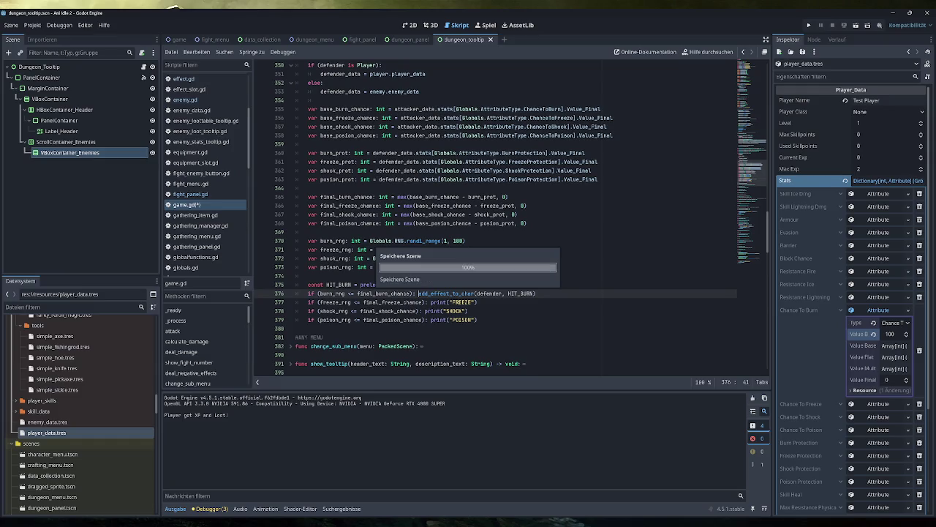
left_click(808, 25)
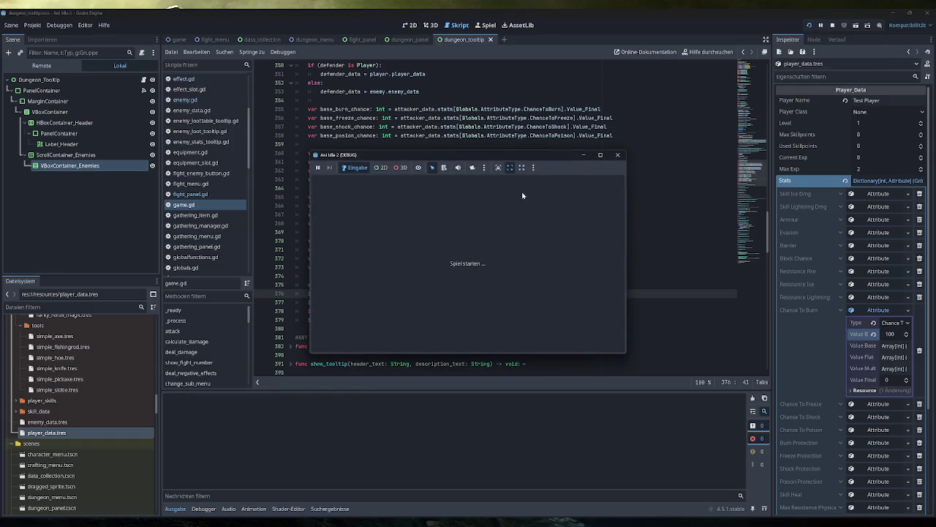
Step: Enter the orc fight area full-screen and confirm the Burn effect appears on the enemy
left_click(364, 211)
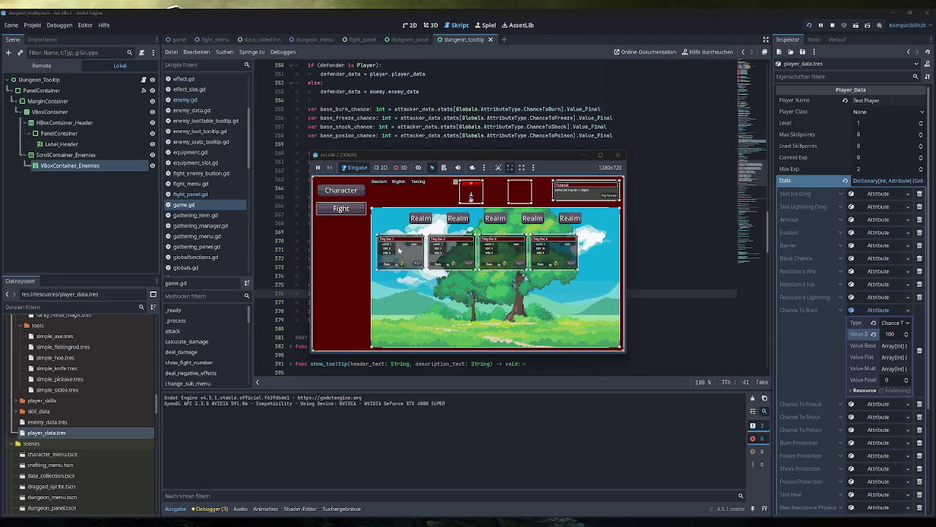
double_click(559, 155)
left_click(653, 49)
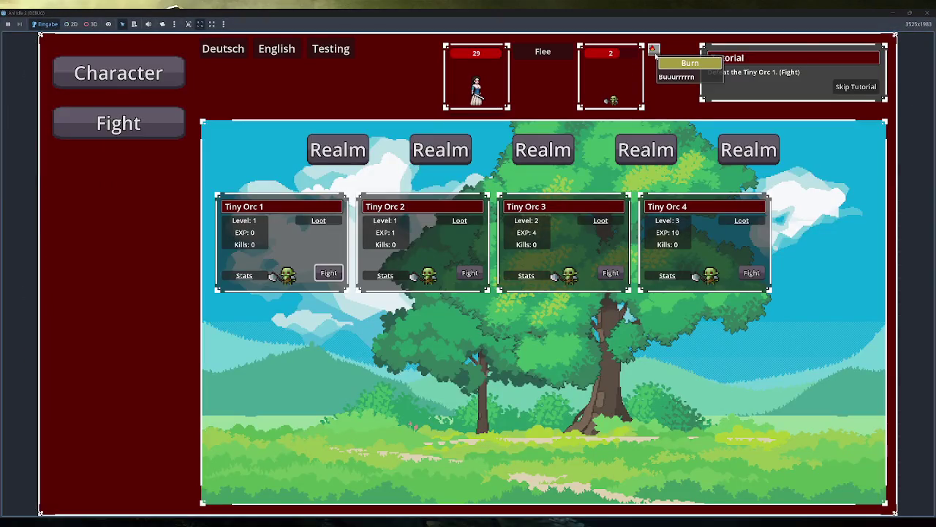
left_click(676, 61)
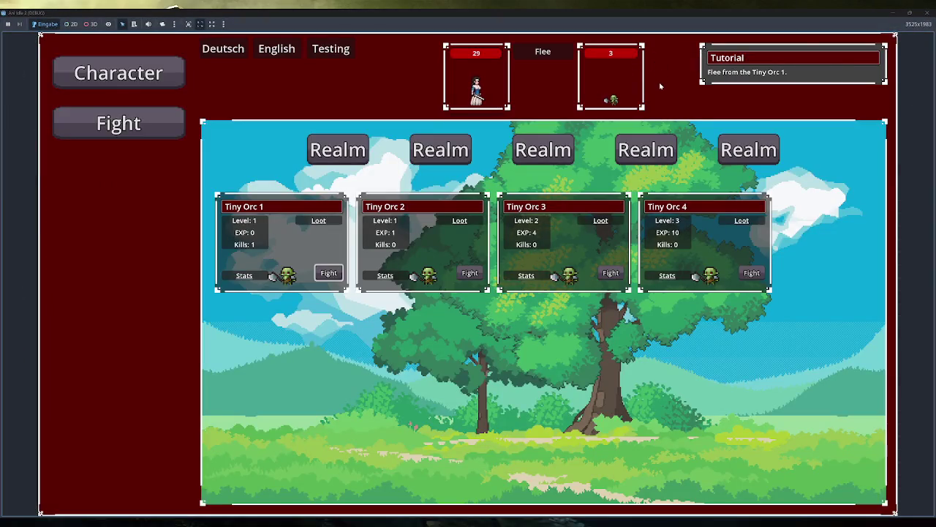
left_click(653, 50)
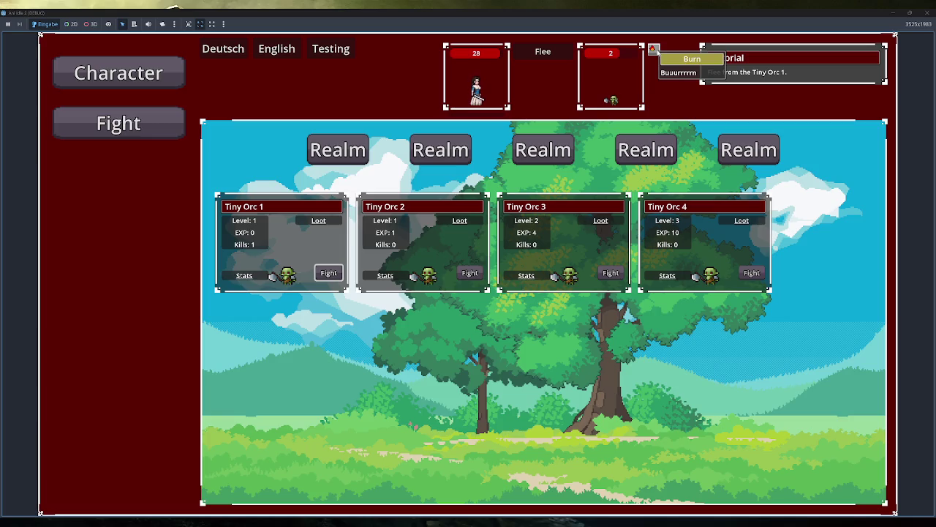
left_click(654, 50)
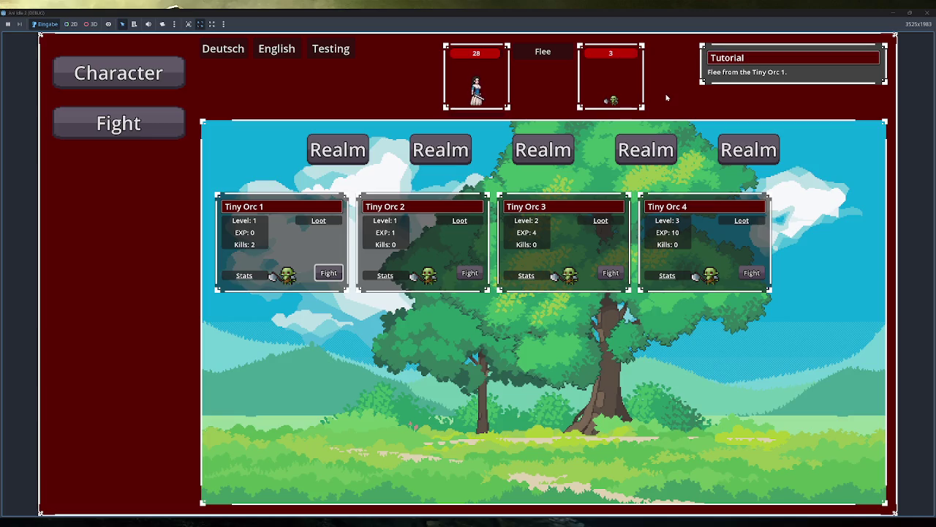
left_click(654, 50)
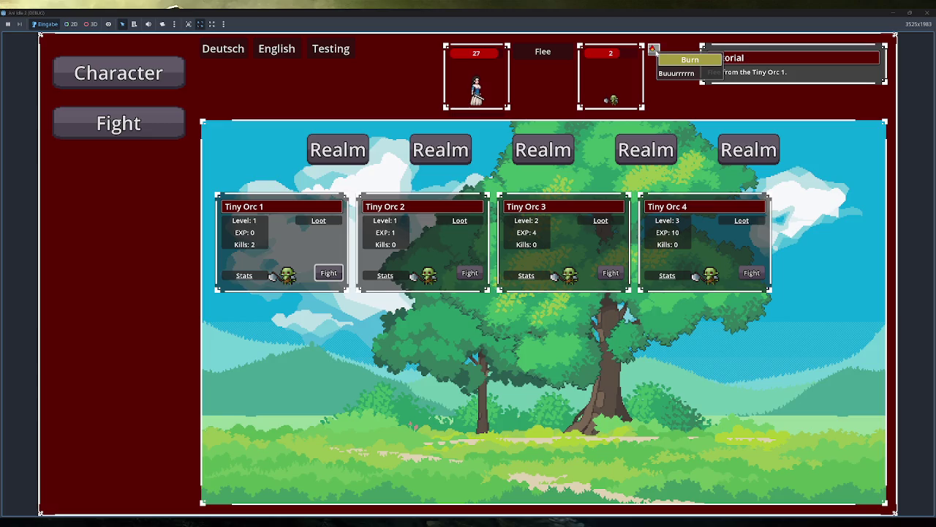
left_click(655, 51)
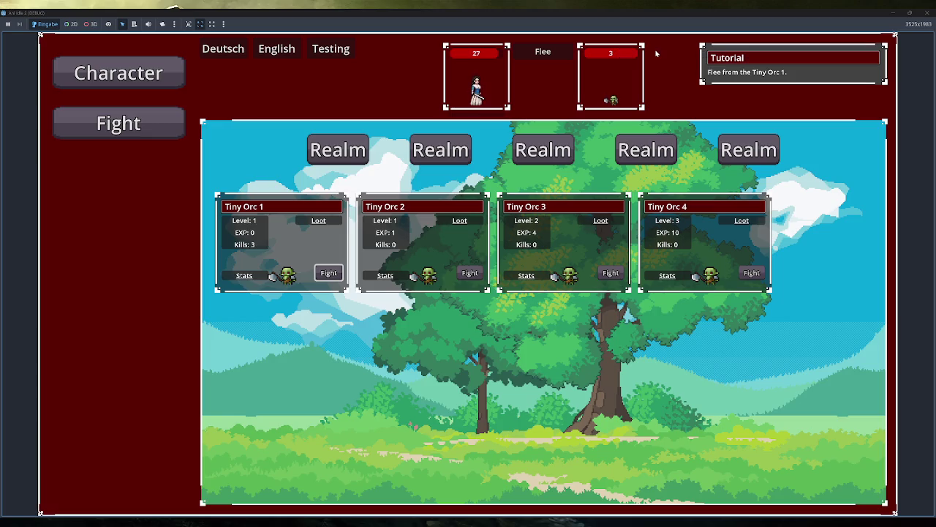
Step: Flee, fight Tiny Orc 3, flee again, fight Tiny Orc 1, and view the Burn Chance 100 stat
left_click(543, 51)
left_click(610, 272)
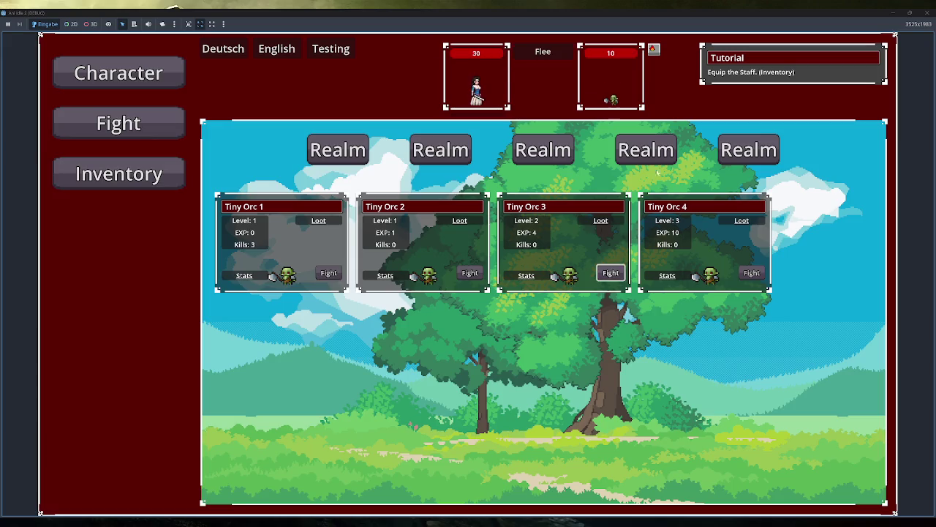
left_click(547, 53)
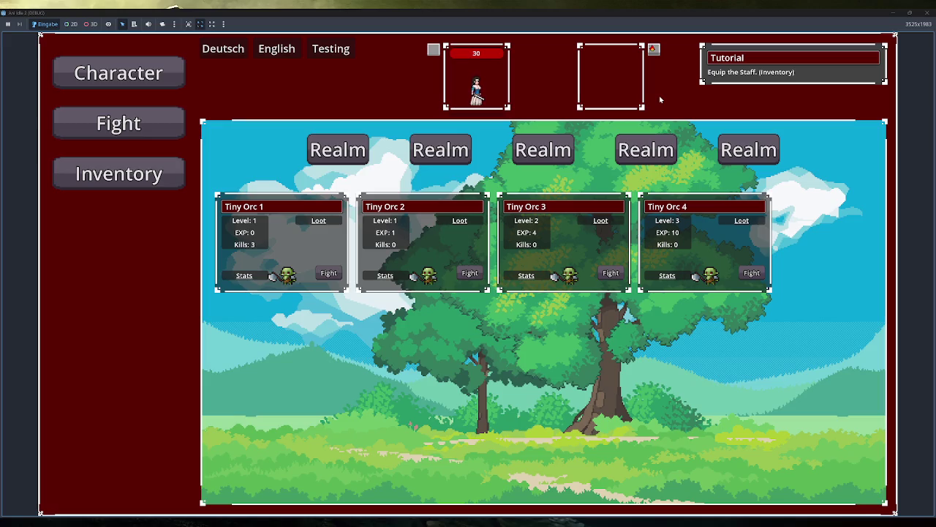
left_click(323, 272)
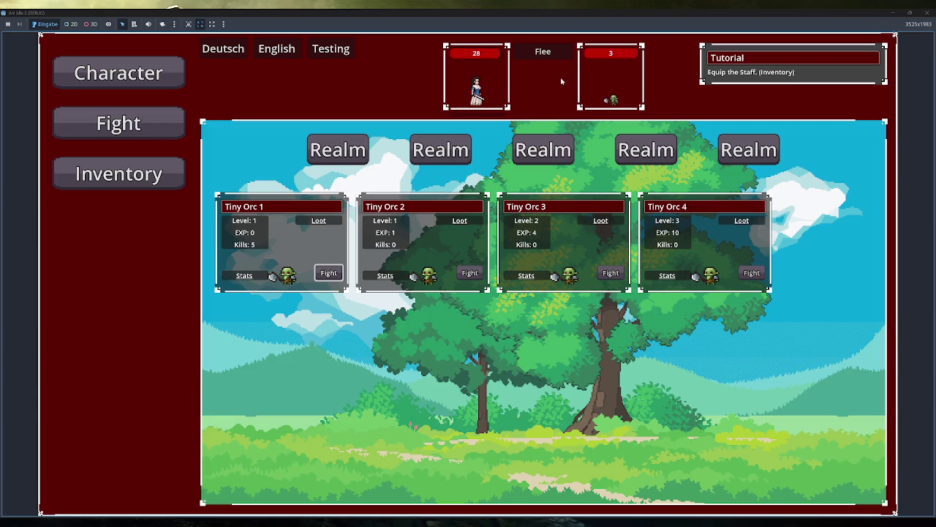
left_click(159, 74)
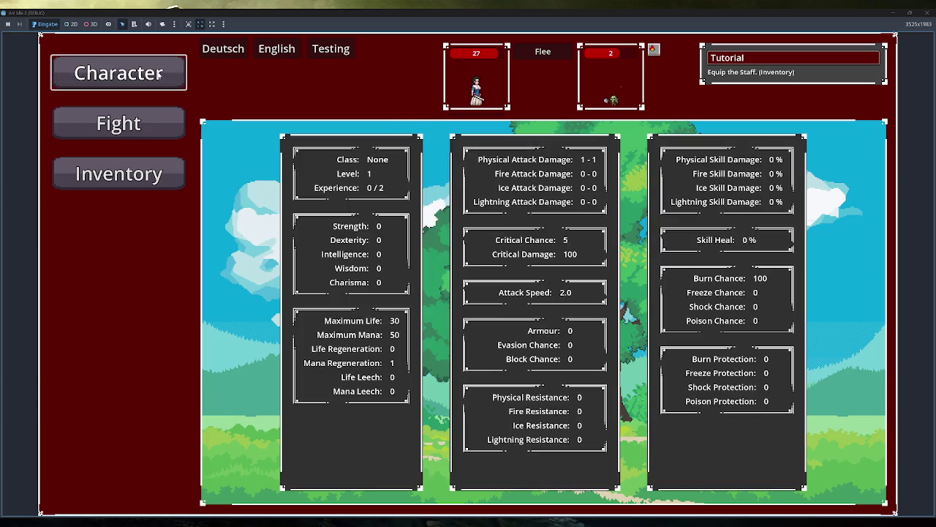
Step: Check Inventory and Character, flee and fight Tiny Orc 3, then close the running game window
left_click(147, 172)
left_click(176, 73)
left_click(172, 120)
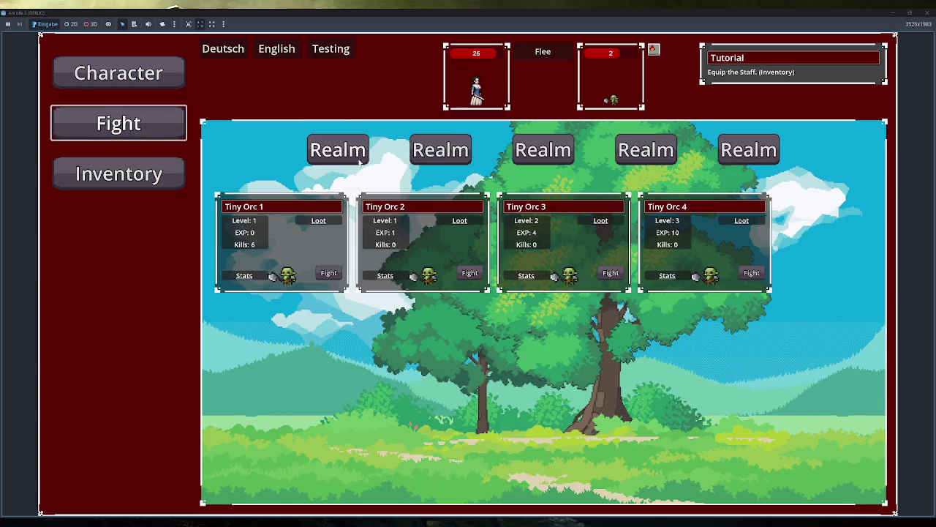
left_click(540, 54)
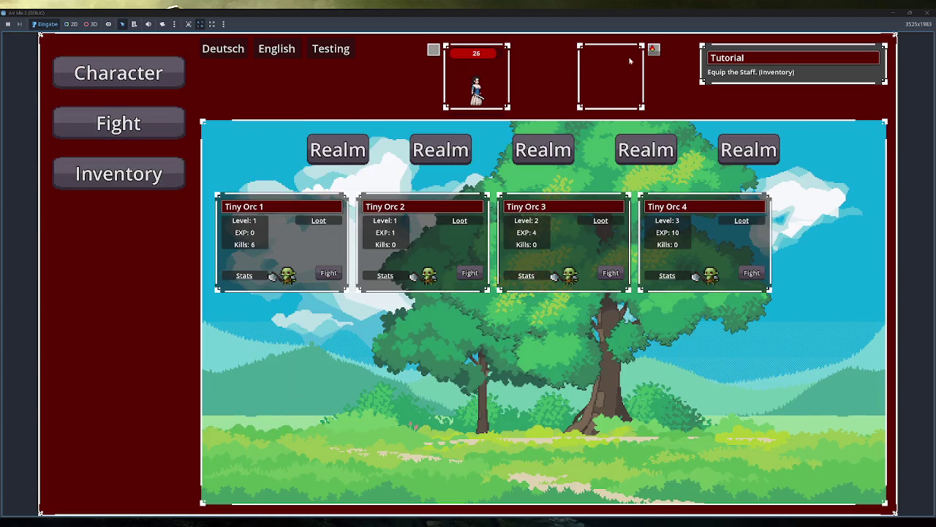
left_click(611, 273)
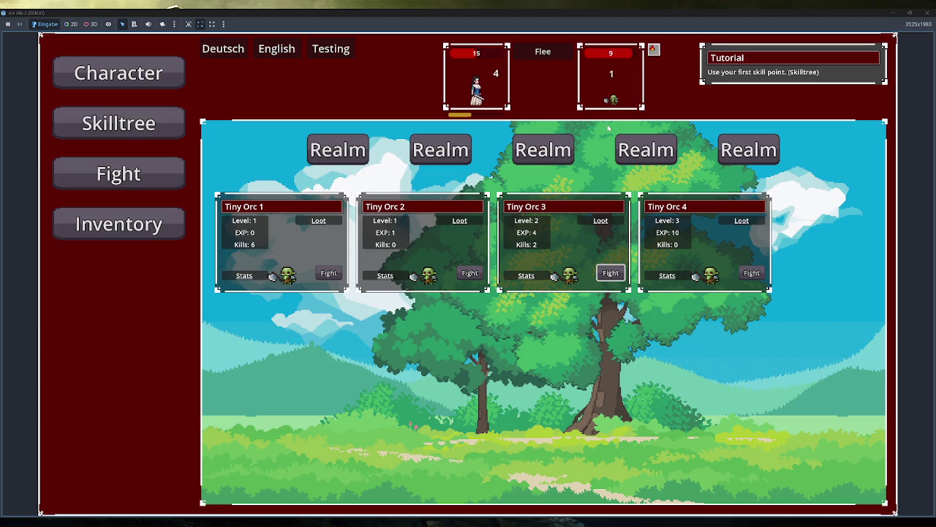
left_click(927, 12)
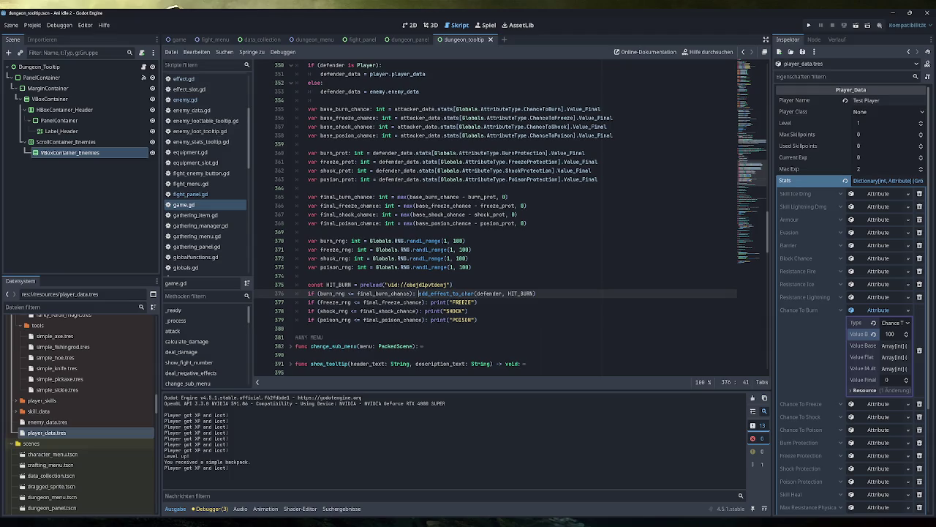
double_click(334, 320)
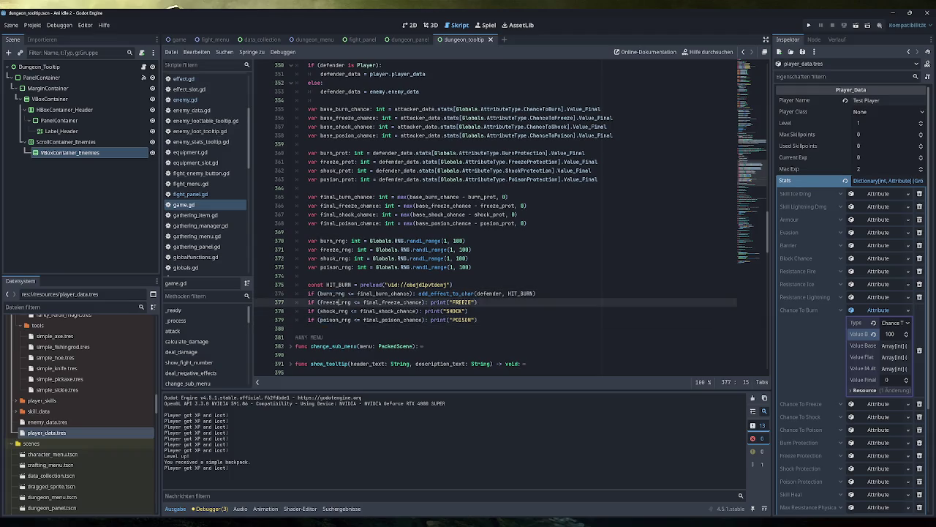
double_click(334, 302)
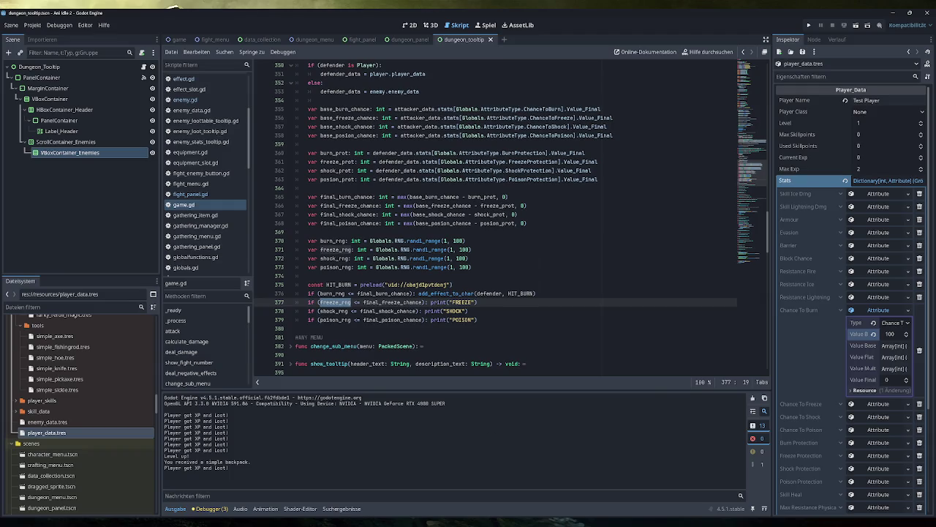
Step: Switch from the Godot script editor to Obsidian's _Overview to-do canvas
key("alt+Tab")
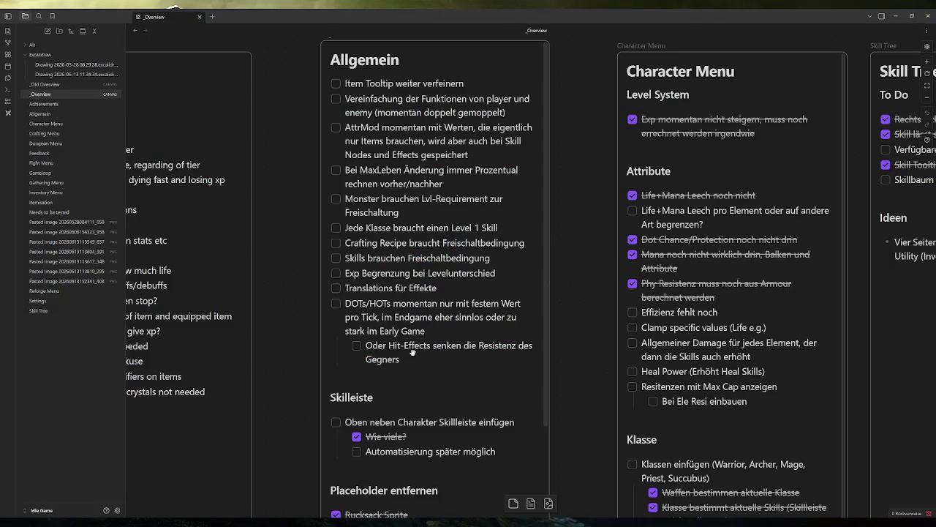
left_click(413, 351)
left_click(414, 355)
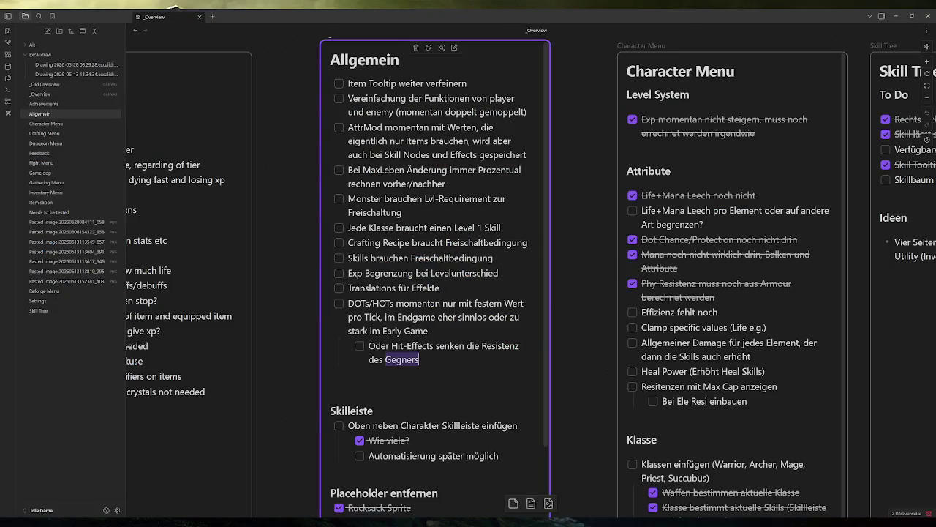
key("shift+Home")
key("shift+Home")
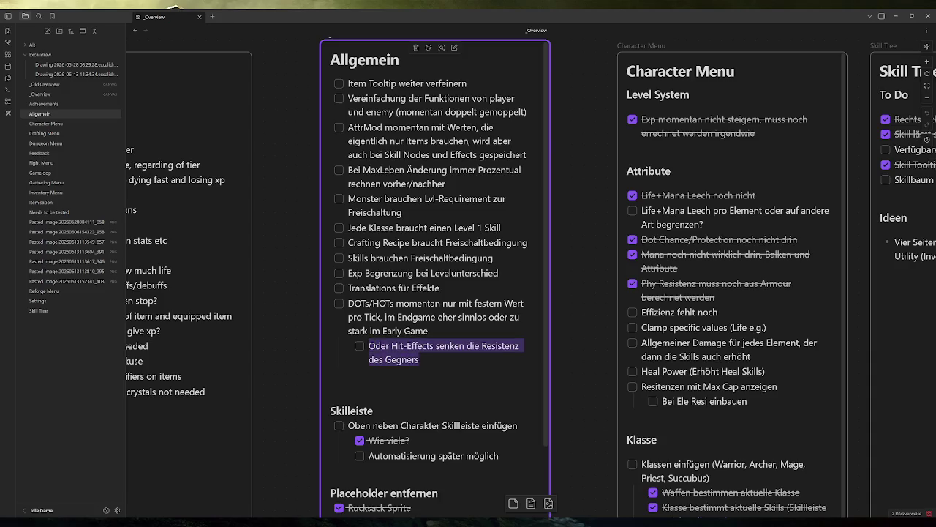
right_click(402, 351)
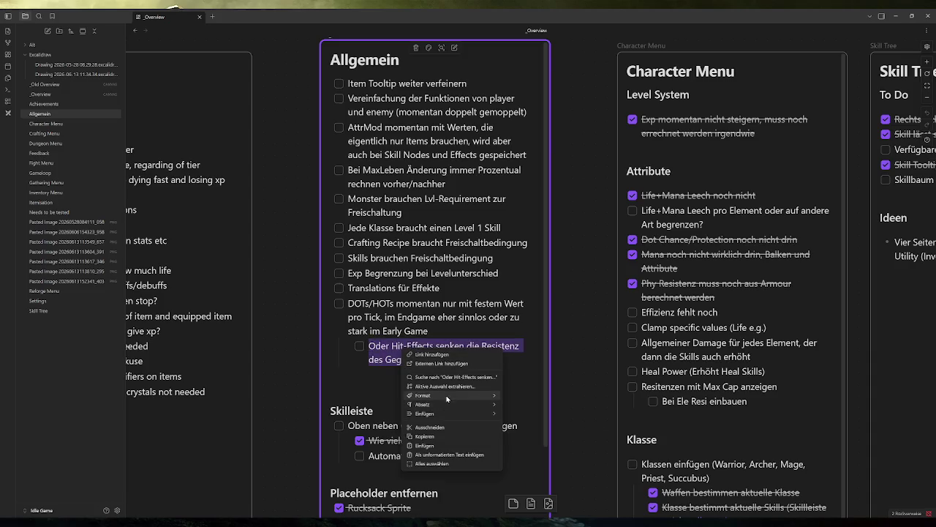
mouse_move(455, 413)
left_click(296, 314)
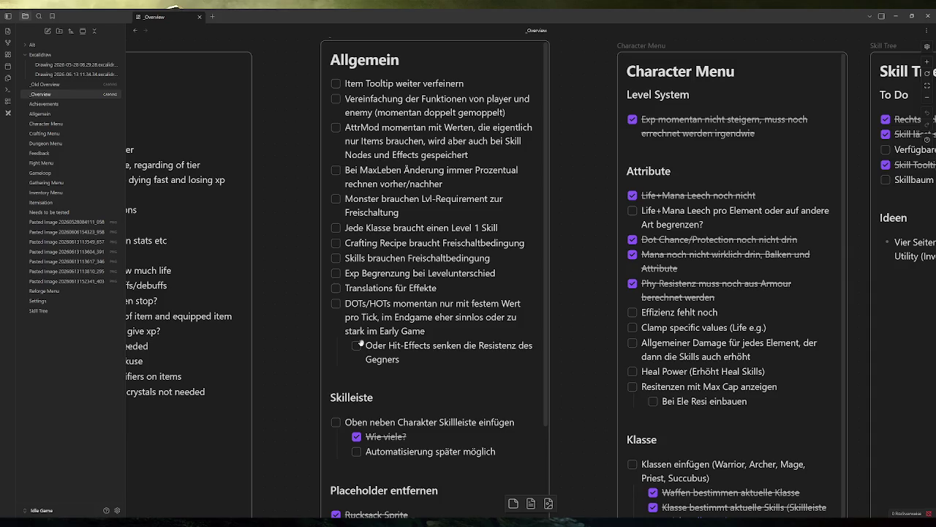
Step: Tick off 'Clamp specific values (Life e.g.)' on the Character Menu card, then return to Godot
left_click(770, 329)
double_click(766, 329)
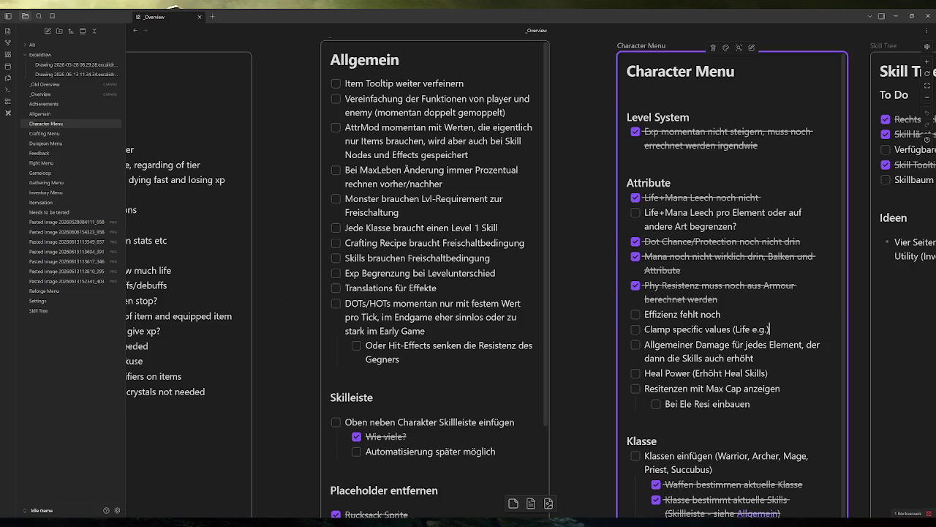
left_click_drag(766, 329, 644, 329)
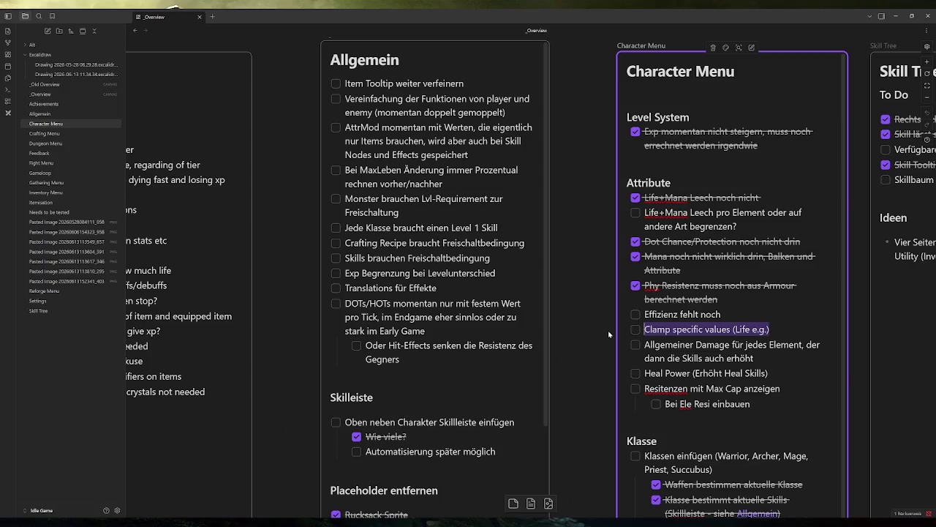
left_click(635, 329)
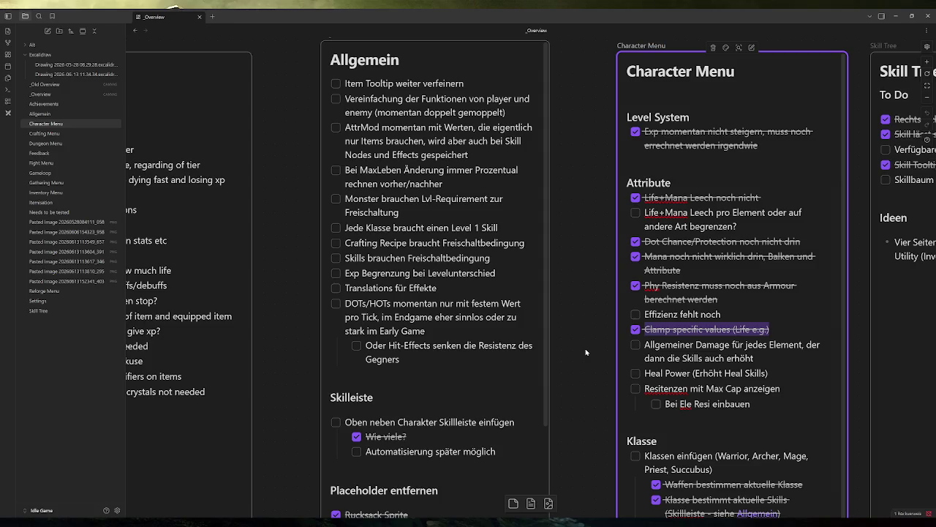
left_click(315, 522)
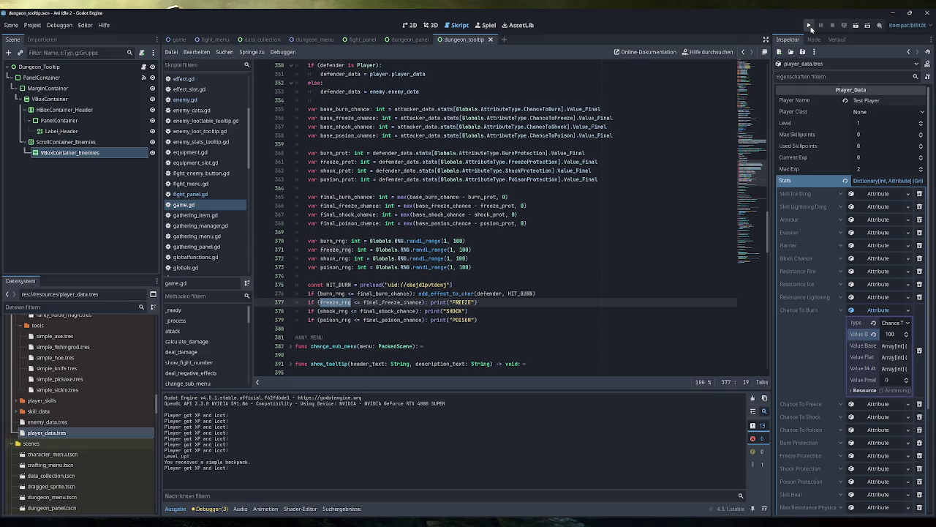
left_click(808, 25)
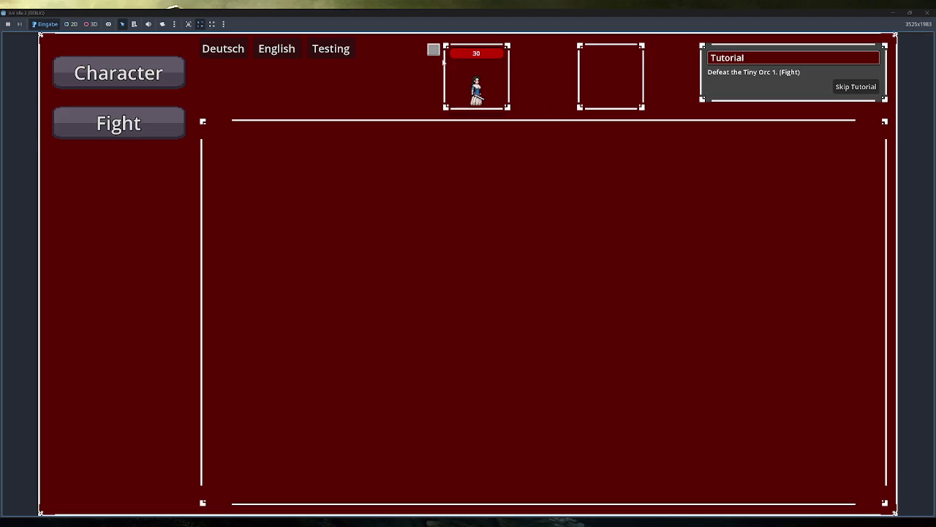
left_click(153, 119)
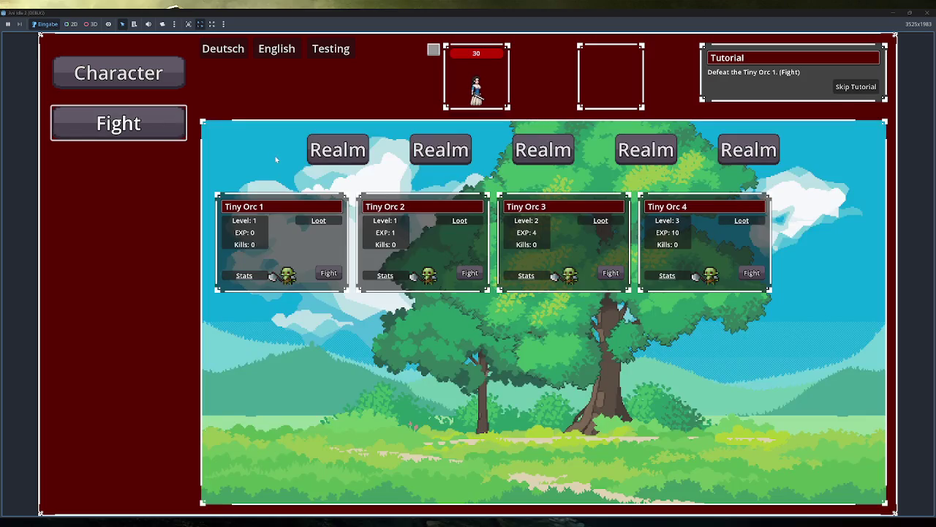
left_click(326, 273)
left_click(543, 53)
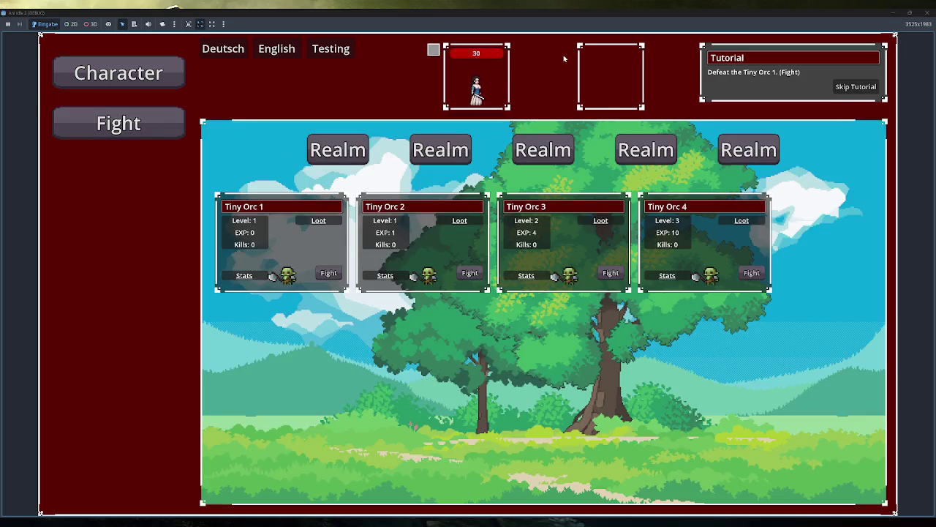
left_click(322, 273)
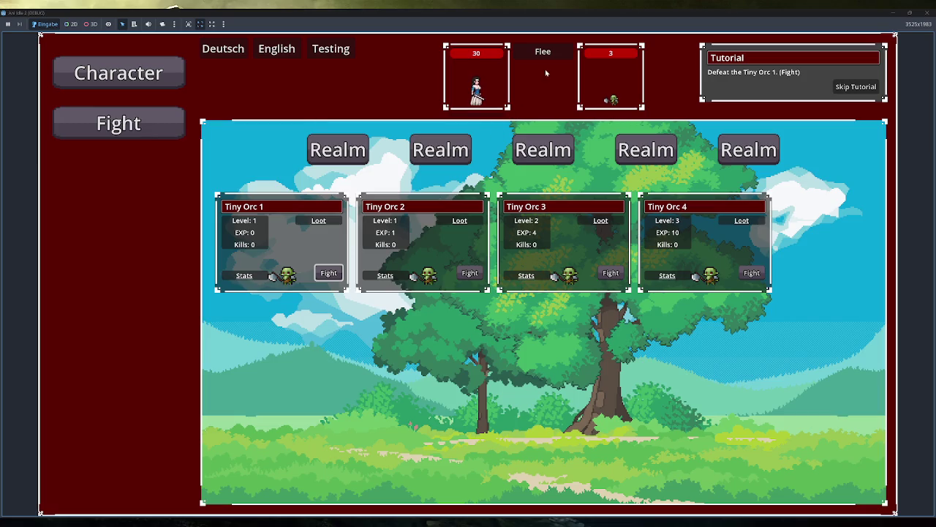
left_click(553, 52)
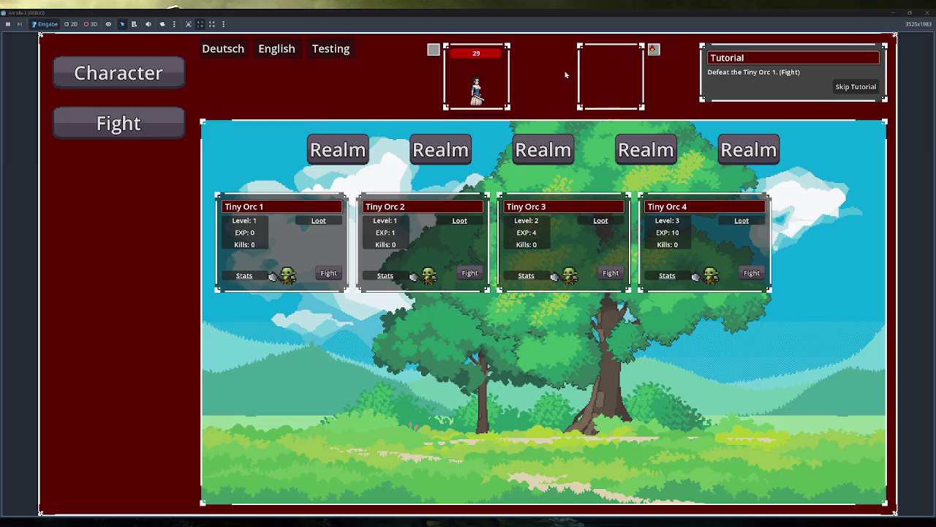
left_click(927, 13)
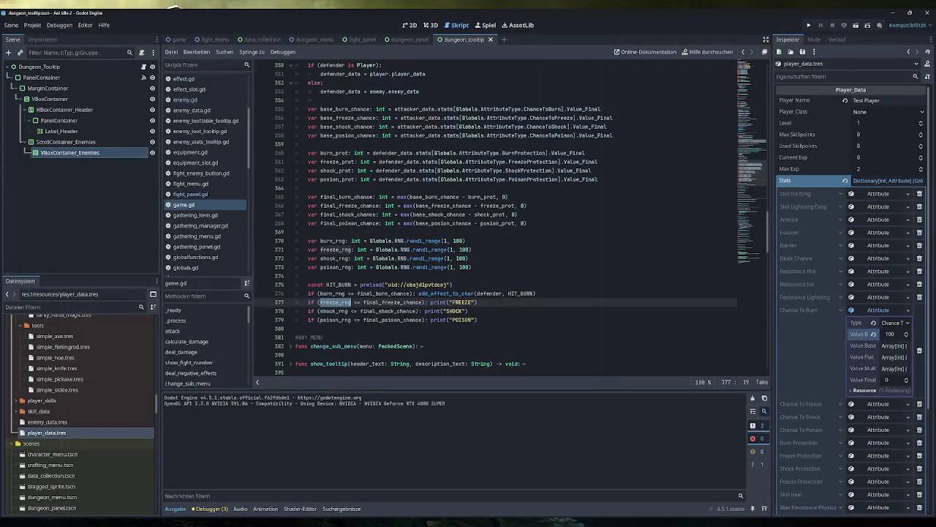
Step: Search game.gd for 'flee' to find the flee button handler
left_click(214, 205)
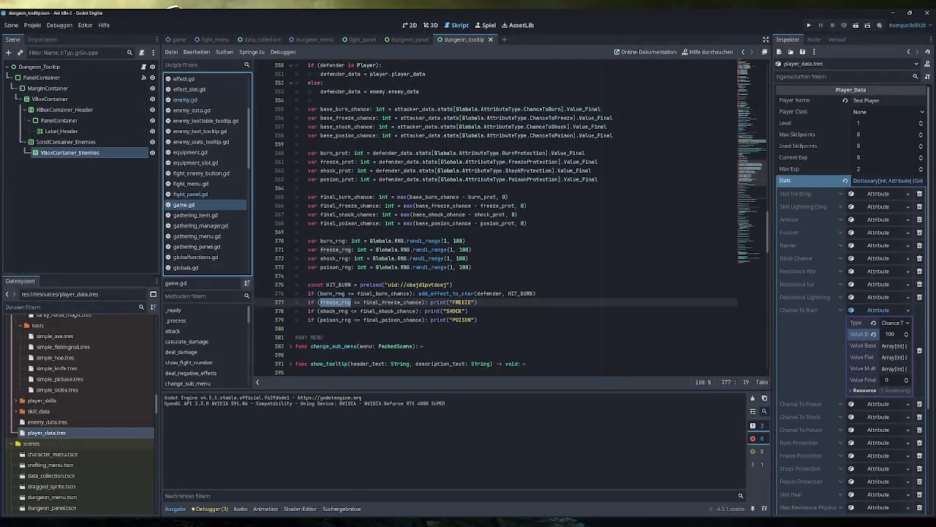
key("ctrl+f")
type("flee")
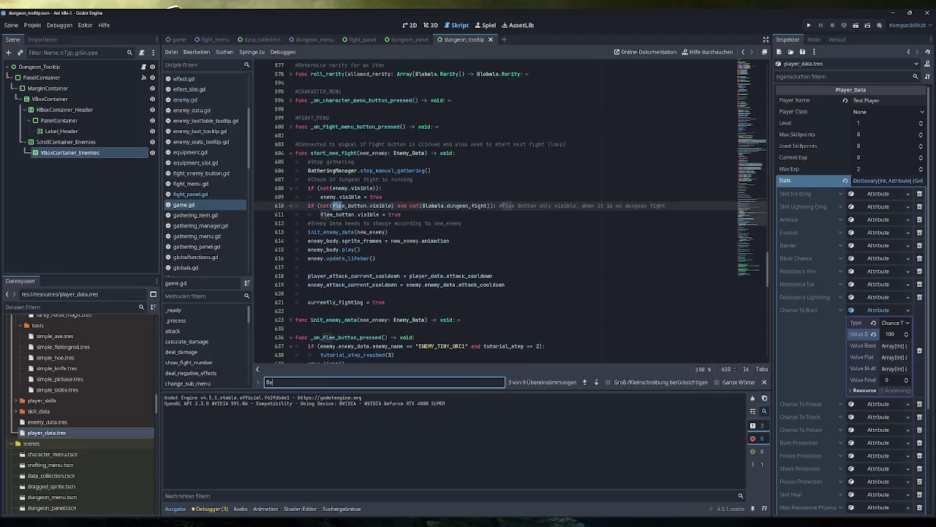
key("Return")
key("Return")
scroll(512, 219, "down", 2)
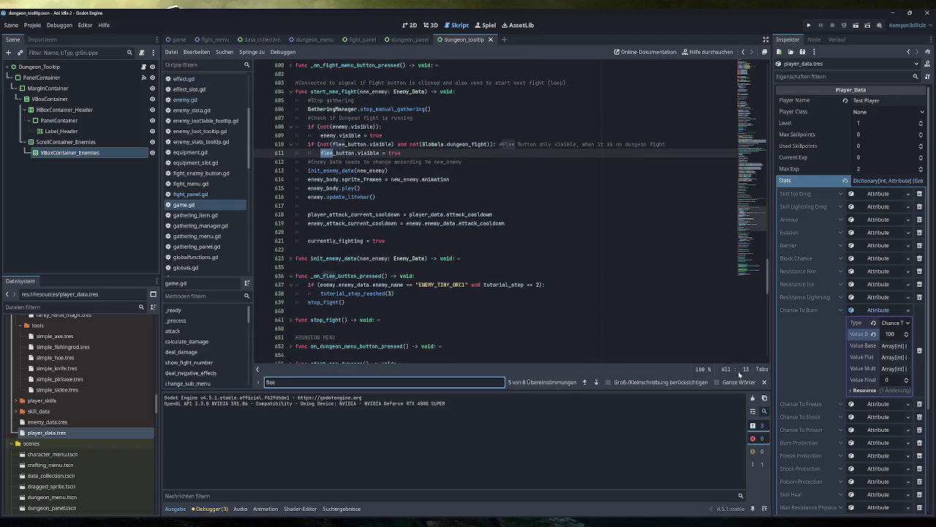
left_click(765, 382)
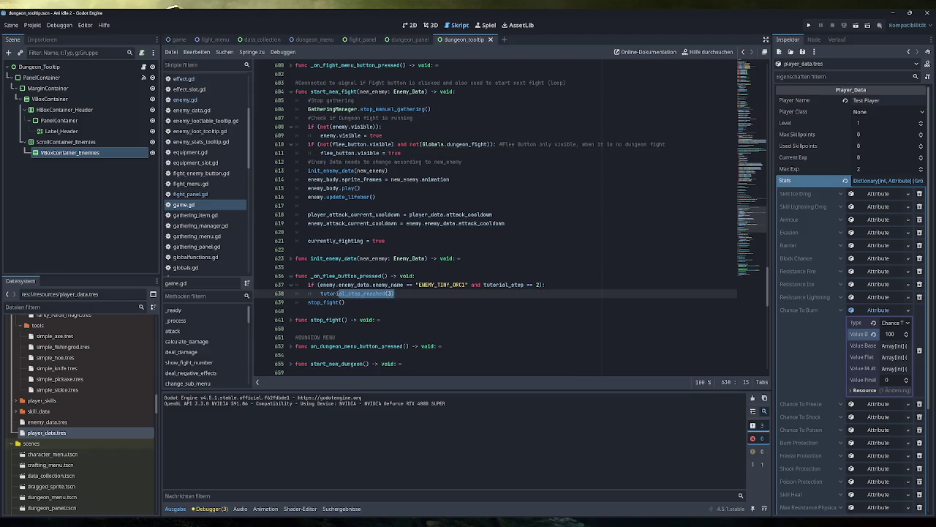
Step: Select the stop_fight() call in the flee handler and unfold the stop_fight function
left_click(344, 302)
left_click_drag(345, 302, 308, 302)
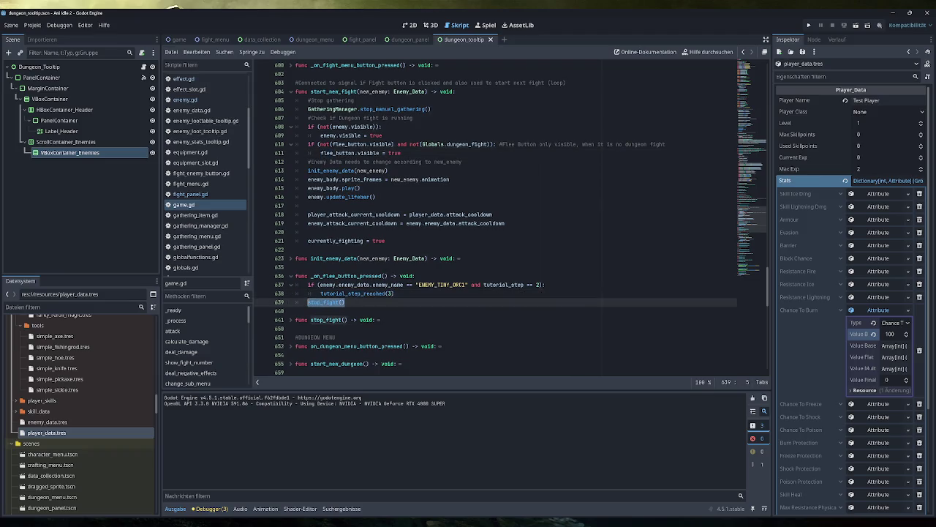
left_click(292, 321)
scroll(296, 324, "down", 3)
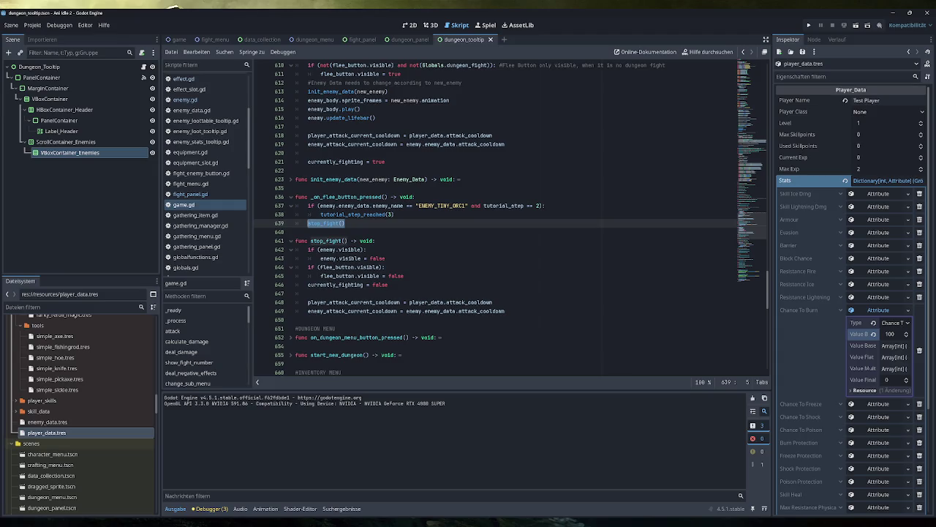
left_click(386, 267)
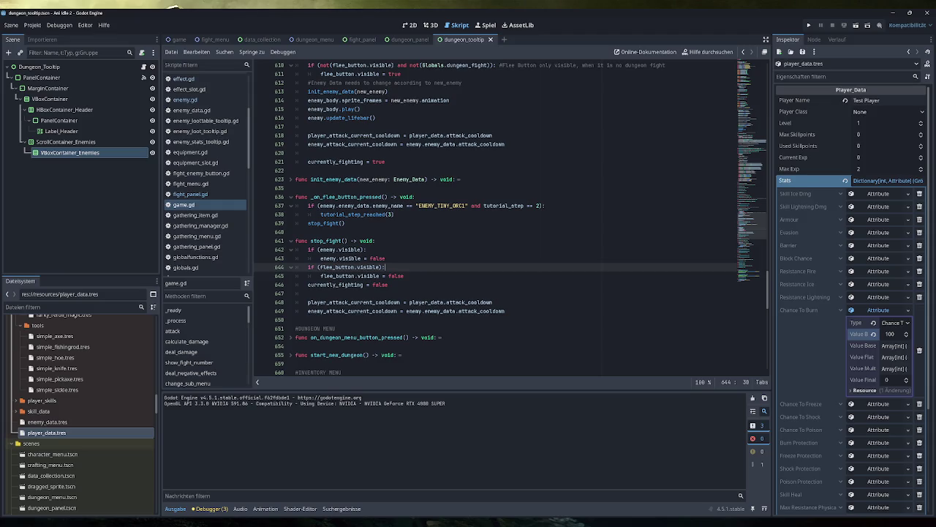
scroll(498, 219, "down", 4)
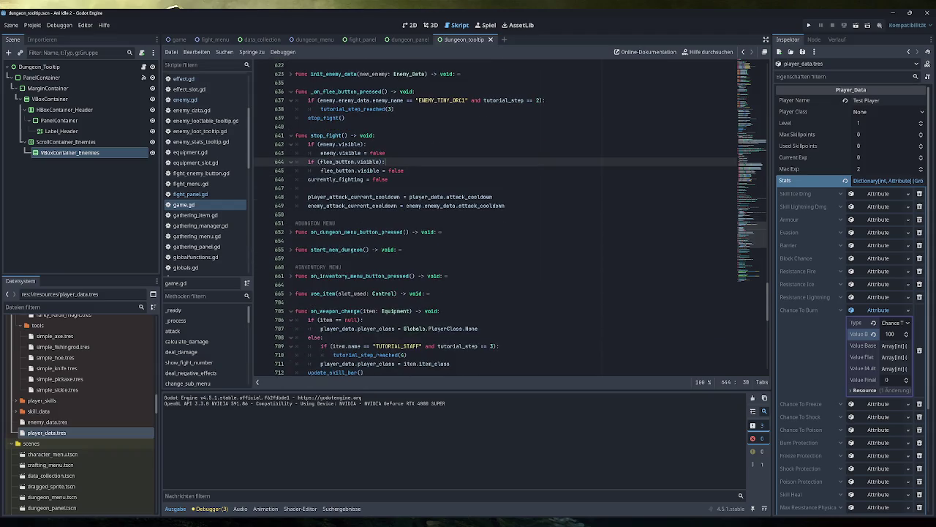
scroll(498, 219, "down", 12)
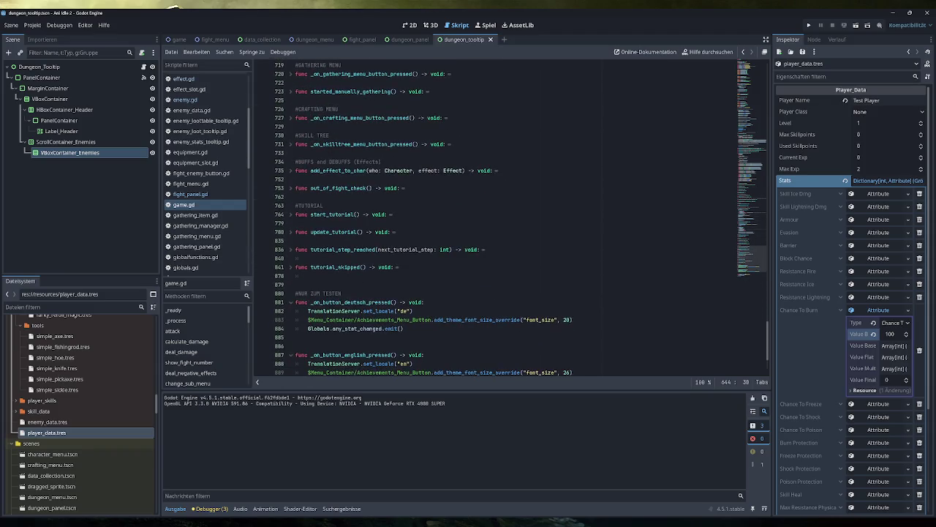
left_click(291, 189)
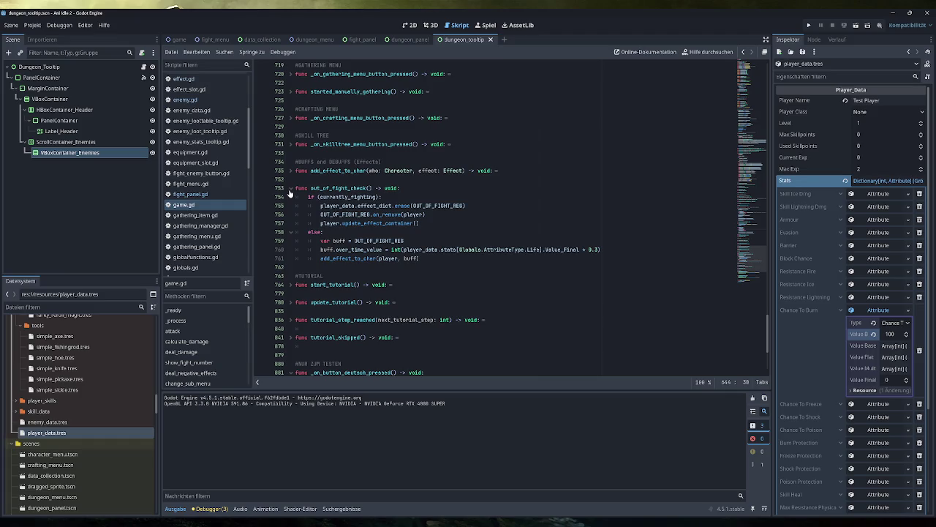
left_click(290, 189)
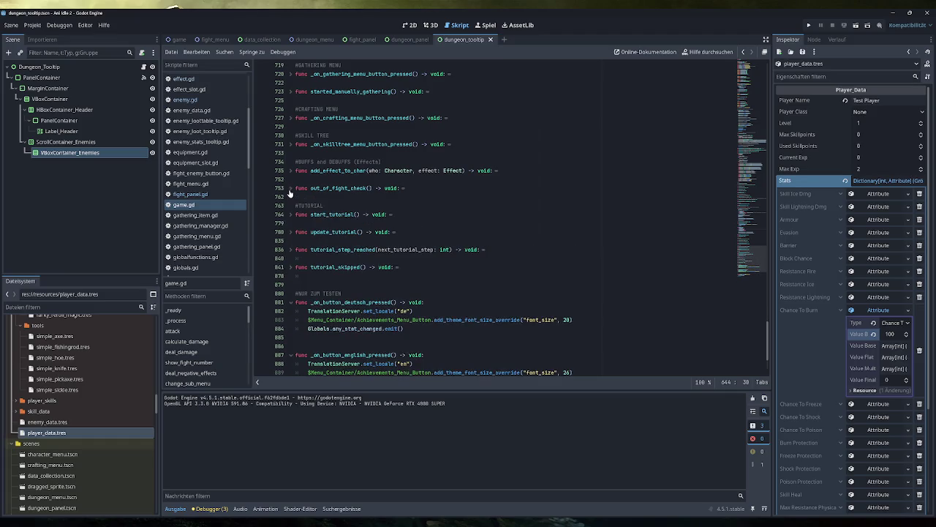
scroll(291, 192, "down", 3)
scroll(290, 191, "up", 5)
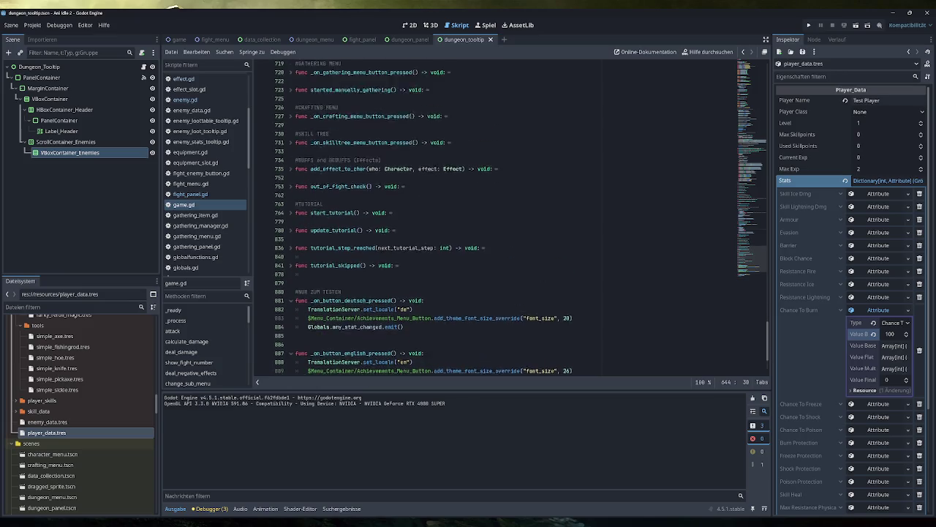
left_click(185, 100)
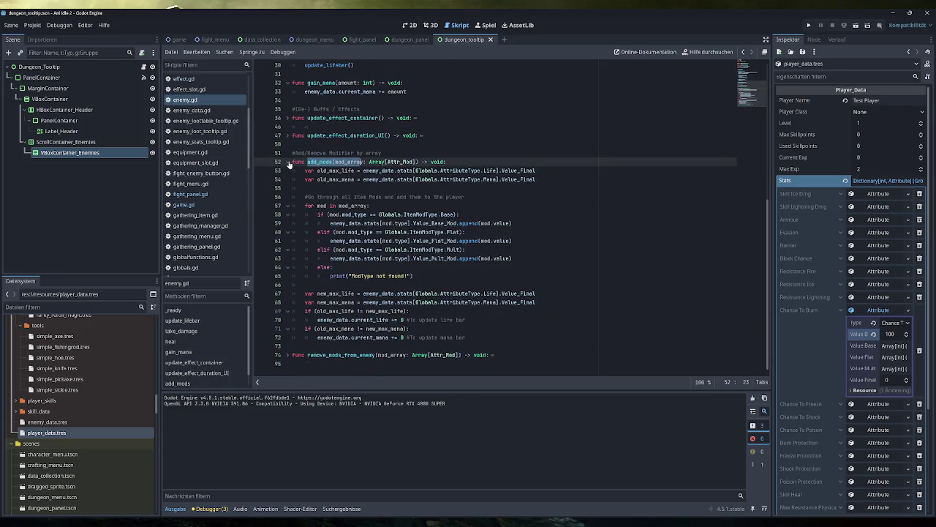
Step: Fold add_mods, briefly inspect remove_mods_from_enemy in enemy.gd, then switch to game.gd
left_click(288, 162)
left_click(287, 180)
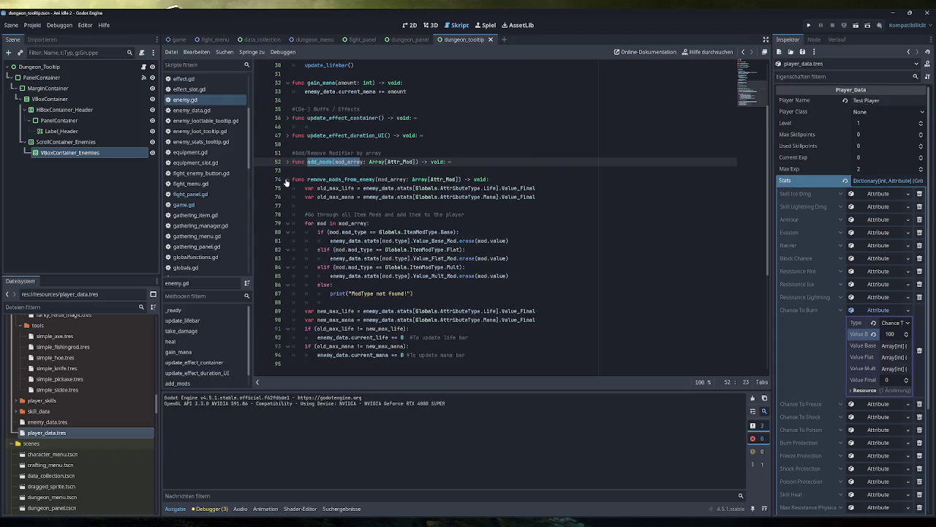
left_click(288, 180)
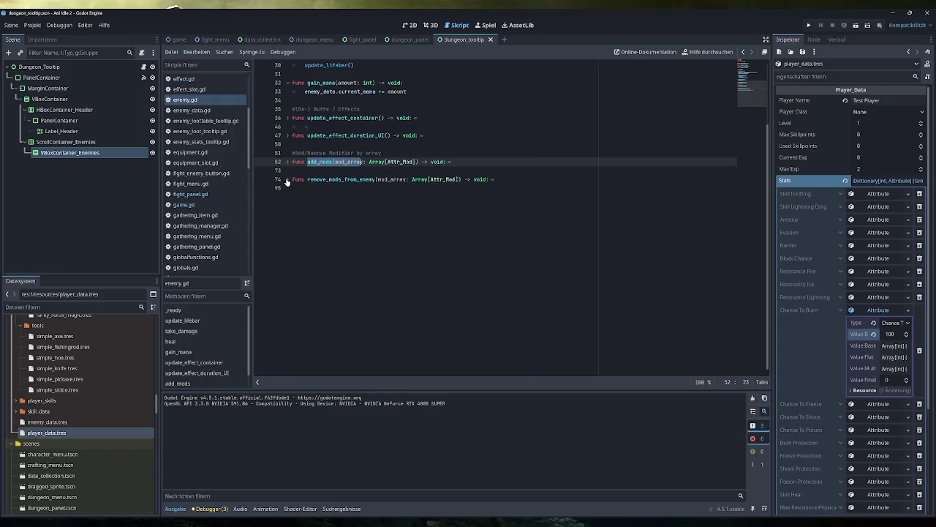
scroll(287, 183, "up", 5)
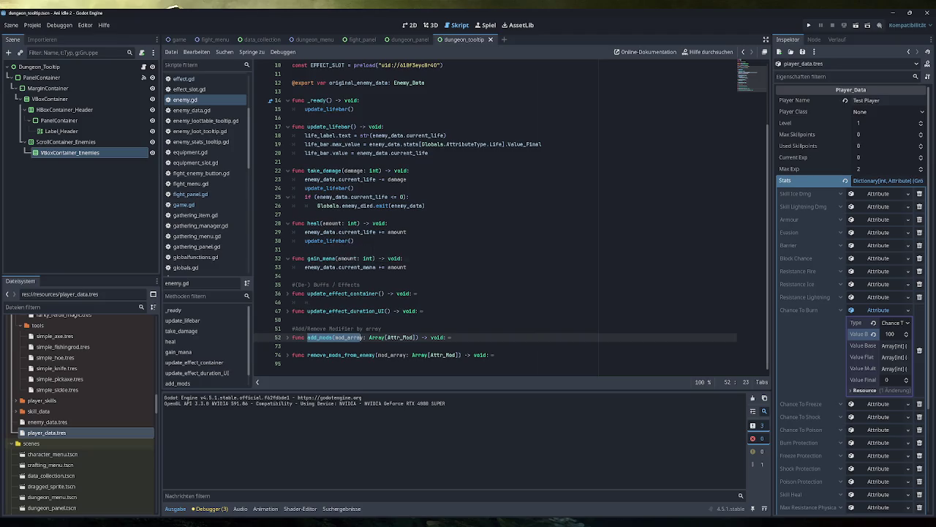
left_click(183, 205)
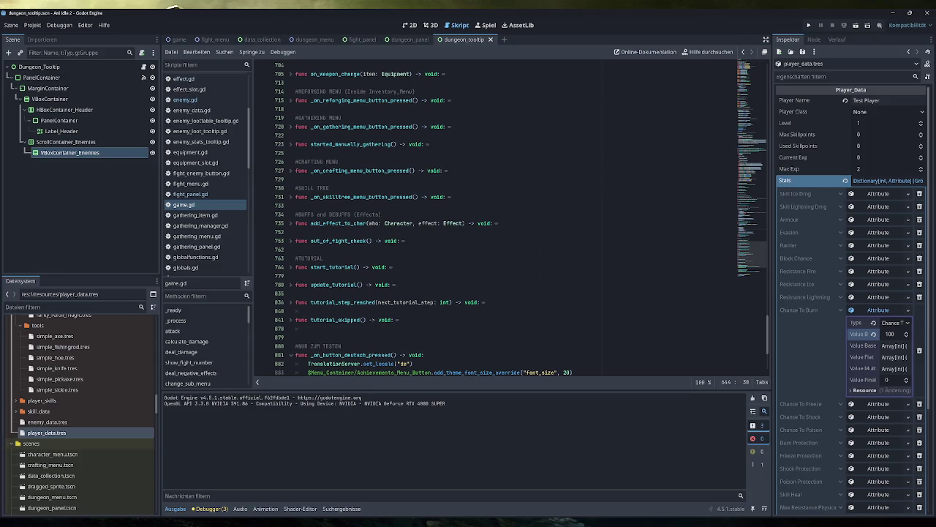
Step: Collapse attack and deal_negative_effects, then select the #Reset Effects lines in enemy_died
scroll(753, 183, "up", 15)
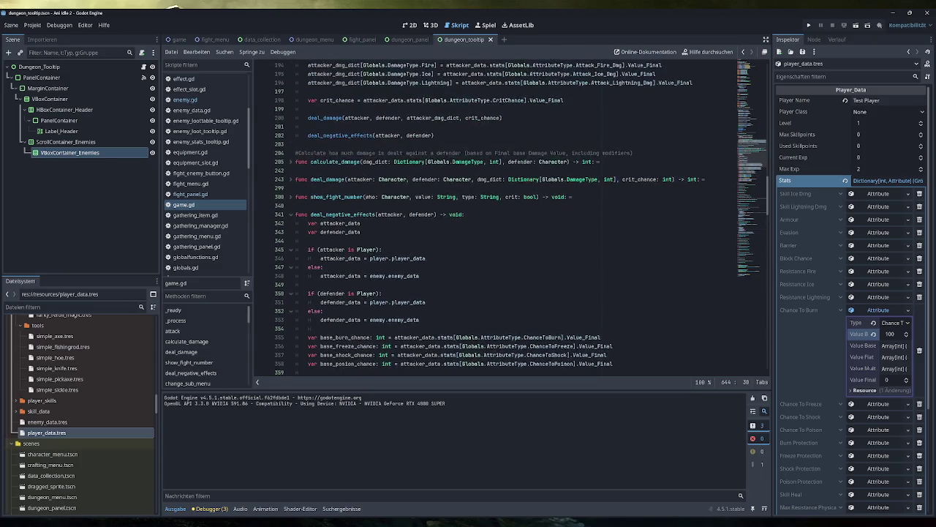
left_click(290, 346)
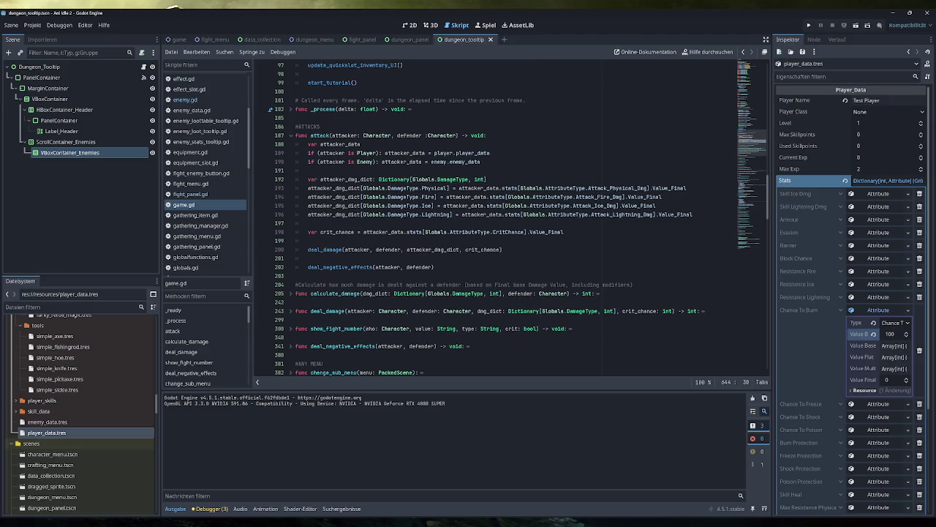
left_click(290, 135)
scroll(290, 135, "down", 5)
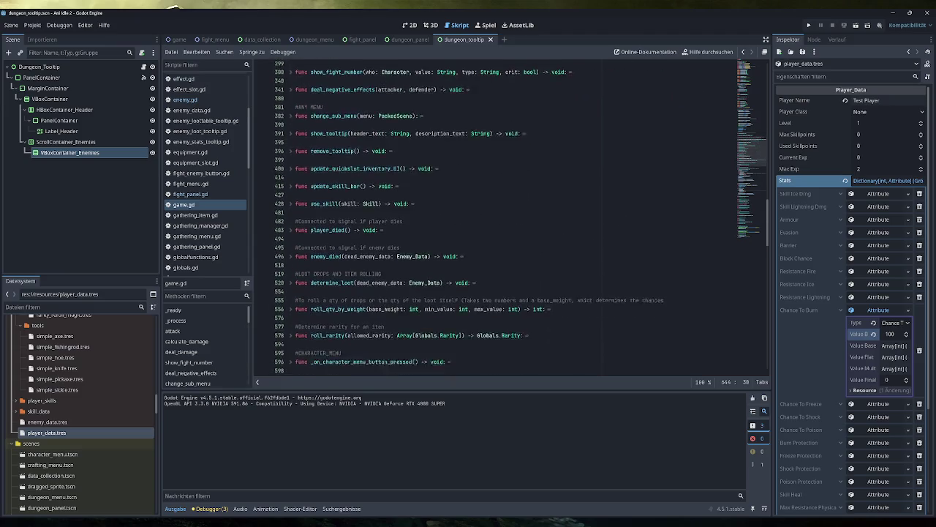
left_click(290, 250)
scroll(291, 250, "down", 4)
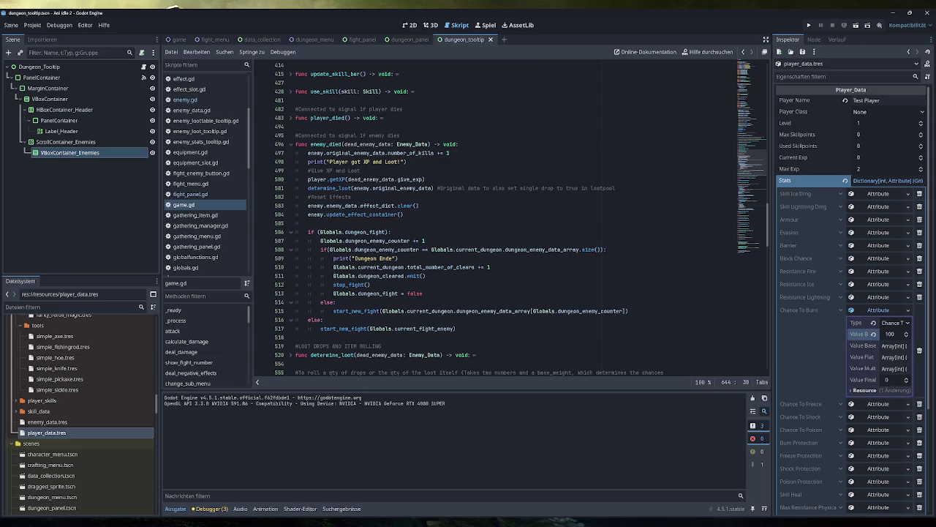
left_click_drag(404, 215, 308, 206)
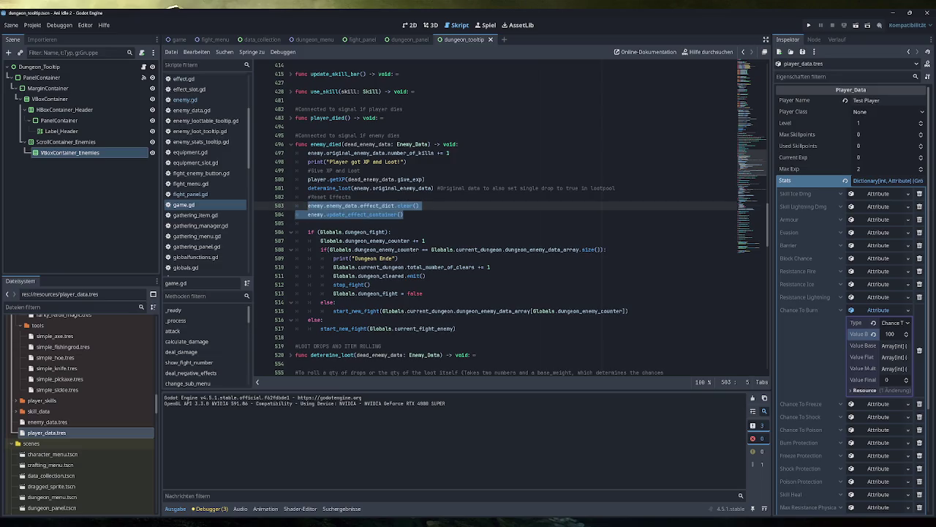
left_click(403, 214)
mouse_move(403, 214)
left_mouse_down()
mouse_move(316, 214)
mouse_move(308, 206)
left_mouse_up()
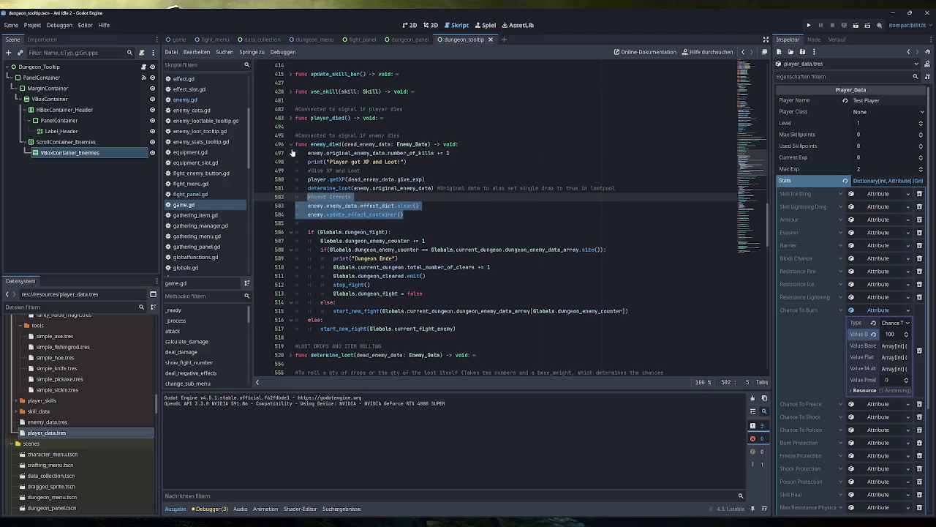
Step: Paste the effect-reset lines above stop_fight() in _on_flee_button_pressed and save game.gd
left_click(291, 144)
scroll(468, 220, "down", 5)
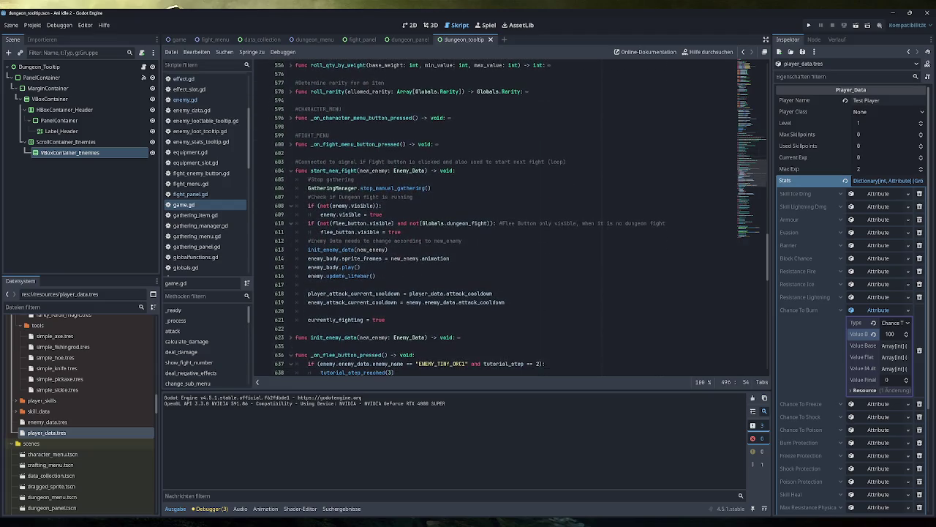
left_click(291, 171, "shift")
left_click(373, 223)
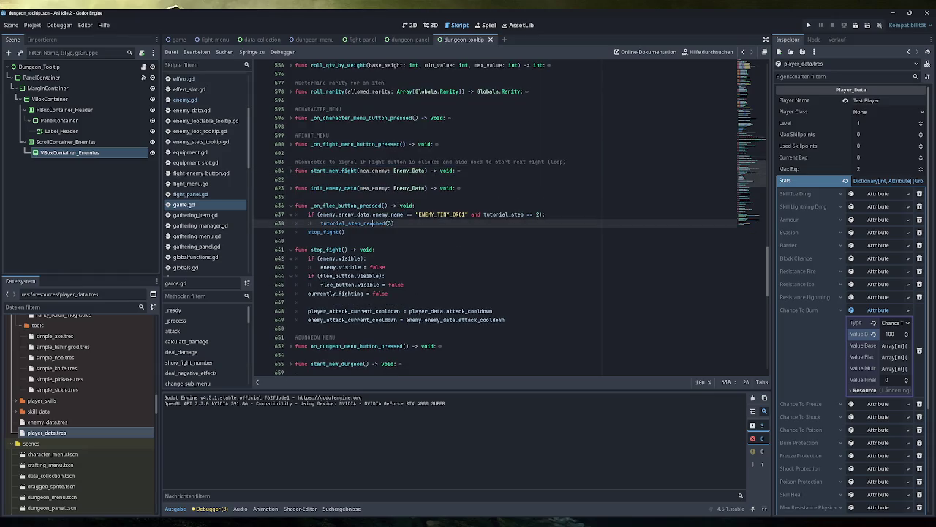
left_click(345, 232)
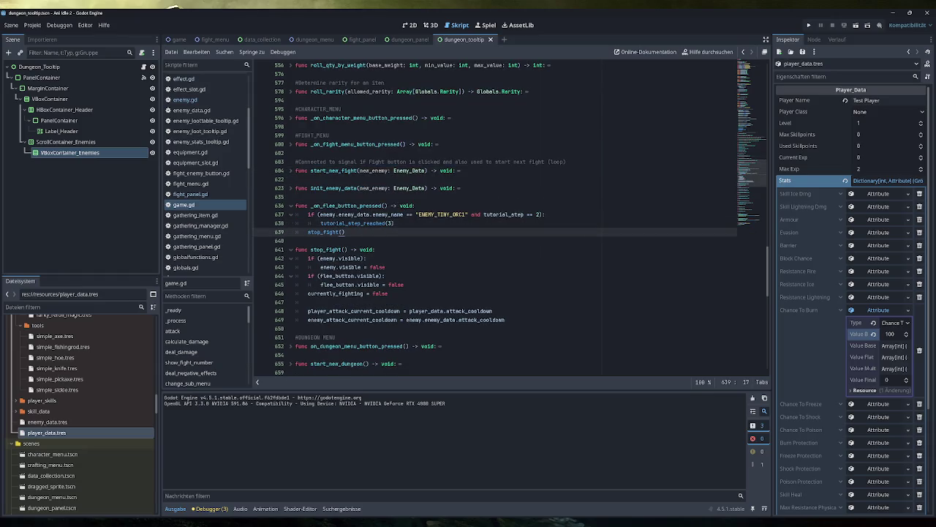
key("Return")
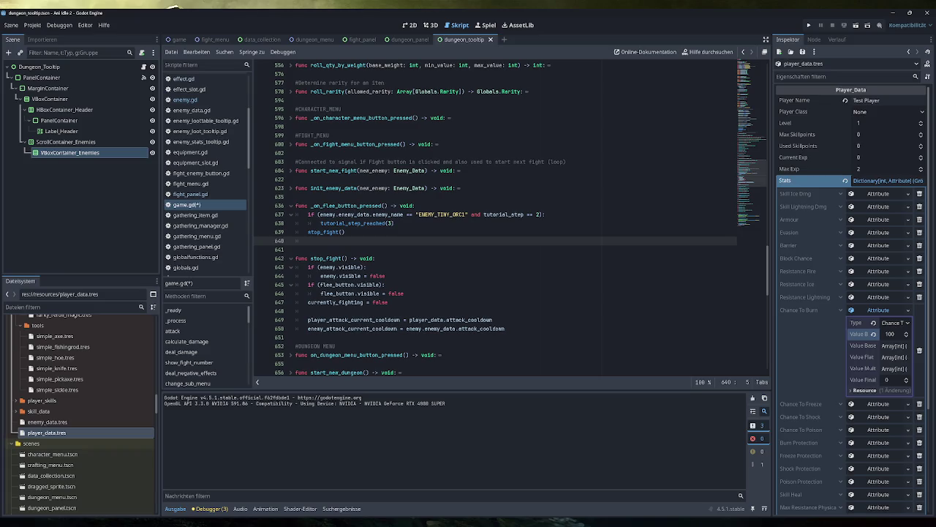
key("alt+Up")
key("Tab")
type("#Reset Effects \tenemy.enemy_data.effect_dict.clear() \tenemy.update_effect_container()")
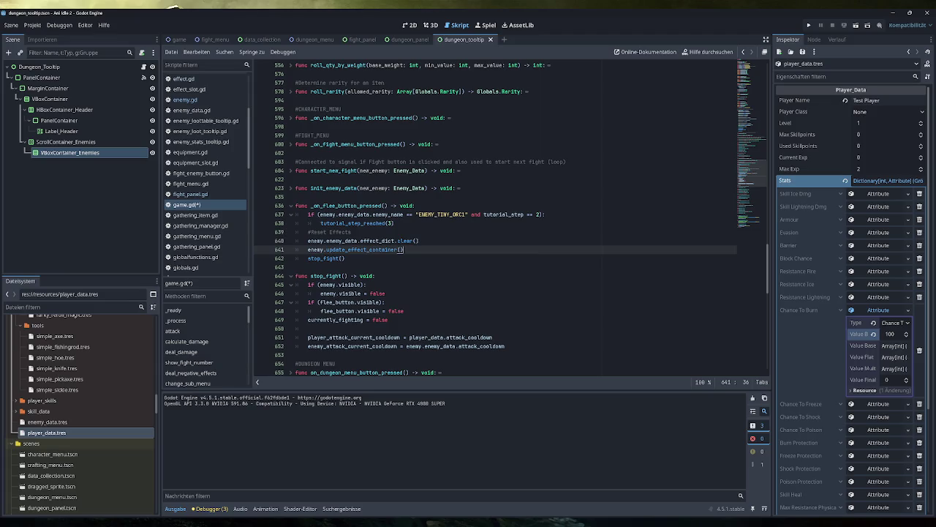
key("Return")
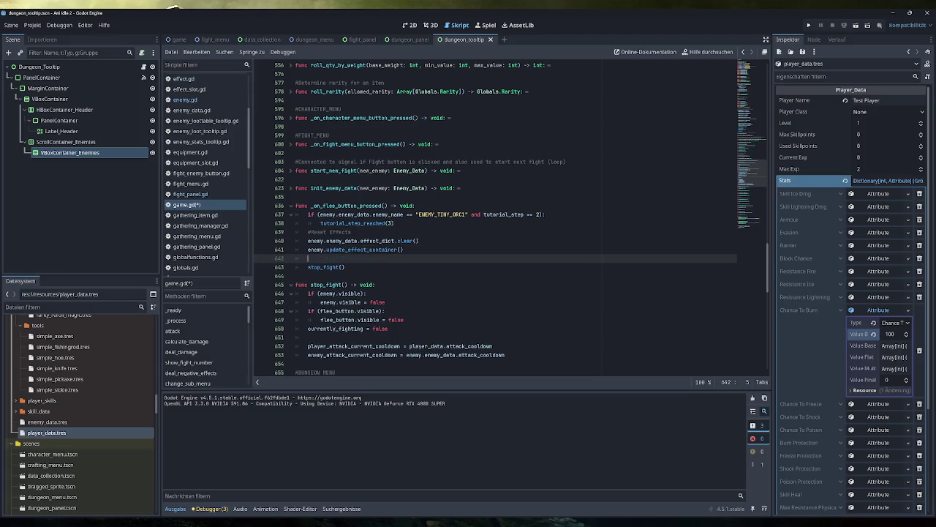
key("ctrl+s")
Step: Run the game, flee a Tiny Orc 1 fight, then reset Chance To Burn's Value Base to 0
left_click(809, 26)
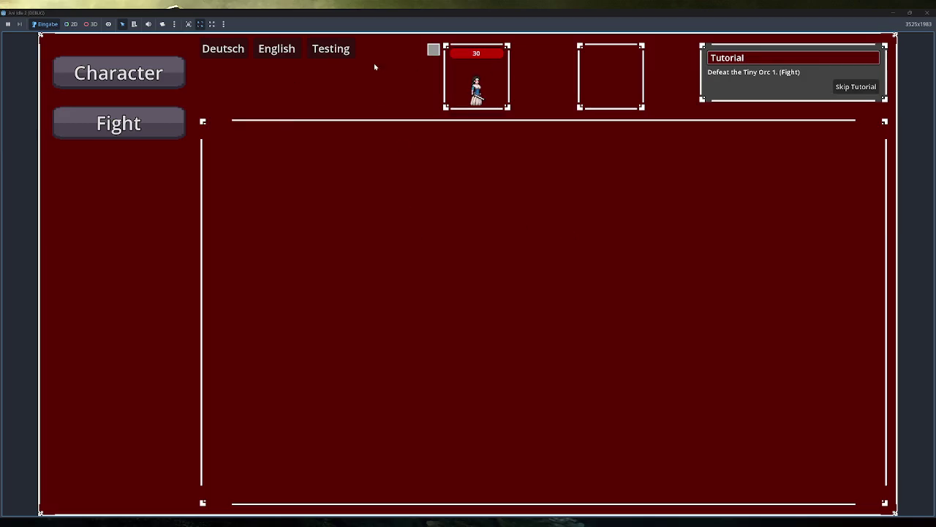
left_click(153, 113)
left_click(328, 273)
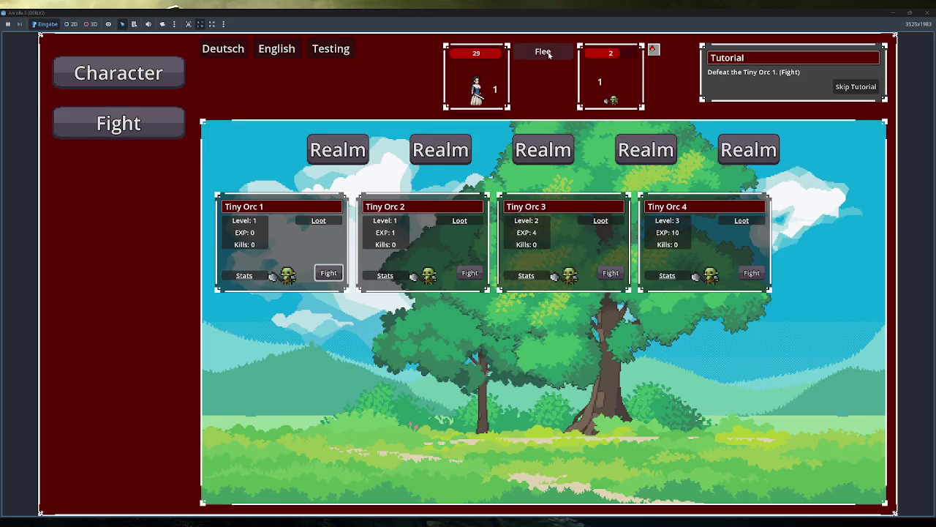
left_click(549, 54)
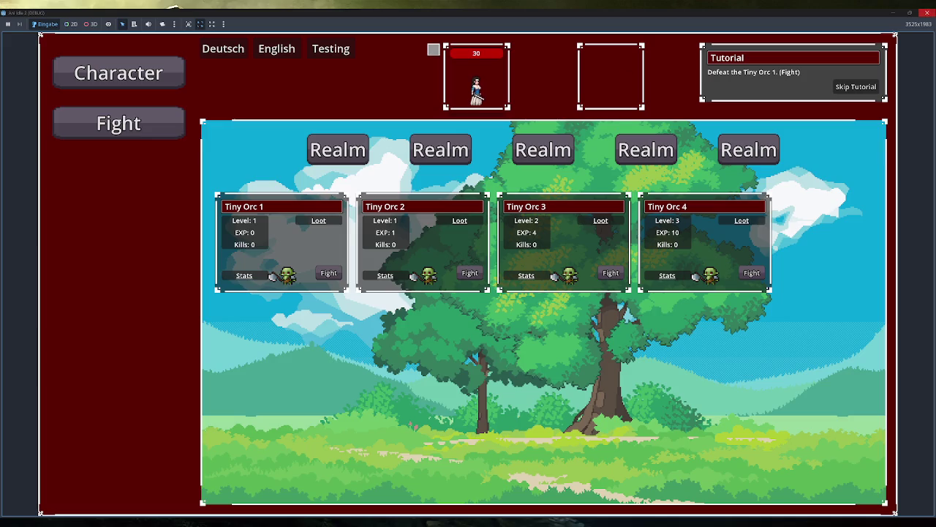
left_click(926, 12)
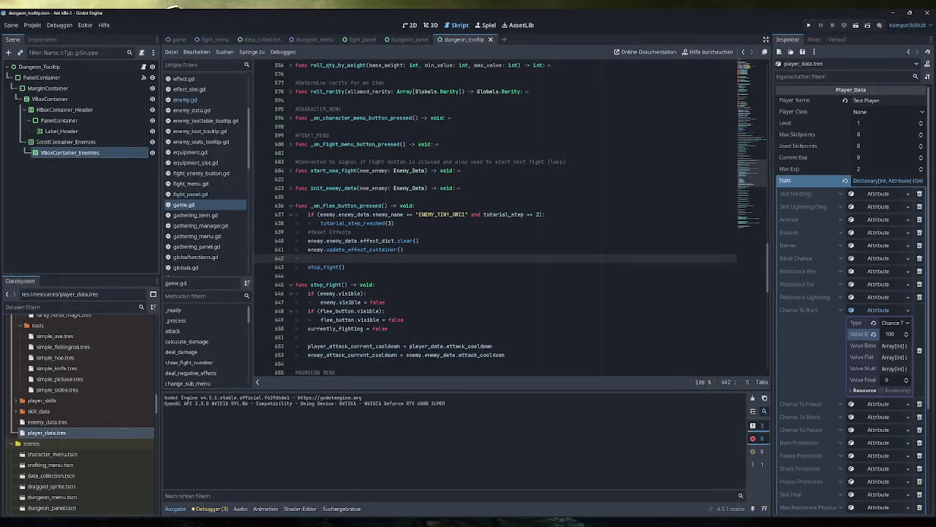
left_click(874, 333)
Step: Tick off 'Allgemeiner Damage für jedes Element' on the Character Menu card in Obsidian
left_click(302, 522)
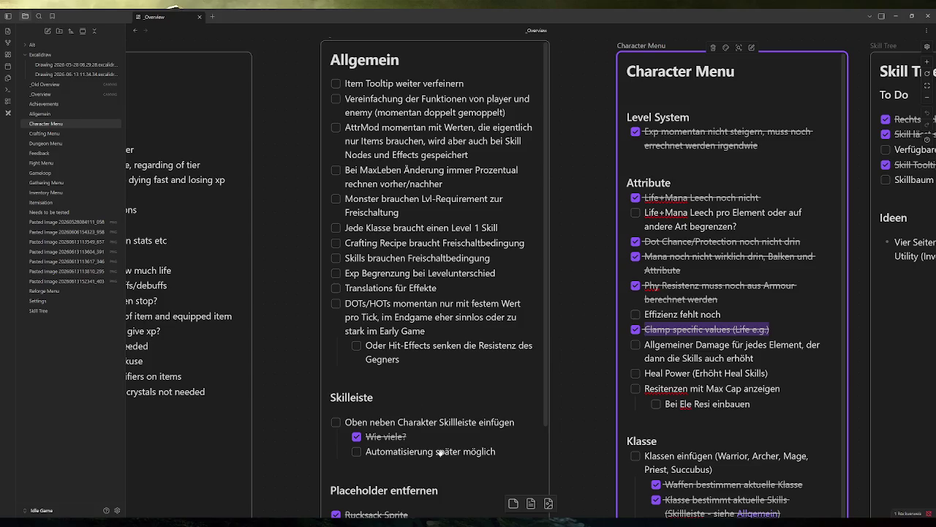
left_click(683, 389)
left_click(657, 388)
type("s")
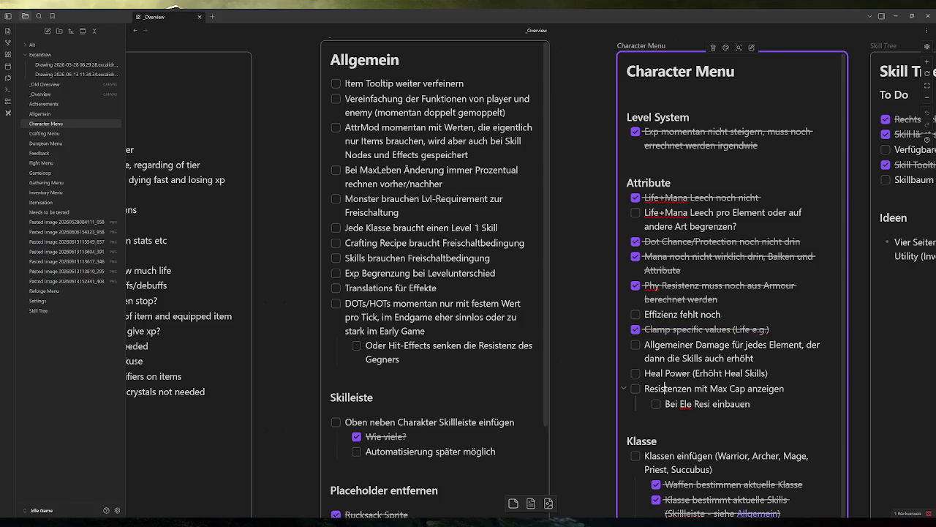
left_click(602, 338)
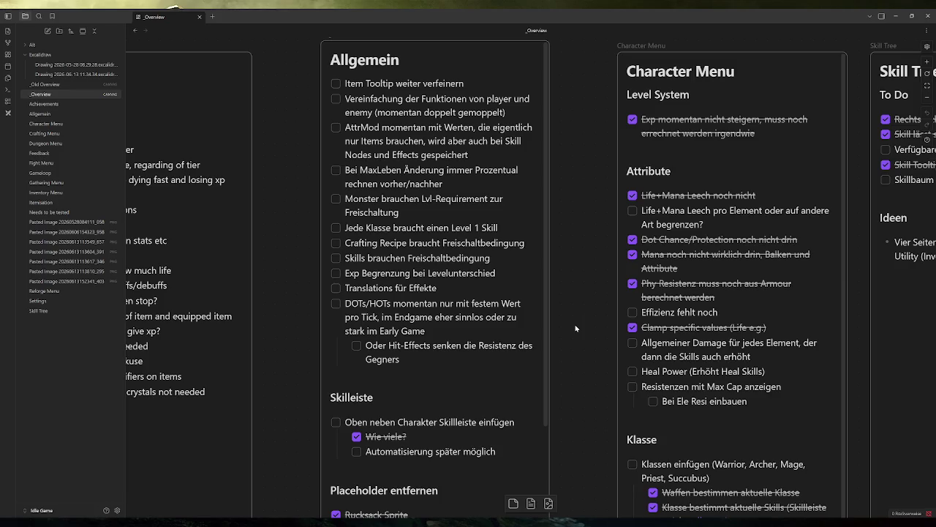
left_click(633, 343)
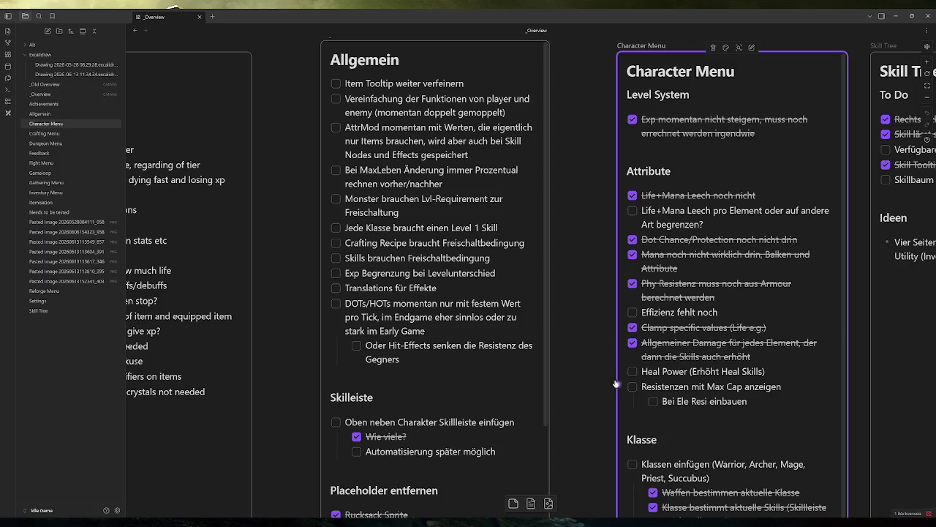
Step: Scroll the canvas to the Gameloop, Itemisation and Reforge Menu cards and select the Itemisation card
scroll(589, 341, "down", 5)
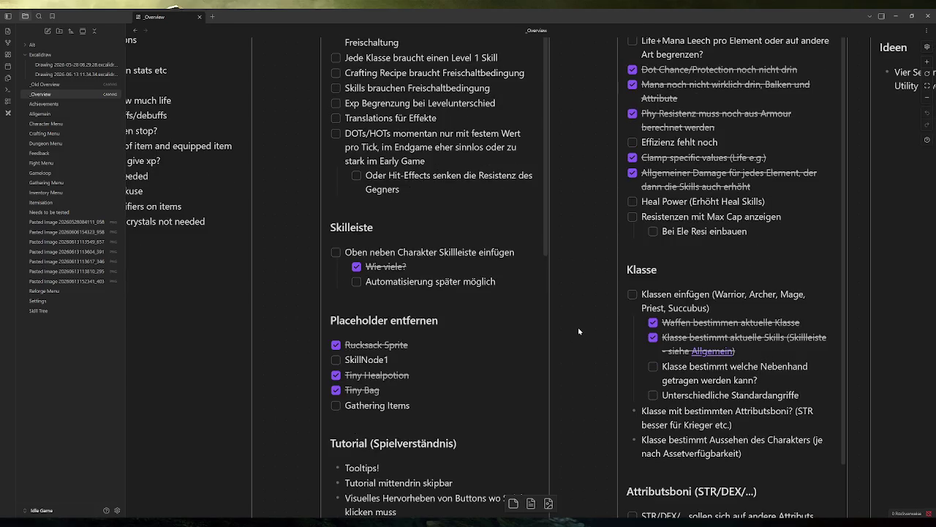
scroll(579, 331, "down", 1)
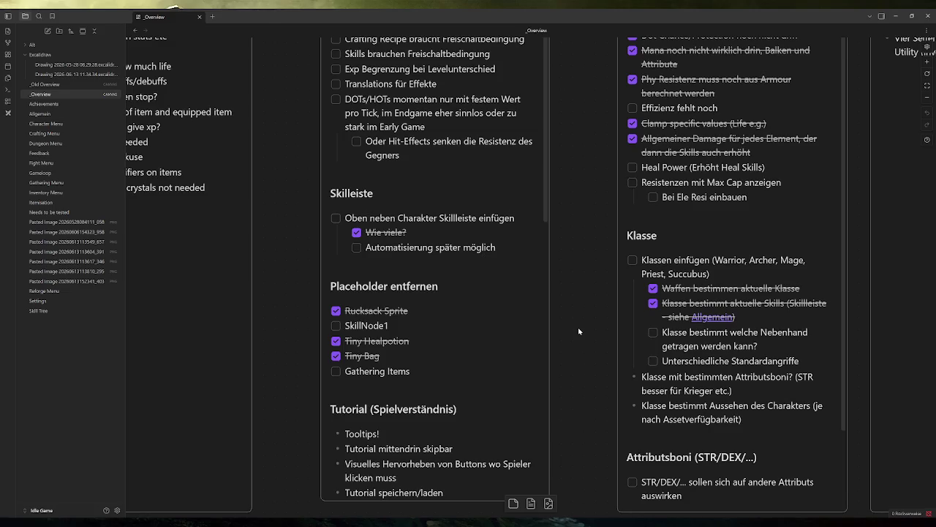
scroll(579, 331, "down", 2)
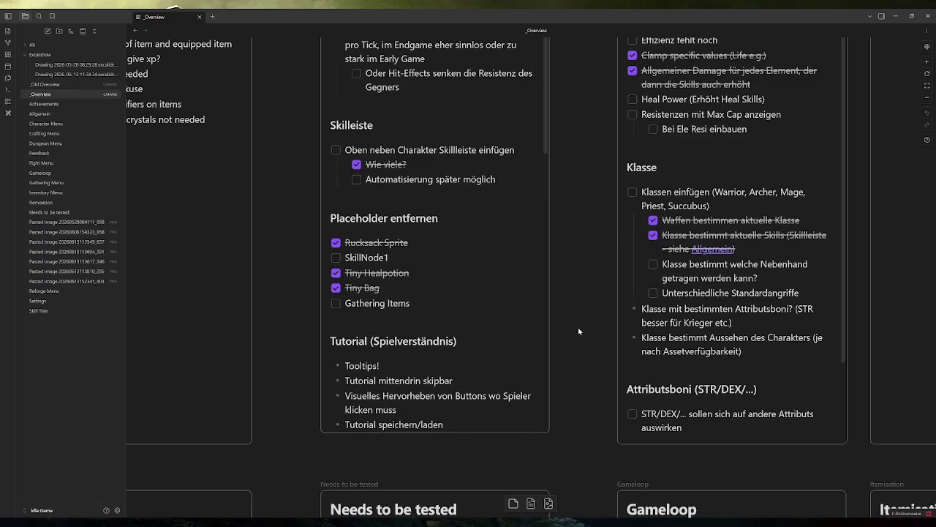
scroll(578, 331, "down", 9)
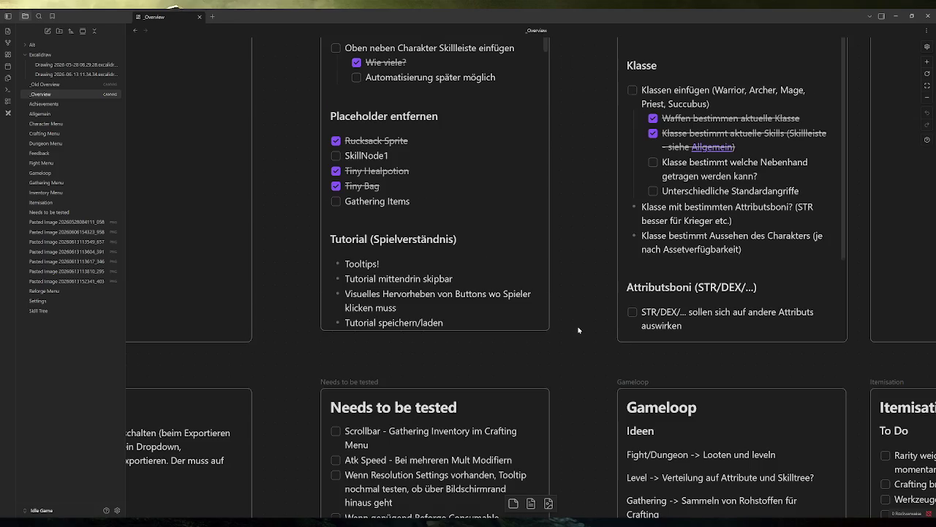
scroll(578, 331, "down", 1)
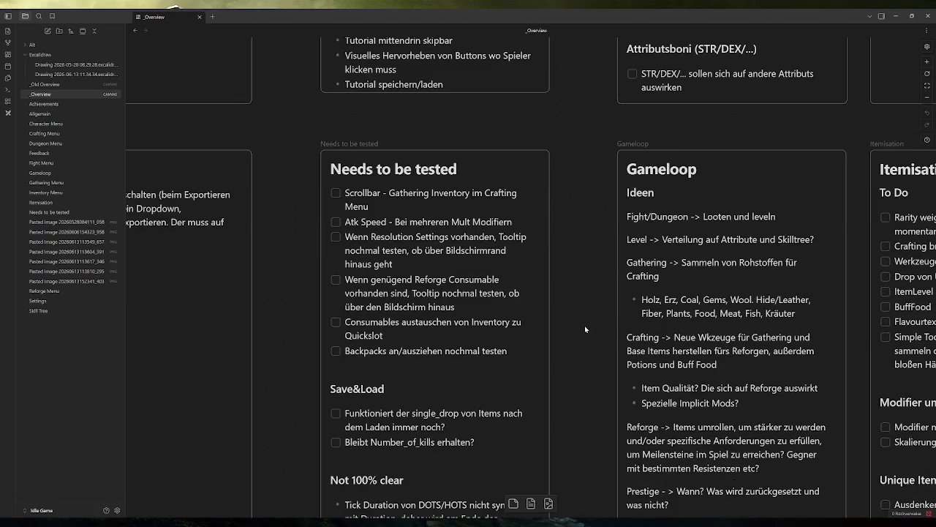
scroll(586, 329, "down", 9)
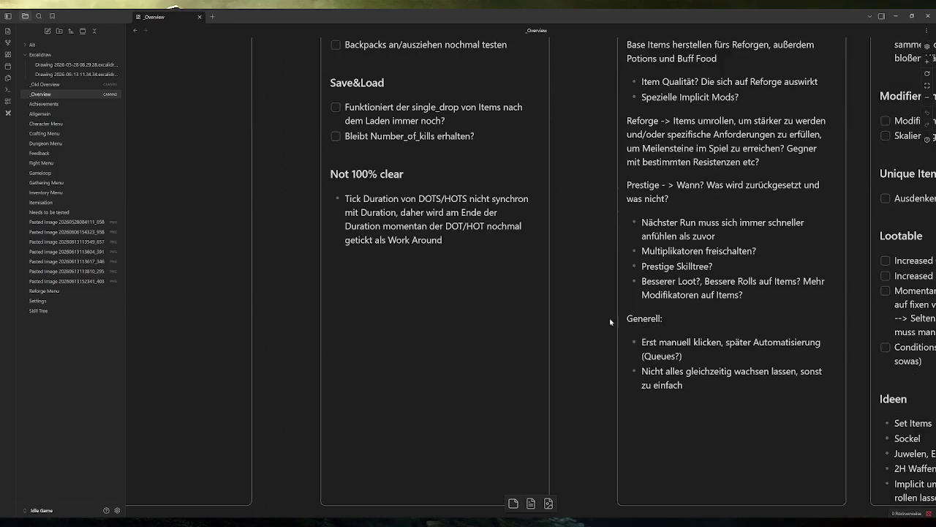
scroll(631, 268, "up", 12)
scroll(527, 148, "right", 10)
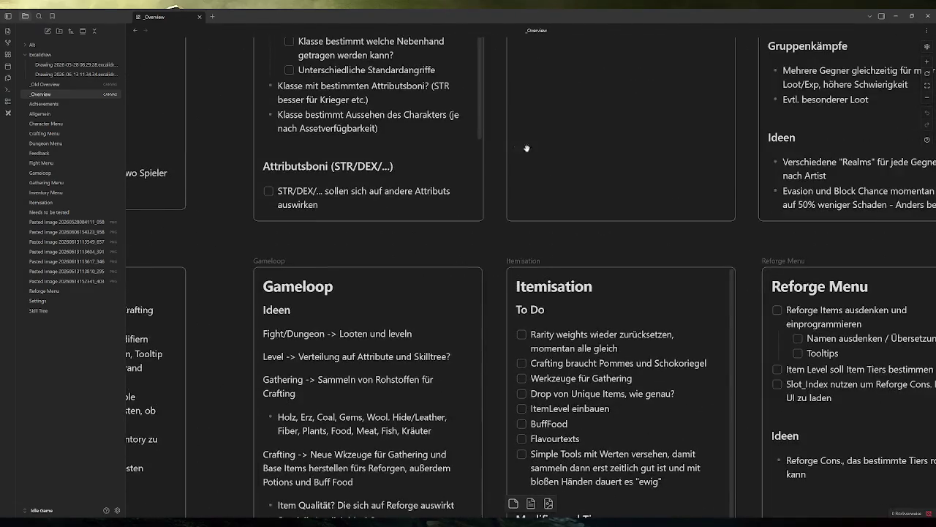
scroll(483, 168, "up", 15)
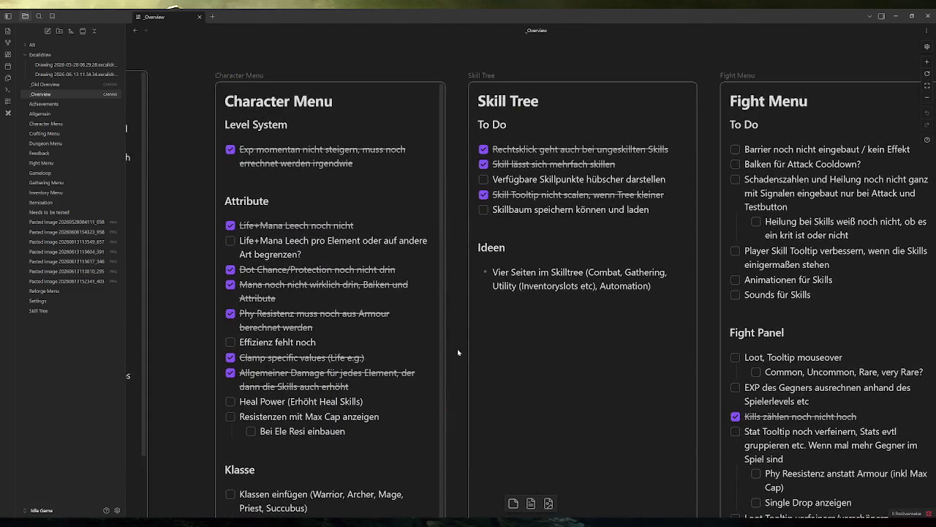
scroll(663, 308, "down", 8)
scroll(691, 150, "up", 8)
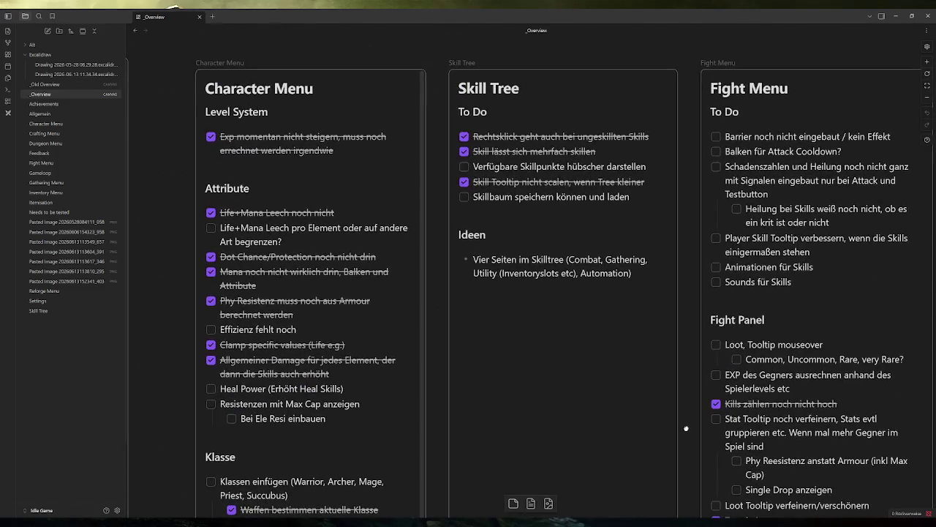
scroll(686, 428, "down", 15)
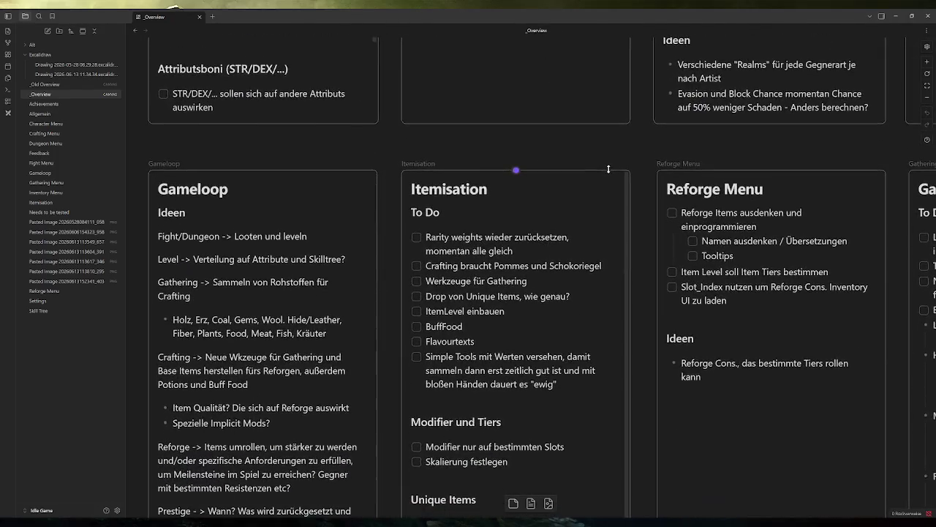
scroll(636, 277, "down", 2)
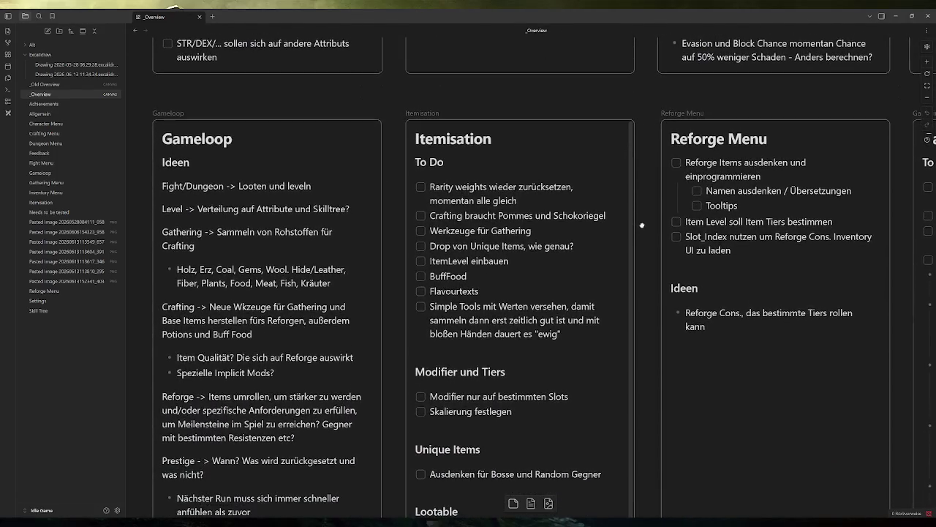
scroll(641, 224, "down", 1)
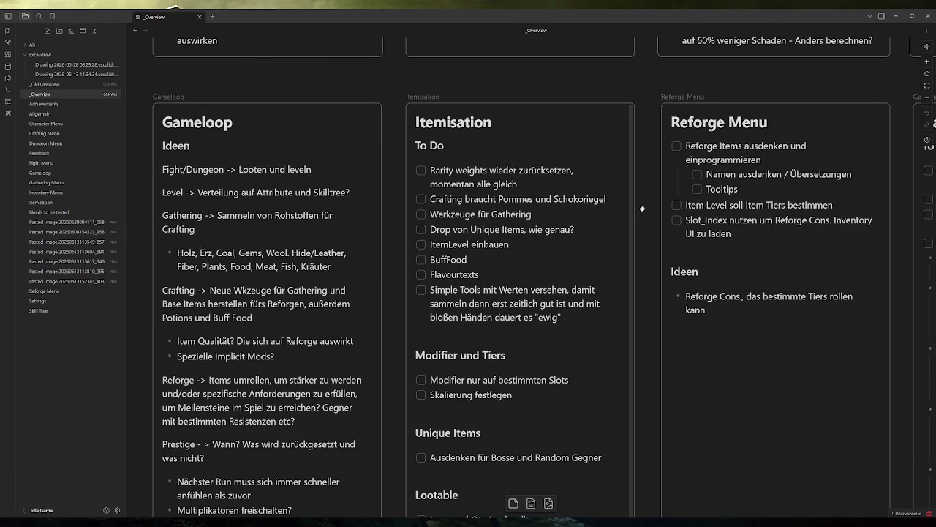
left_click(420, 215)
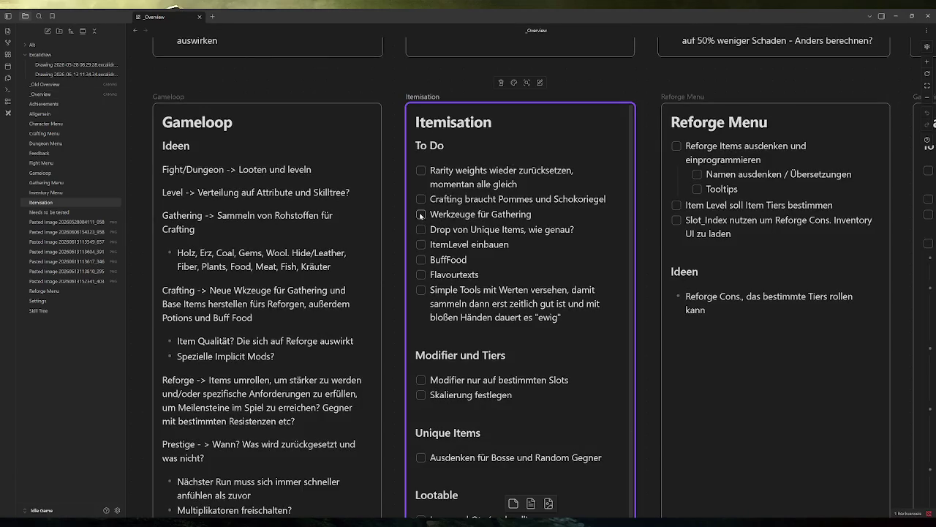
Step: Tick off 'Werkzeuge für Gathering' and 'Simple Tools mit Werten versehen' on the Itemisation card
left_click(420, 214)
double_click(430, 293)
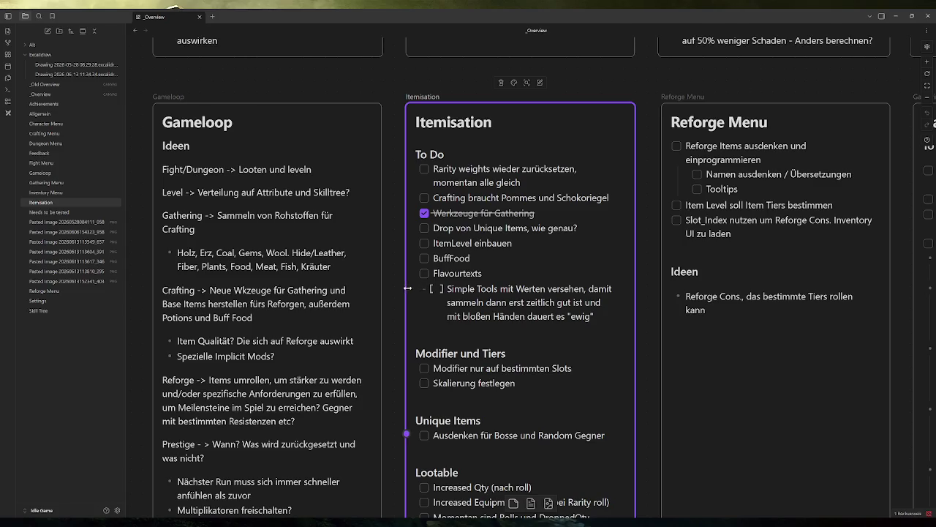
left_click(407, 289)
left_click(421, 290)
left_click(420, 289)
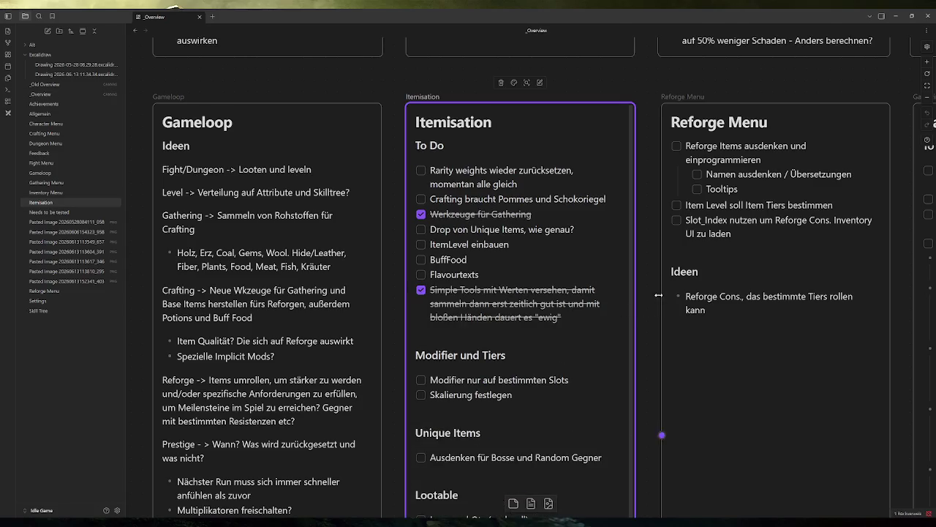
scroll(658, 295, "down", 3)
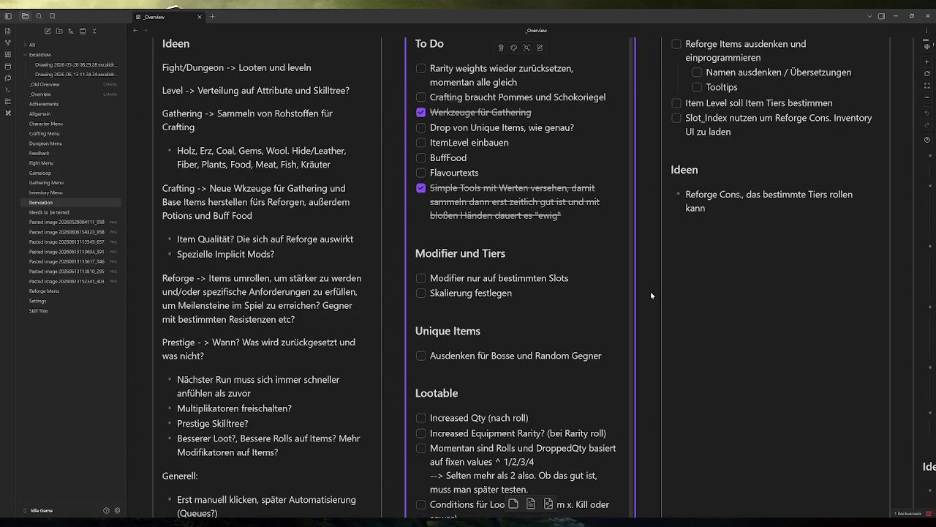
scroll(650, 295, "up", 1)
scroll(651, 295, "down", 1)
Step: Scroll back up to the Character Menu, Skill Tree and Fight Menu cards and click a Fight Menu to-do
scroll(580, 291, "down", 1)
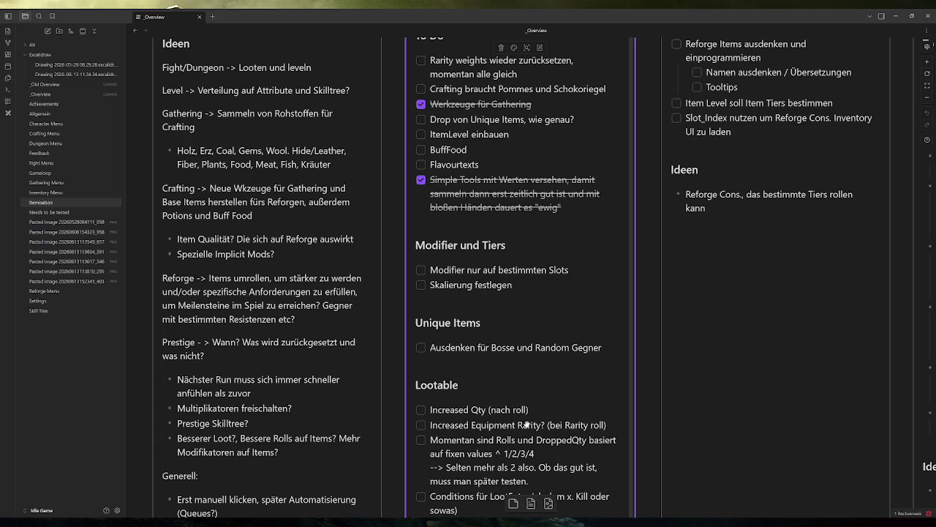
scroll(740, 389, "up", 3)
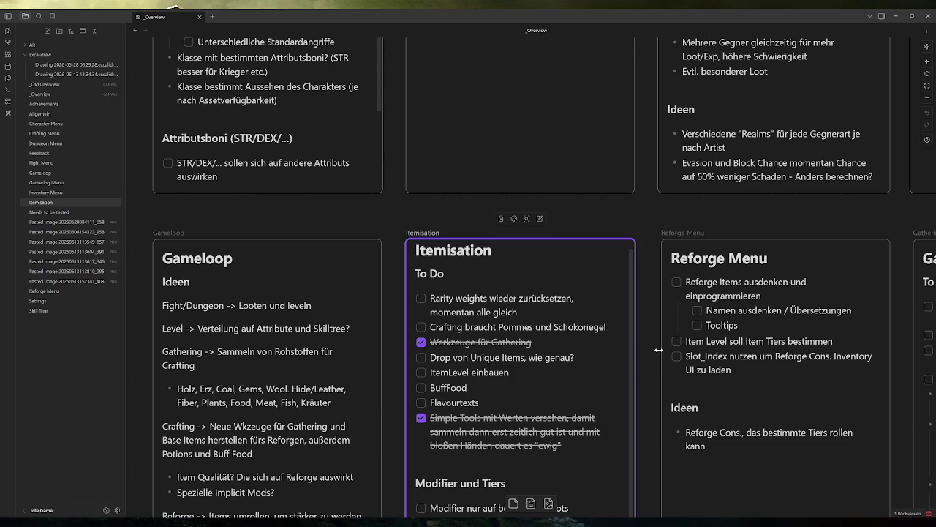
scroll(659, 351, "up", 10)
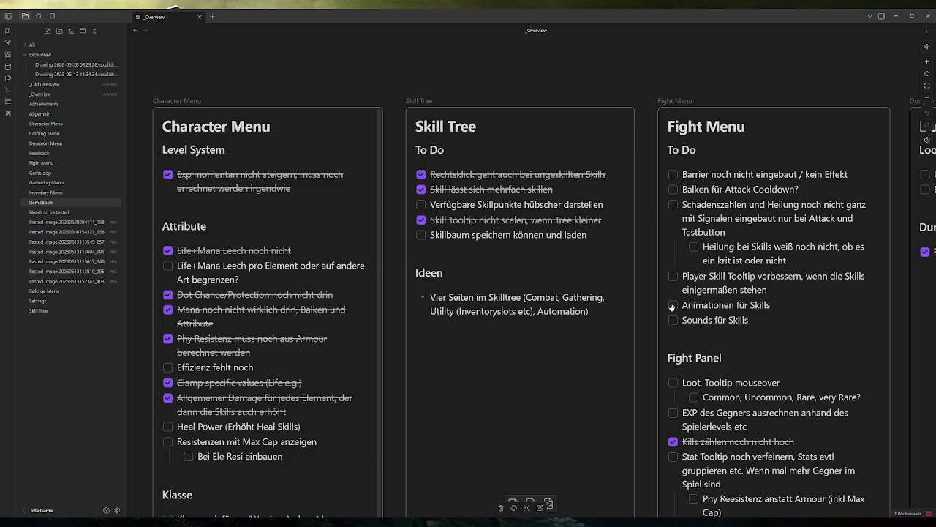
left_click(673, 307)
Step: Correct 'Reesistenz' to 'Resistenz' on the Fight Panel card, so it reads 'Phy Resistenz anstatt Armour'
scroll(645, 304, "down", 3)
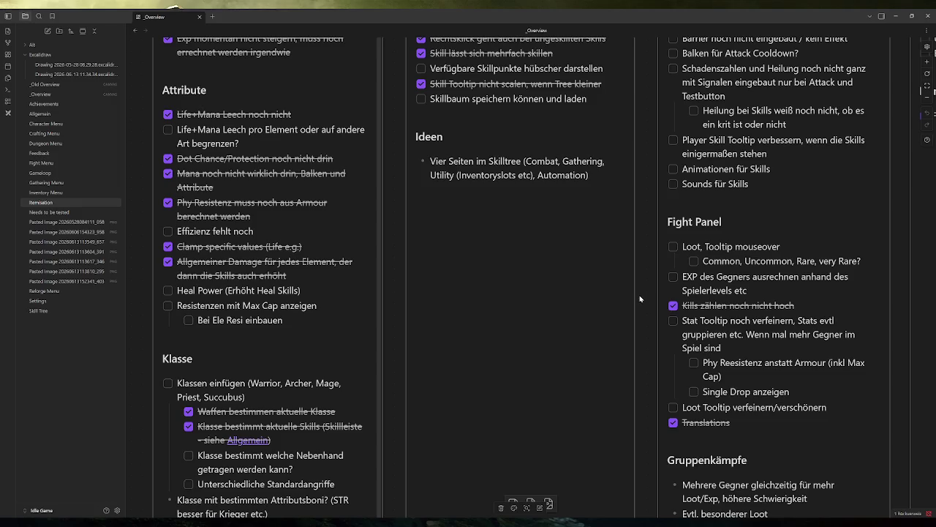
scroll(640, 299, "down", 2)
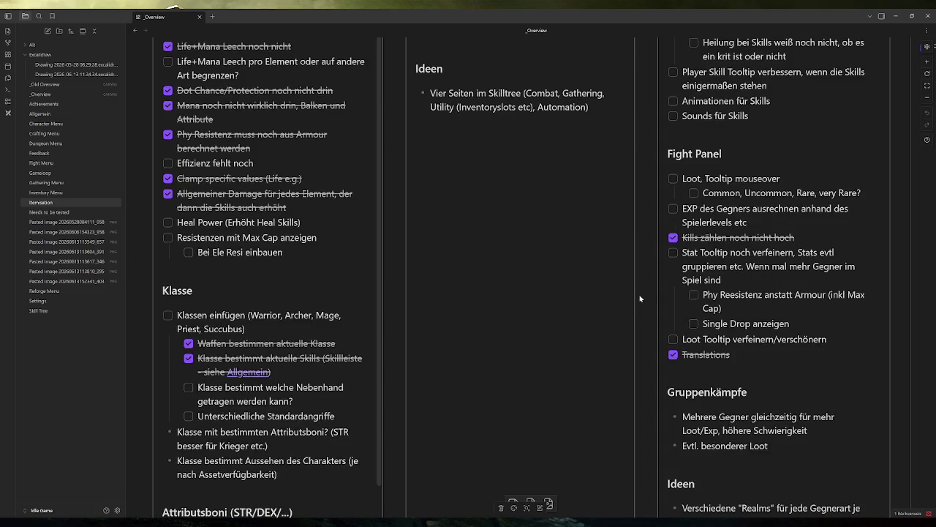
scroll(655, 286, "down", 2)
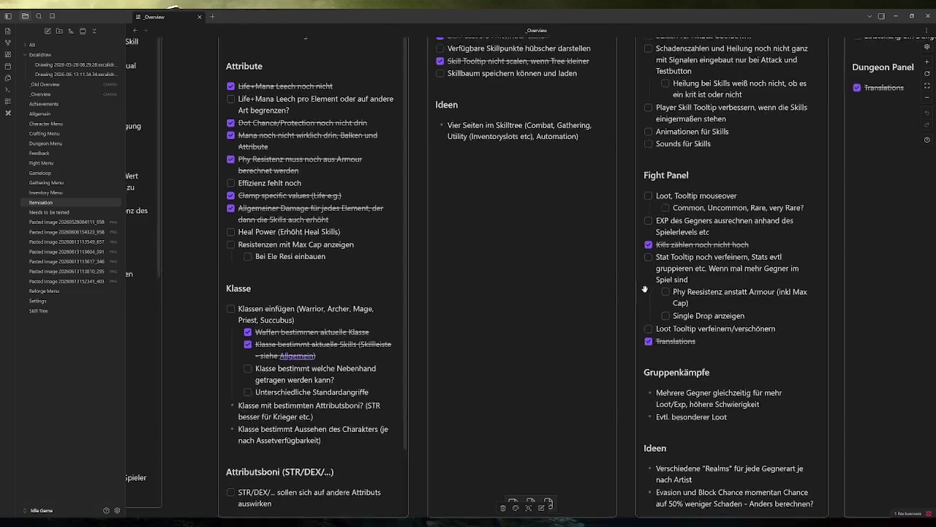
left_click(659, 288)
left_click(695, 292)
key("BackSpace")
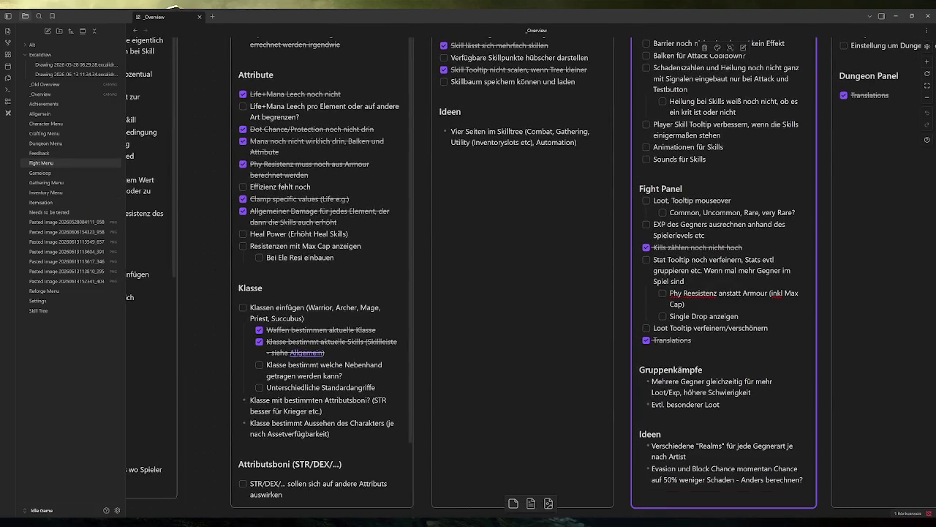
key("BackSpace")
left_click(624, 276)
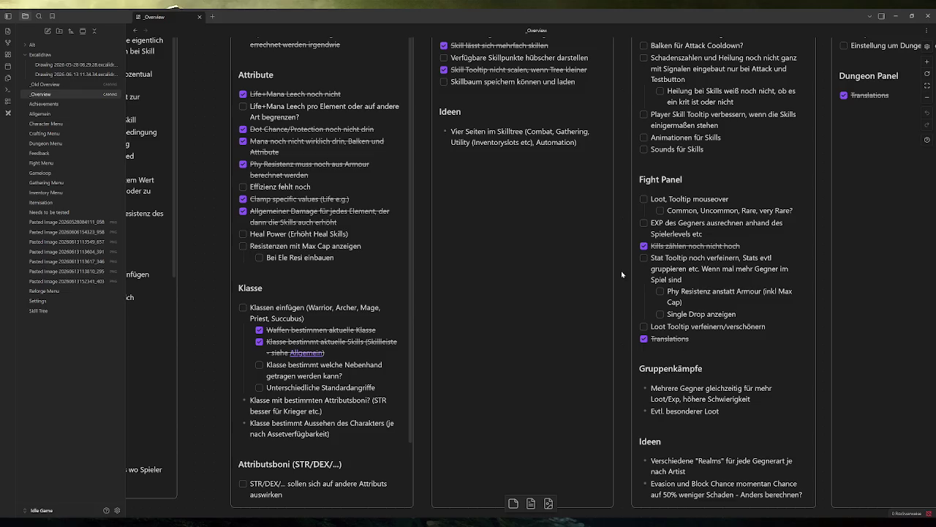
Step: Look over the rest of the to-do canvas, then return to the Godot editor
scroll(685, 299, "down", 2)
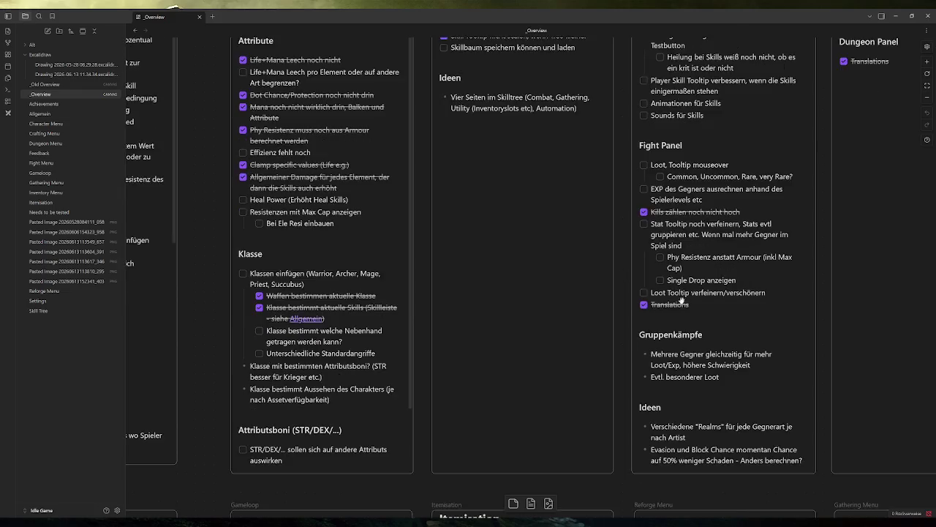
scroll(628, 288, "down", 1)
scroll(623, 289, "down", 5)
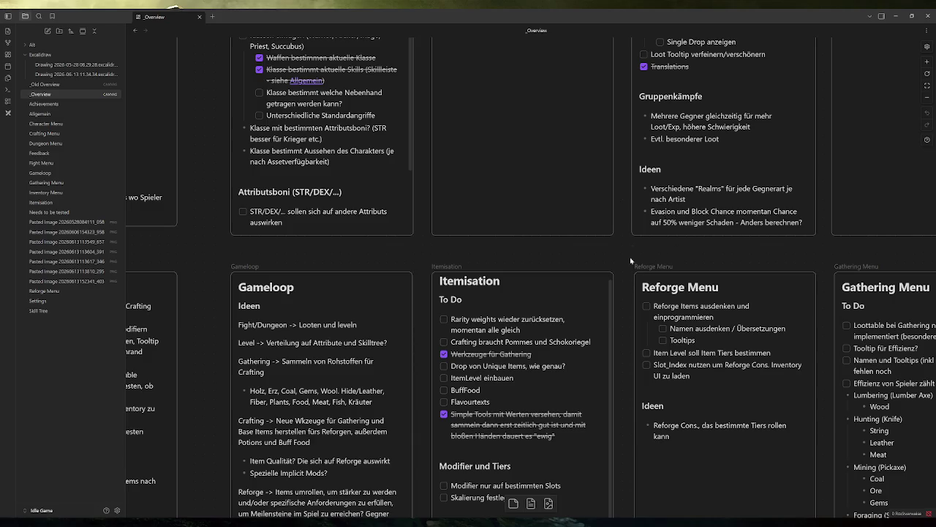
scroll(637, 256, "down", 1)
scroll(636, 253, "down", 1)
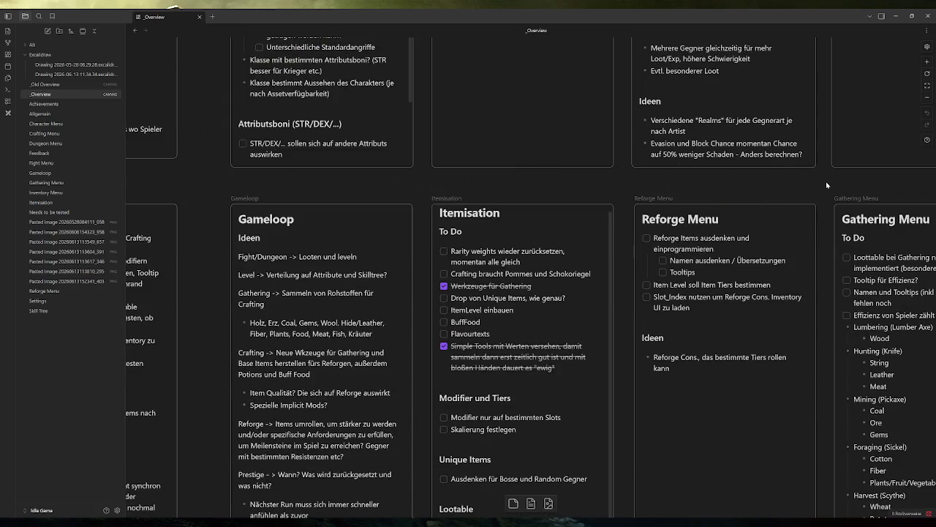
scroll(825, 181, "down", 3)
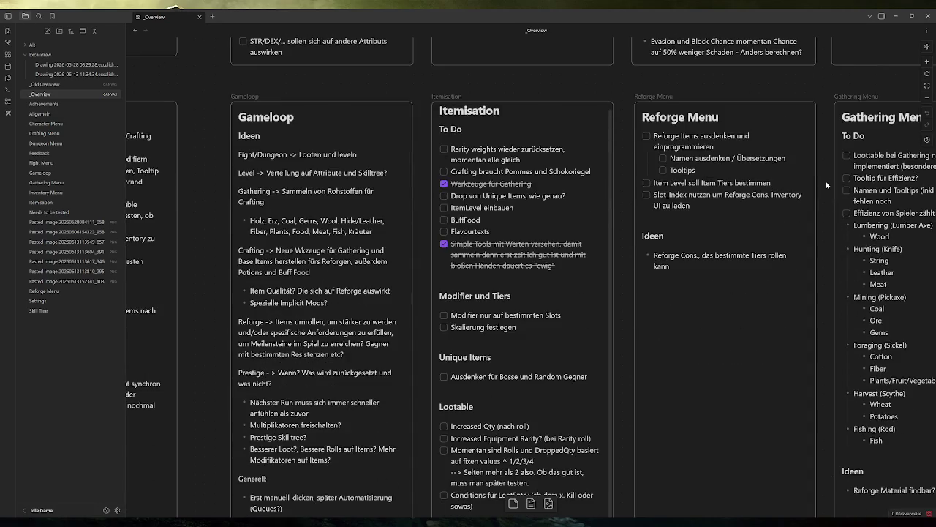
scroll(826, 181, "right", 5)
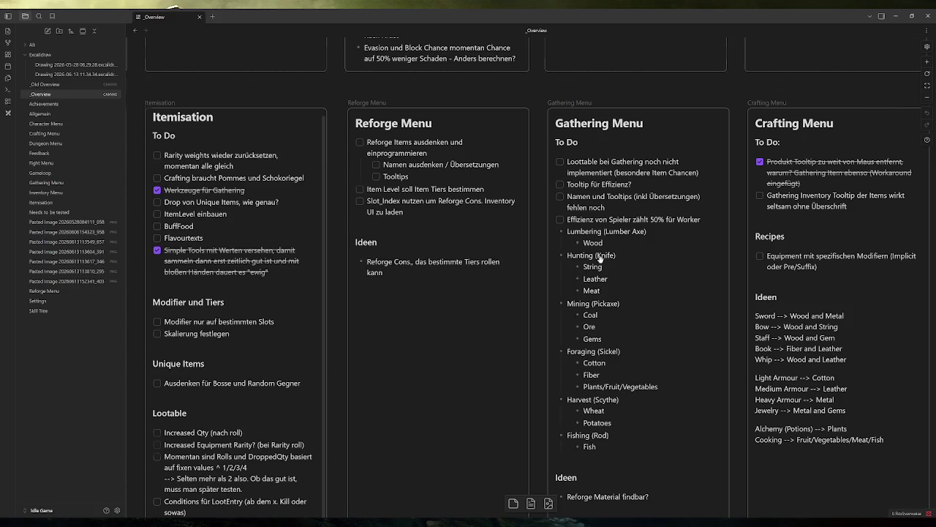
scroll(602, 259, "down", 2)
scroll(658, 267, "up", 10)
scroll(684, 272, "up", 1)
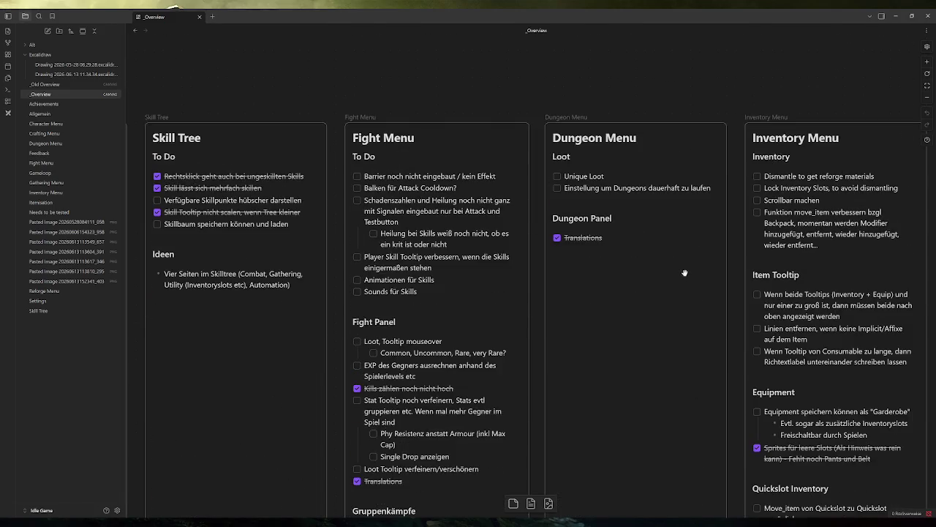
scroll(659, 256, "right", 3)
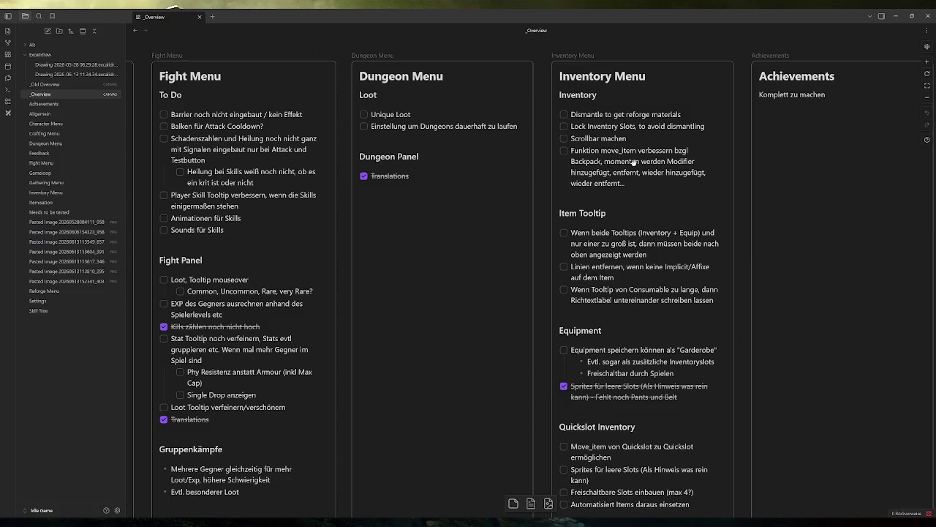
key("alt+Tab")
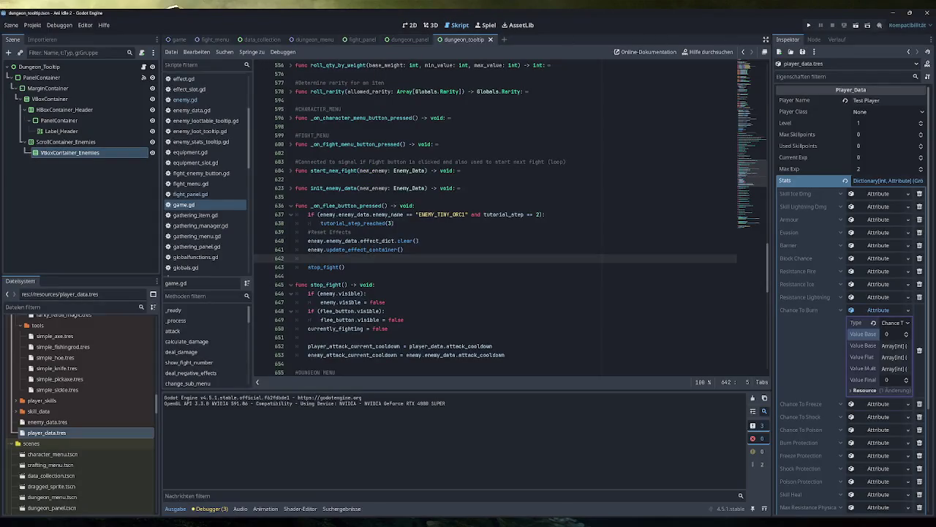
Step: Open the inventory_menu scene, then minimize Godot to bring the Obsidian _Overview board forward
scroll(70, 419, "down", 5)
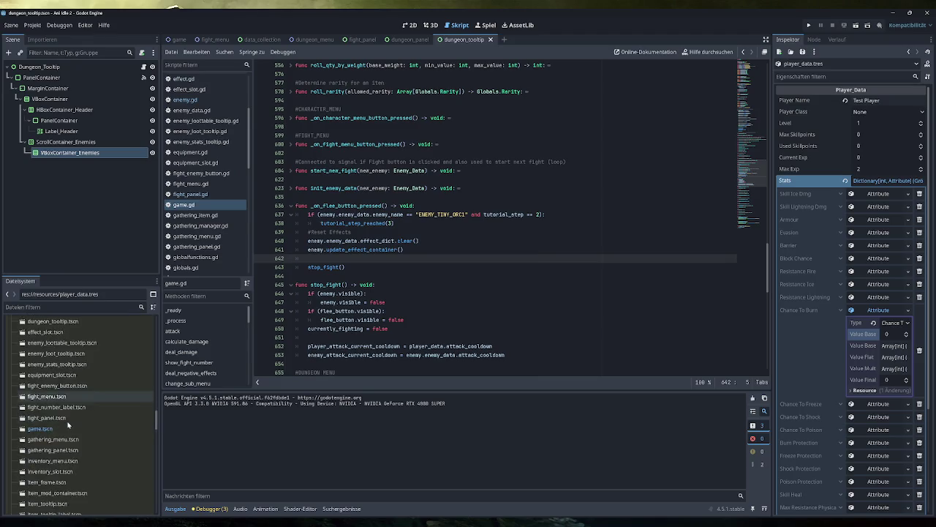
double_click(66, 387)
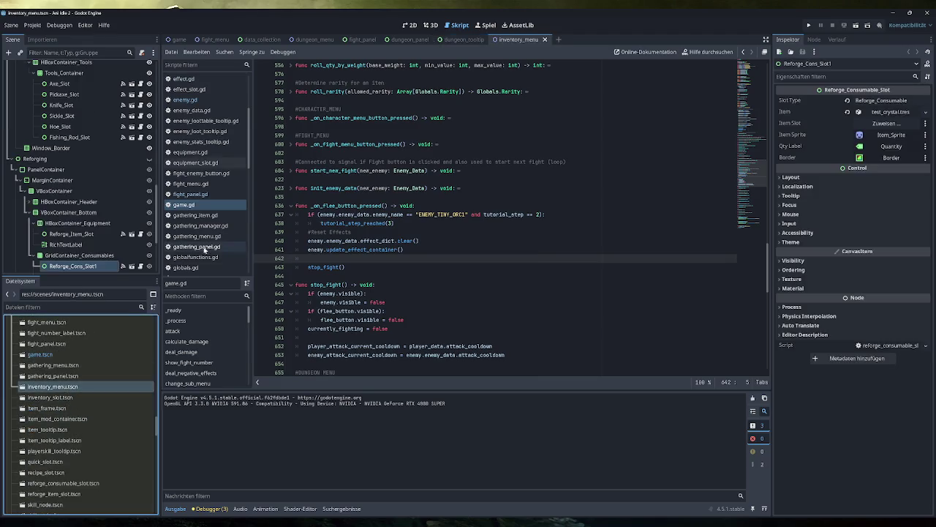
scroll(74, 213, "down", 3)
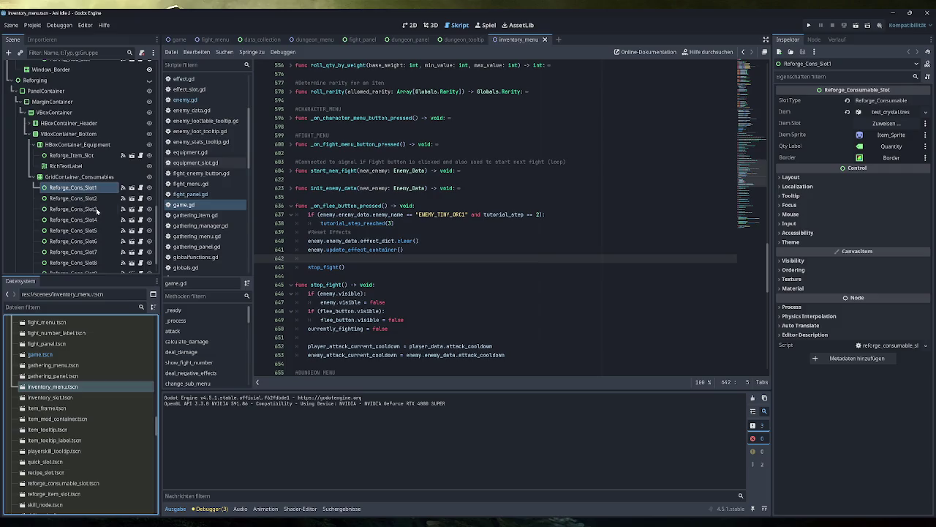
scroll(74, 212, "up", 5)
scroll(74, 212, "down", 5)
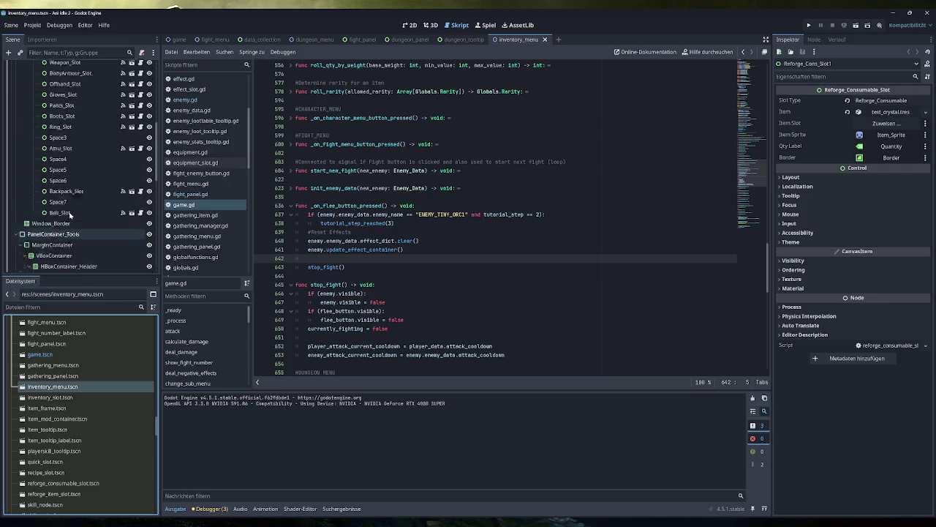
scroll(55, 209, "up", 4)
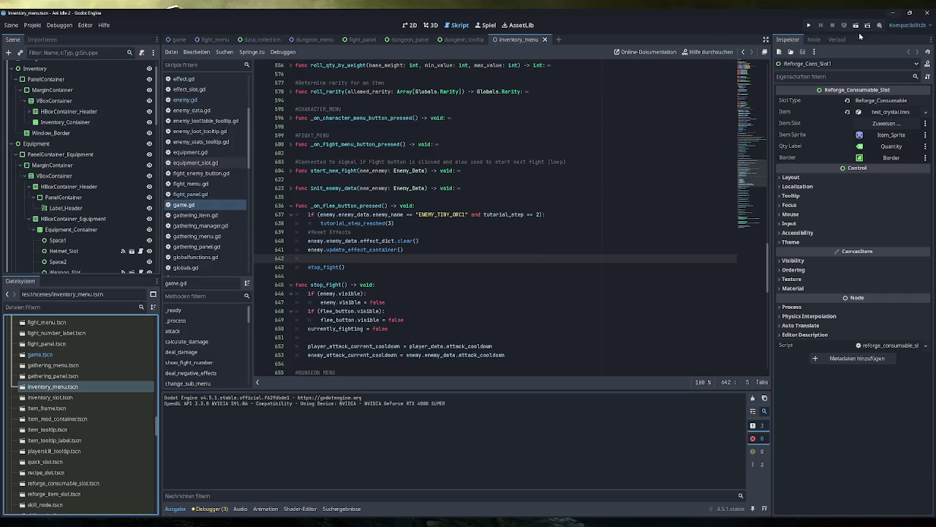
left_click(894, 14)
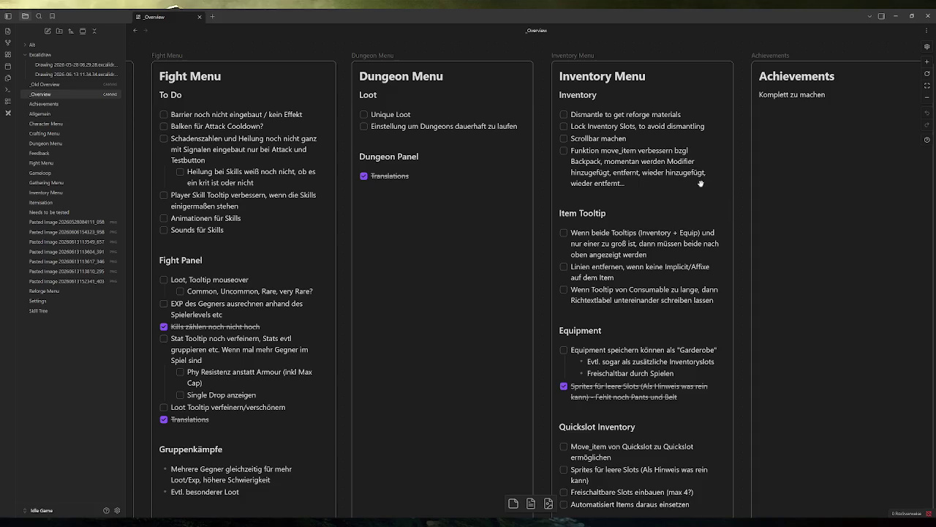
Step: Tick 'Freischaltbare Slots einbauen (max 4?)' on the Inventory Menu card, then look over the Settings card further down
scroll(699, 181, "down", 1)
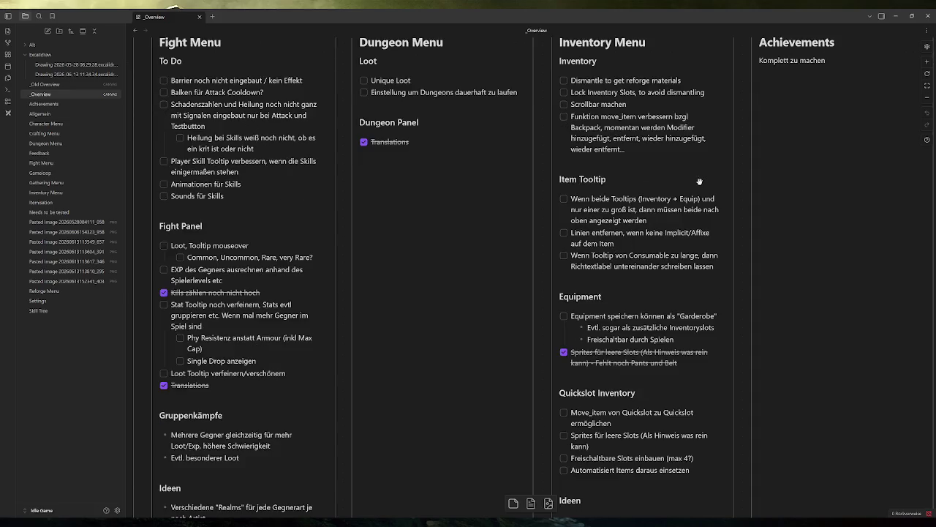
scroll(699, 181, "down", 1)
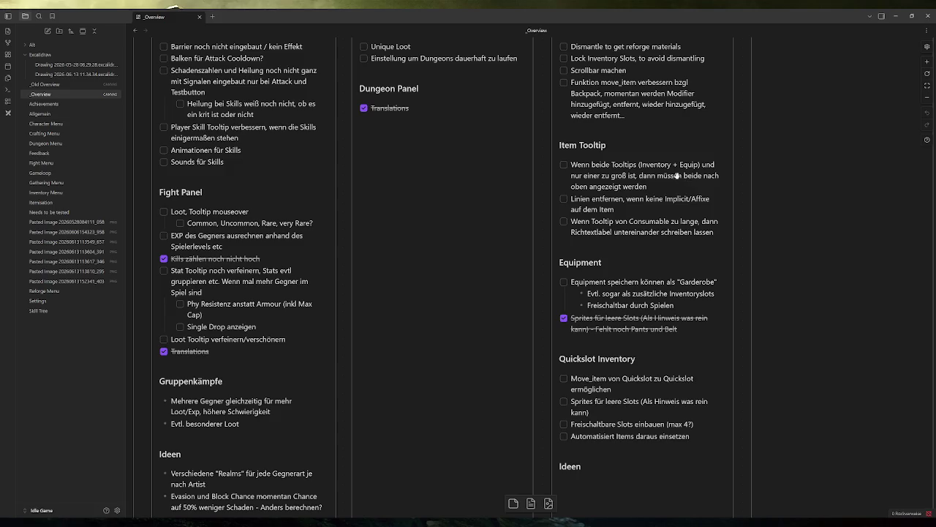
scroll(678, 176, "down", 5)
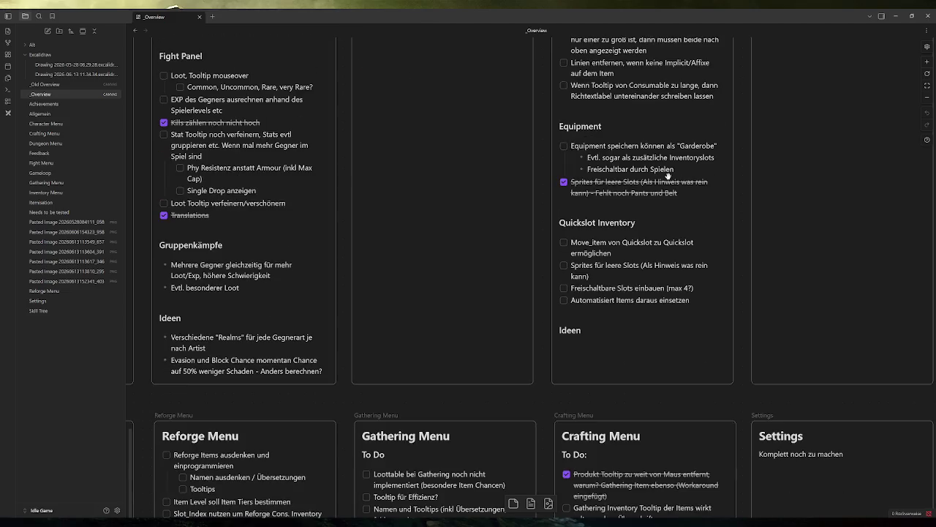
left_click(564, 288)
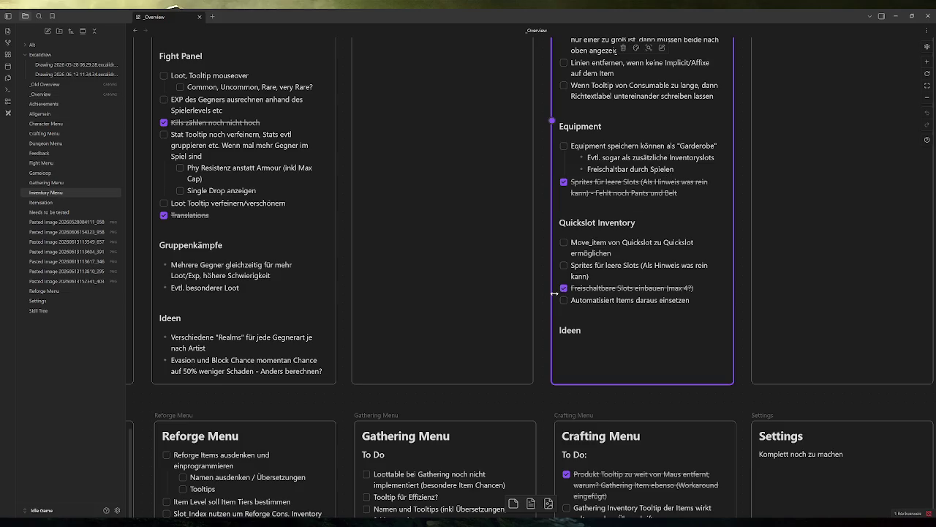
scroll(554, 294, "down", 2)
scroll(548, 289, "down", 7)
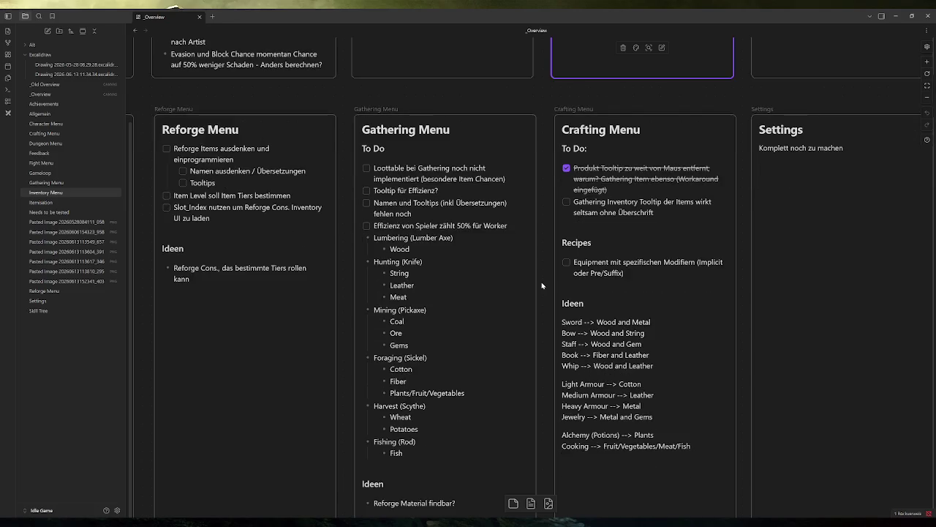
scroll(547, 283, "down", 1)
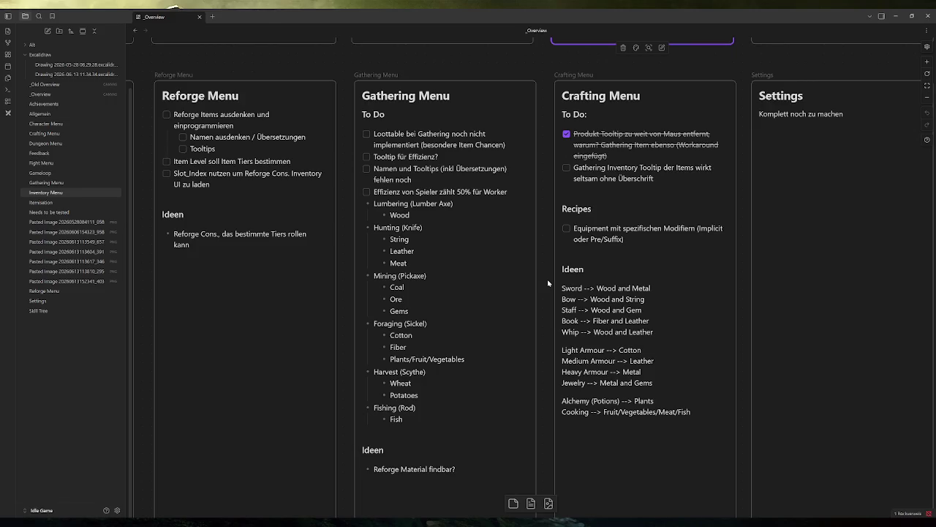
scroll(548, 283, "down", 2)
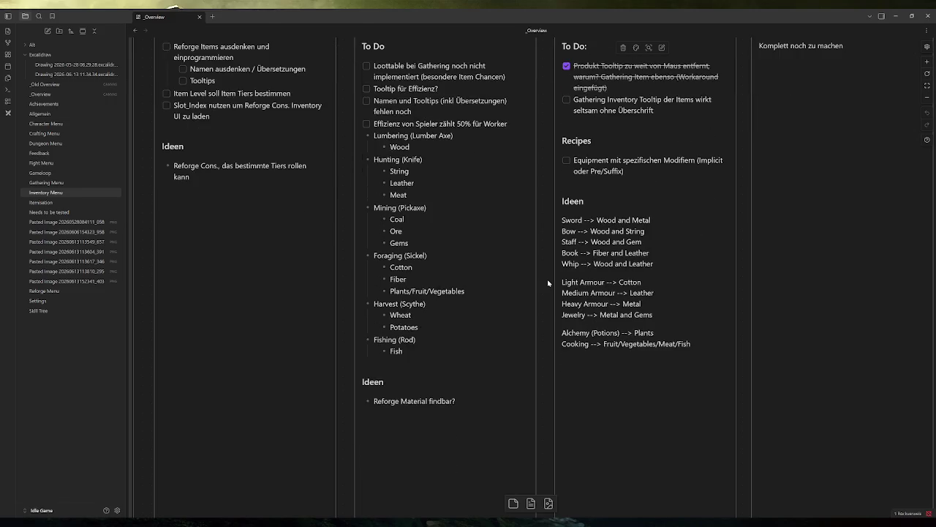
scroll(547, 278, "down", 4)
scroll(547, 279, "down", 5, "ctrl")
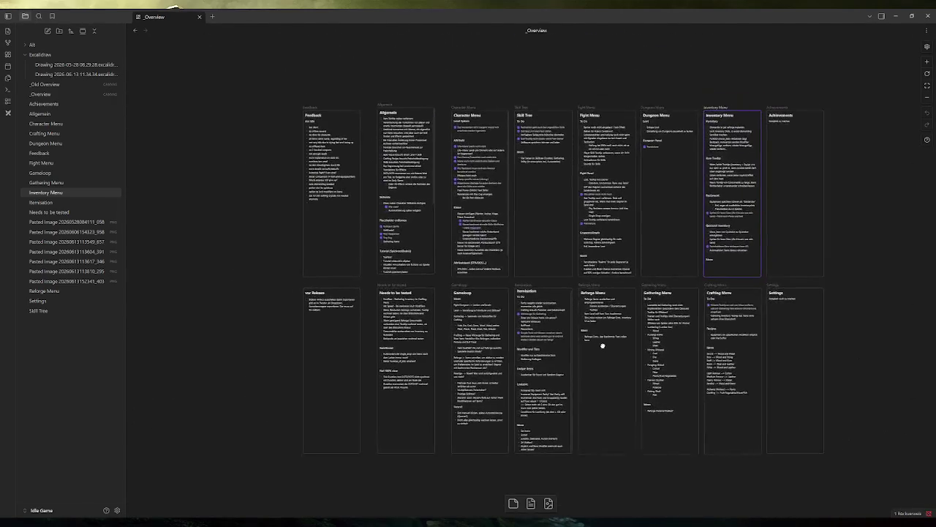
scroll(291, 222, "up", 4, "ctrl")
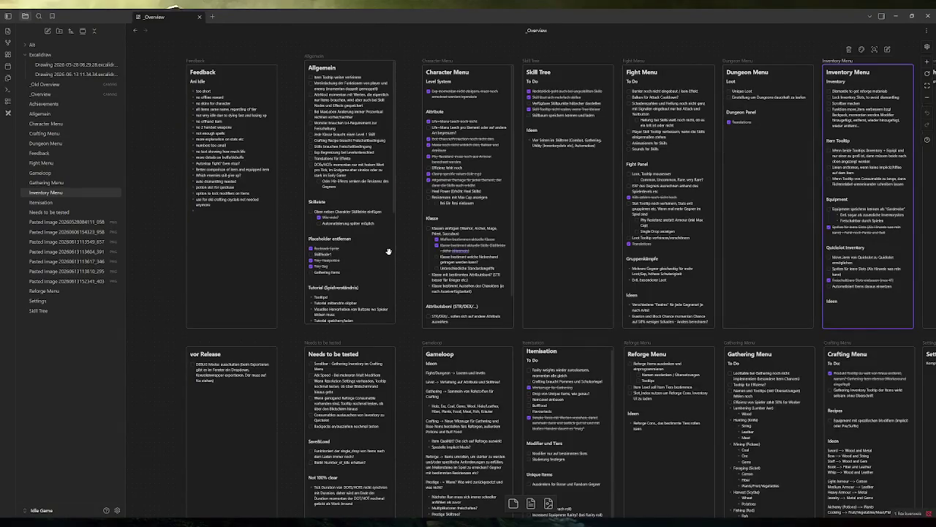
Step: Back in game.gd, unfold the deal_negative_effects function at line 341
key("alt+Tab")
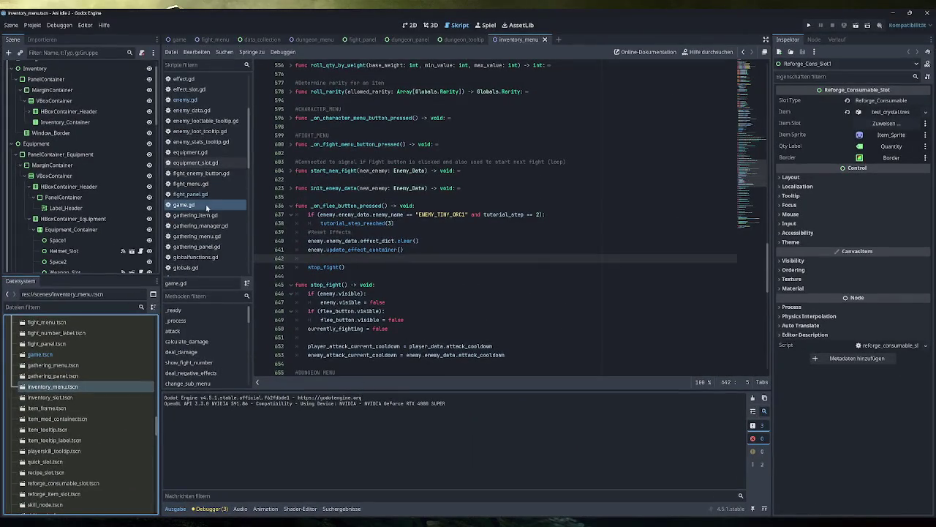
scroll(410, 234, "down", 5)
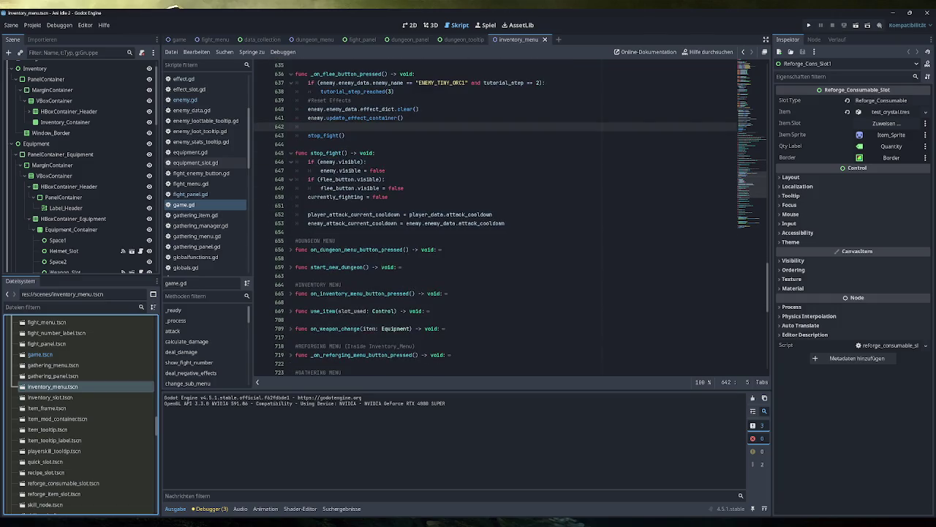
scroll(755, 161, "up", 8)
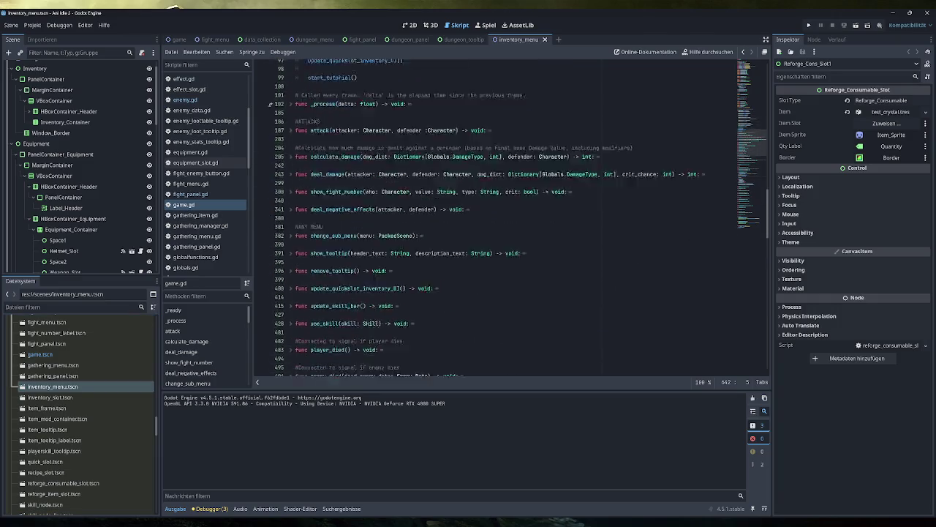
scroll(495, 218, "up", 6)
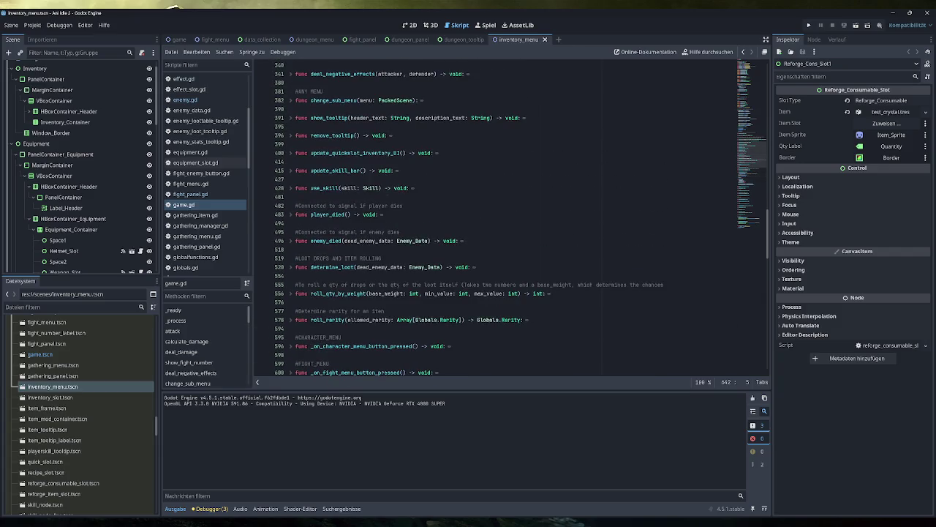
scroll(512, 220, "up", 5)
left_click(291, 179)
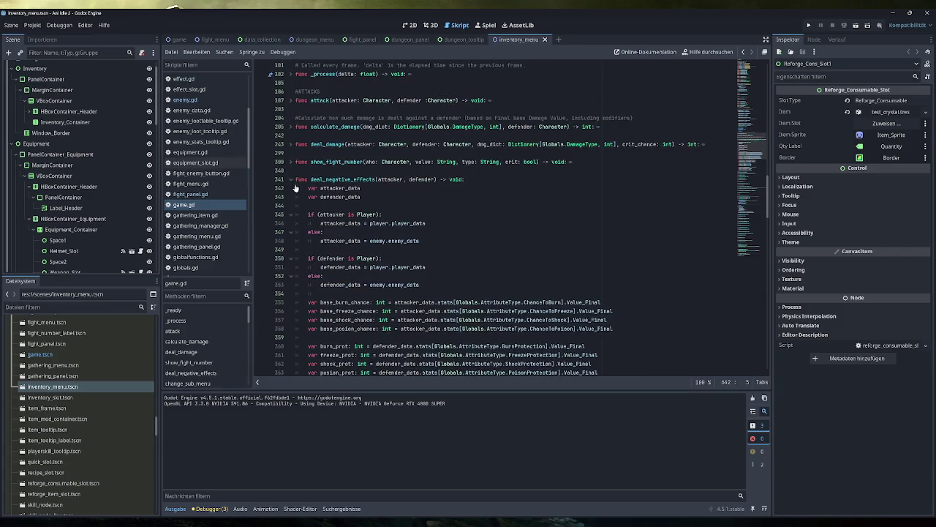
Step: Select lines 375–379 to review the burn, freeze, shock and poison chance checks
scroll(476, 220, "down", 8)
double_click(454, 267)
left_click_drag(468, 267, 296, 240)
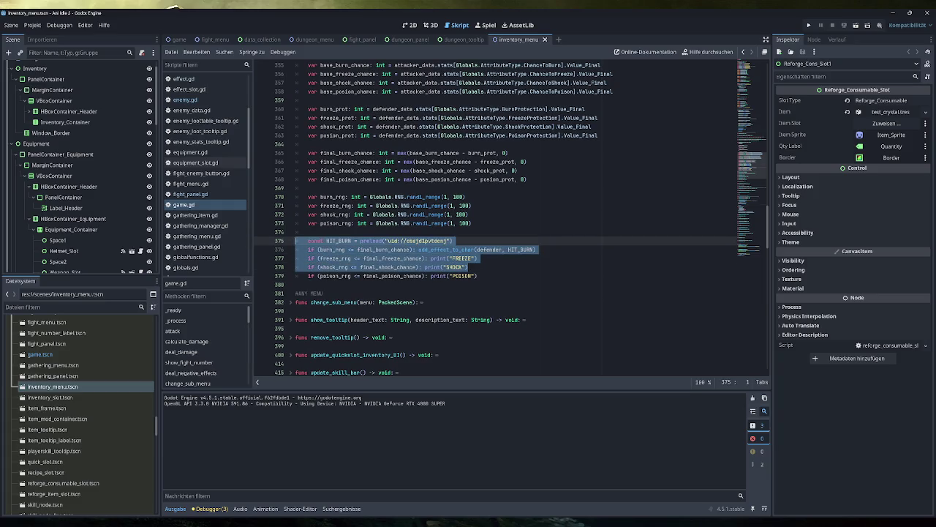
left_click_drag(479, 275, 287, 242)
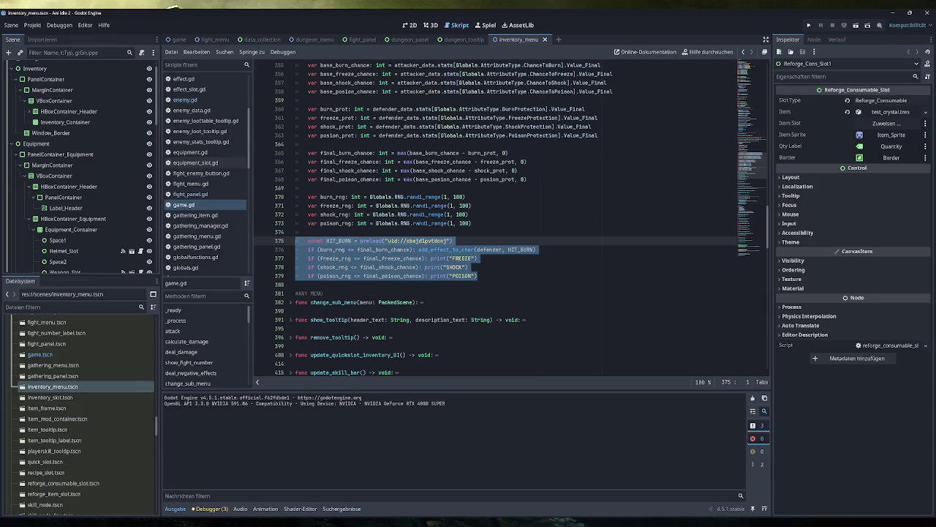
left_click(453, 241)
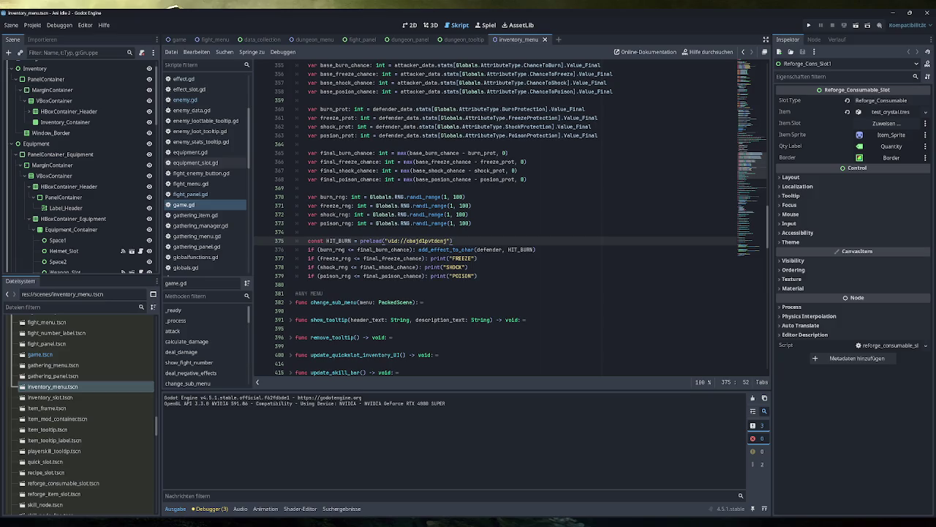
scroll(208, 201, "down", 2)
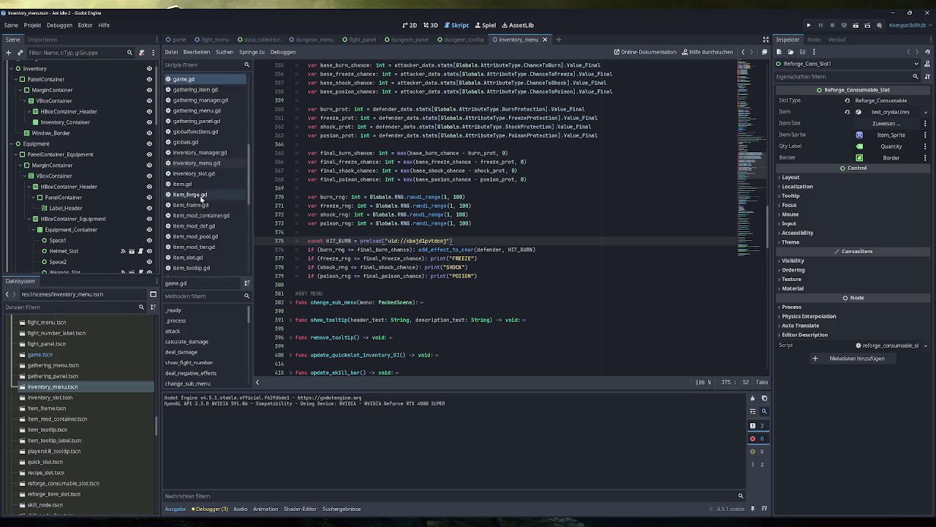
Step: In globals.gd, check the ChanceToPoison and PoisonProtection entries of the AttributeType list
scroll(208, 200, "down", 2)
left_click(196, 192)
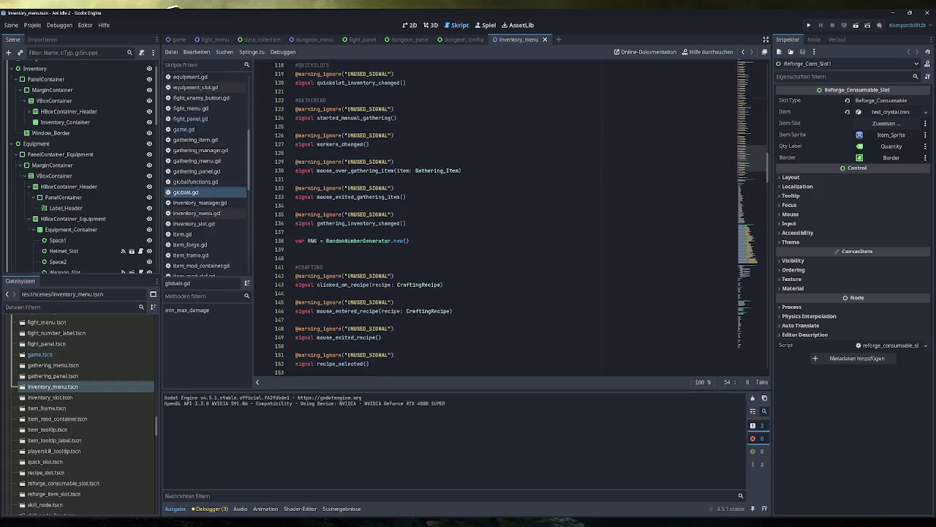
scroll(512, 220, "down", 5)
scroll(497, 219, "down", 5)
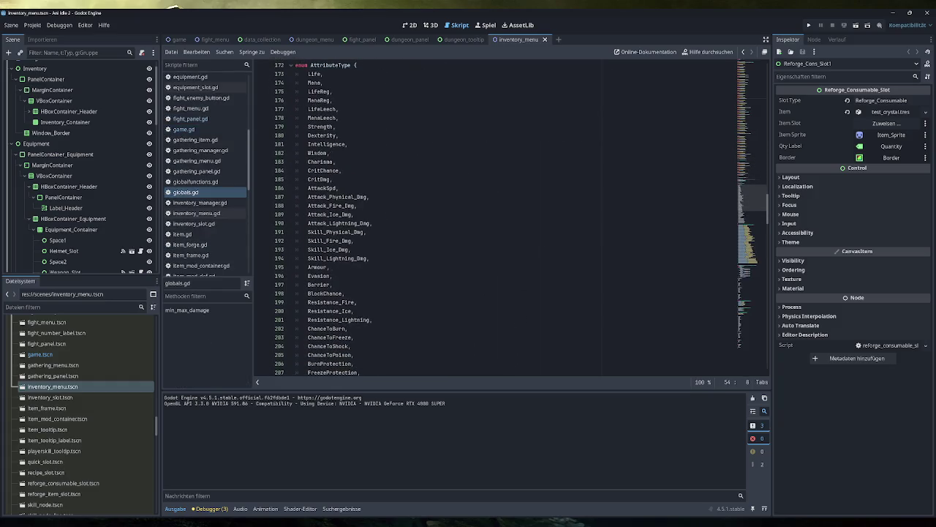
scroll(498, 220, "down", 5)
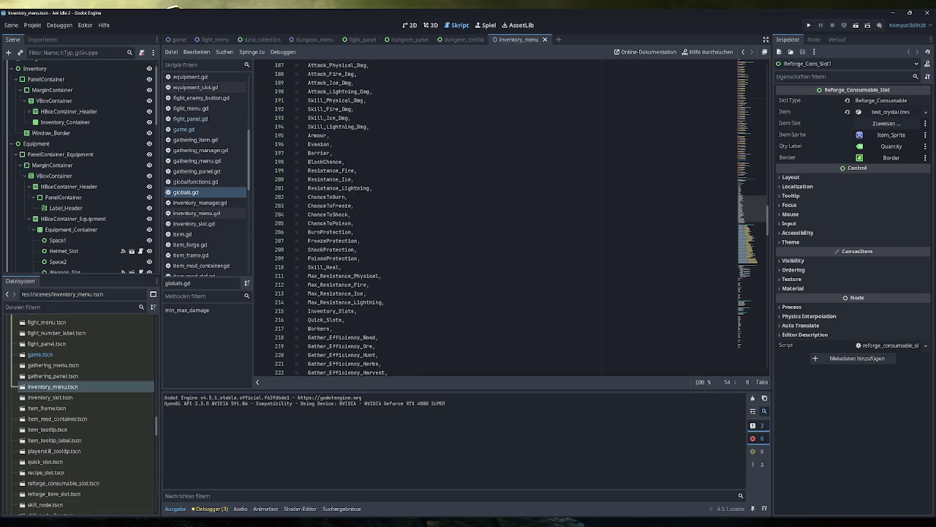
left_click(278, 223)
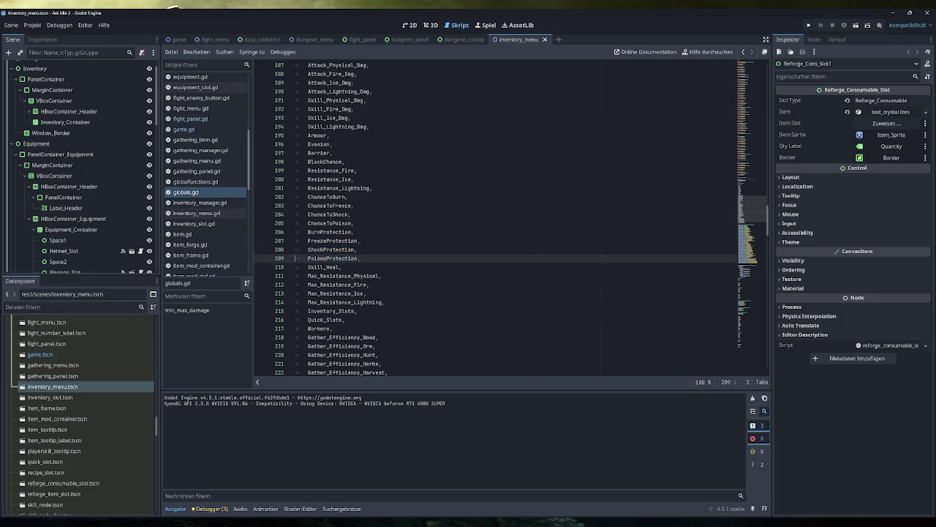
left_click(256, 258)
Step: Clear the three unused-variable warnings from the debugger's error list
left_click(211, 509)
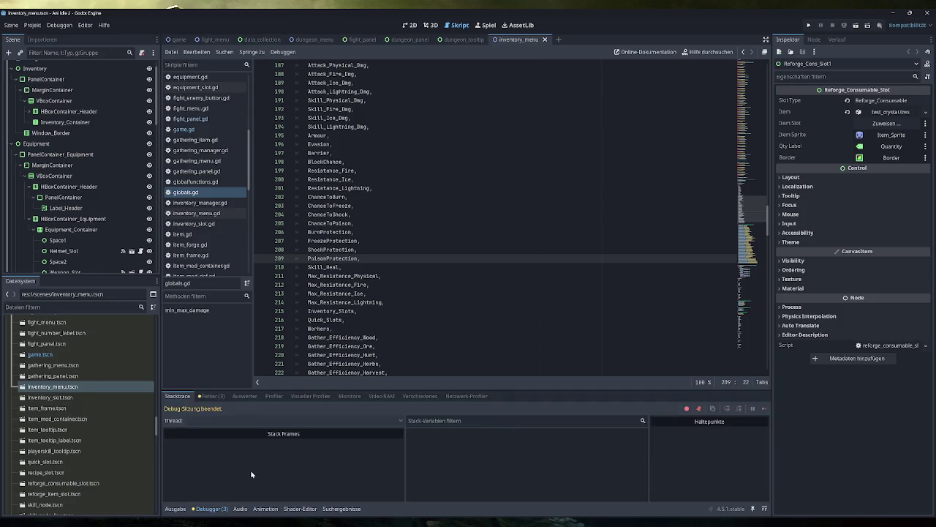
left_click(211, 396)
left_click(357, 422)
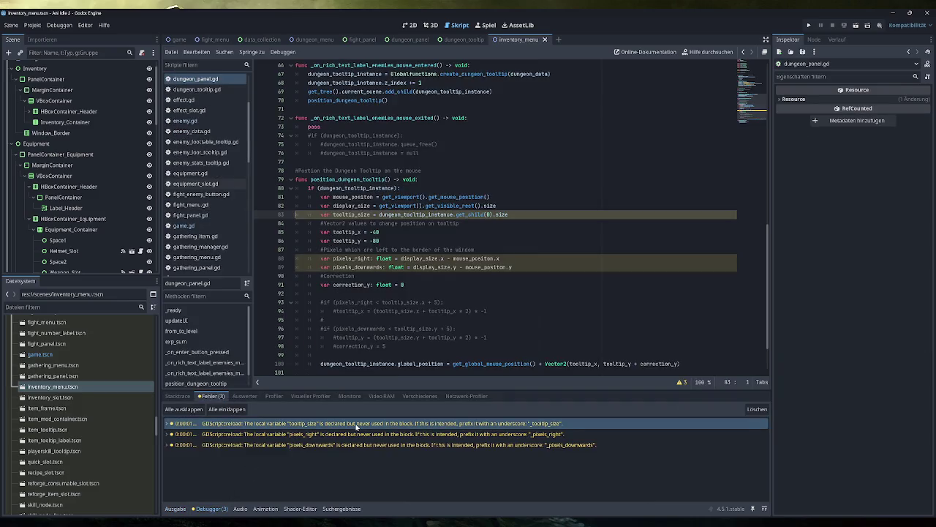
left_click(763, 411)
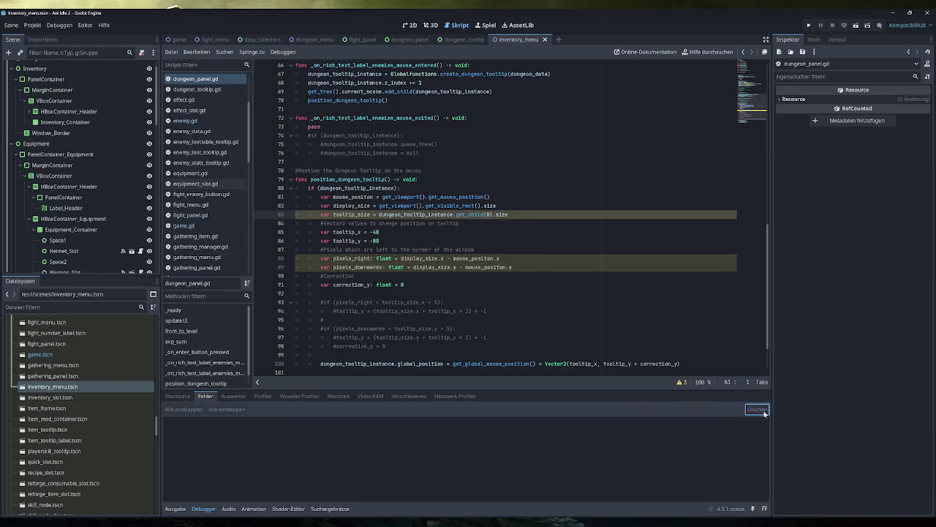